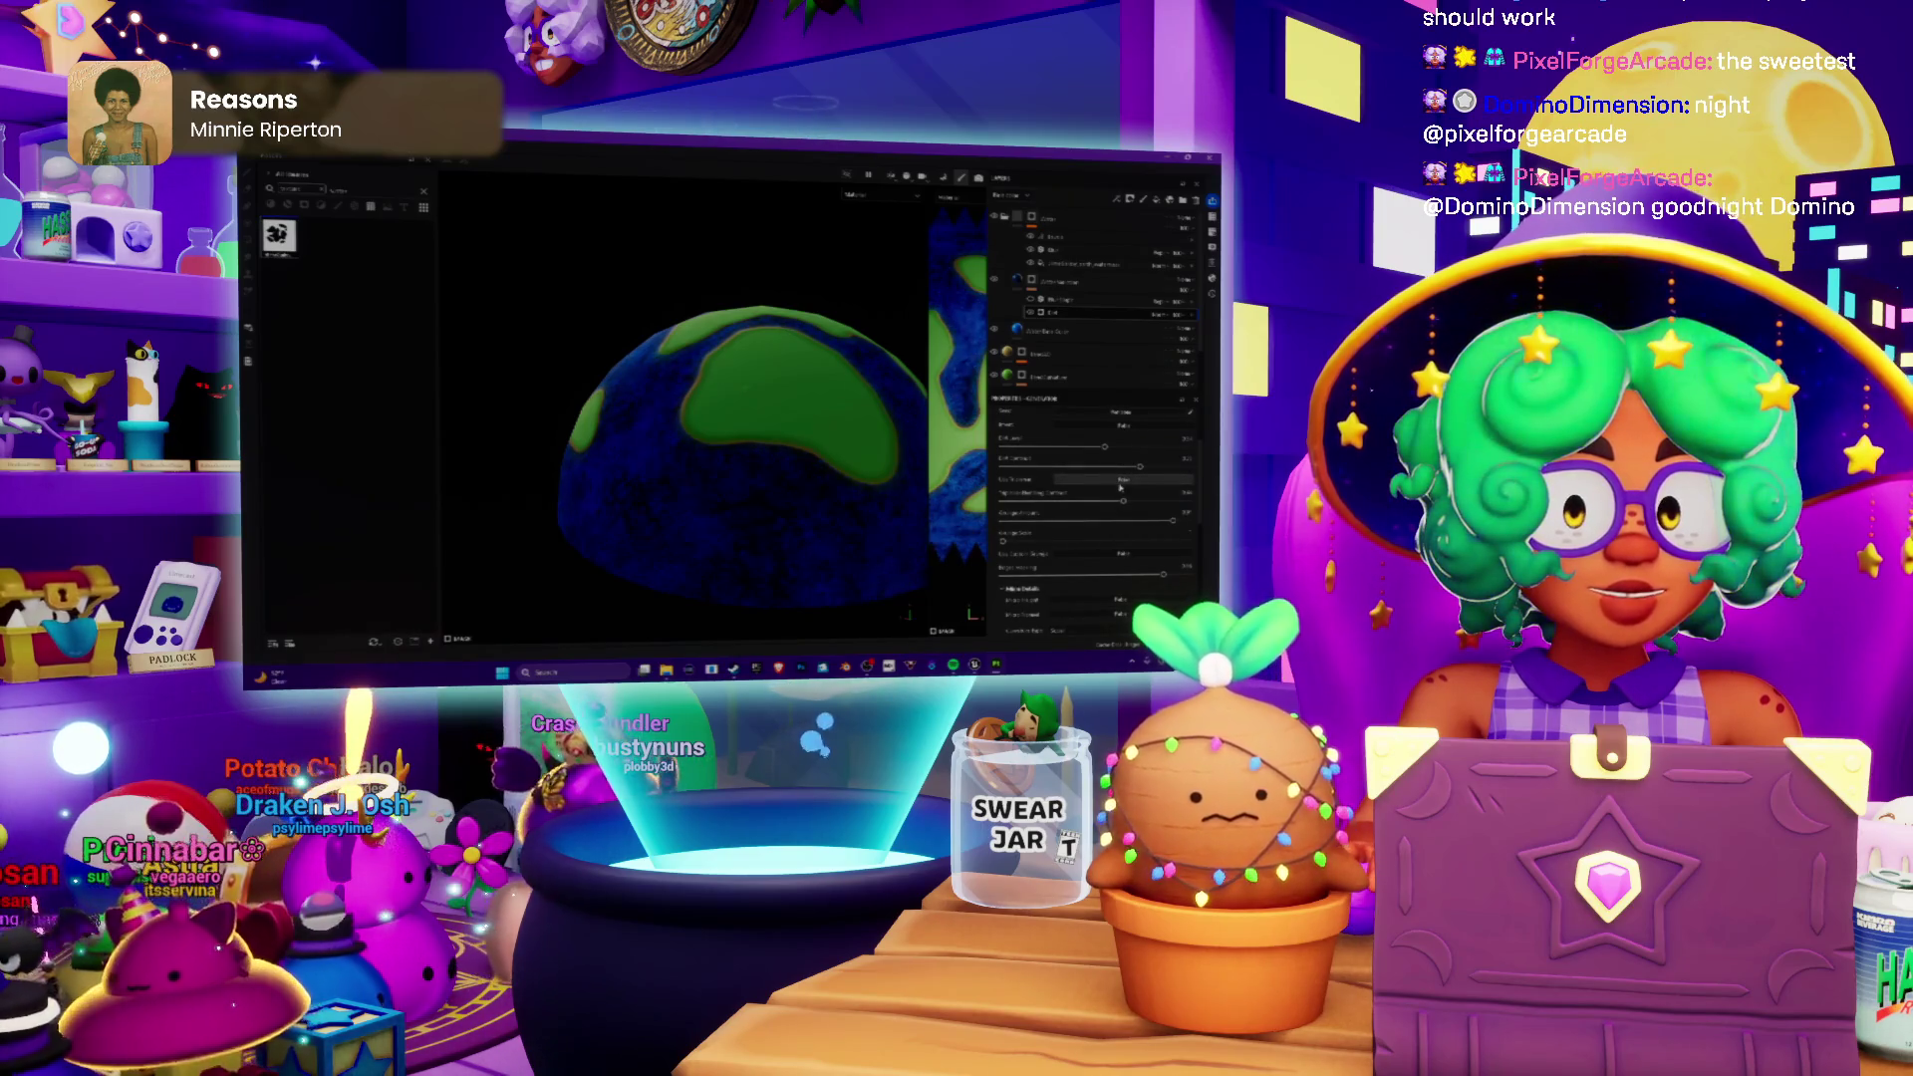
Step: Orbit the blue-and-green globe dome to inspect the painted land and ocean from each side
mouse_move(760, 477)
middle_down()
mouse_move(795, 462)
mouse_move(640, 480)
middle_up()
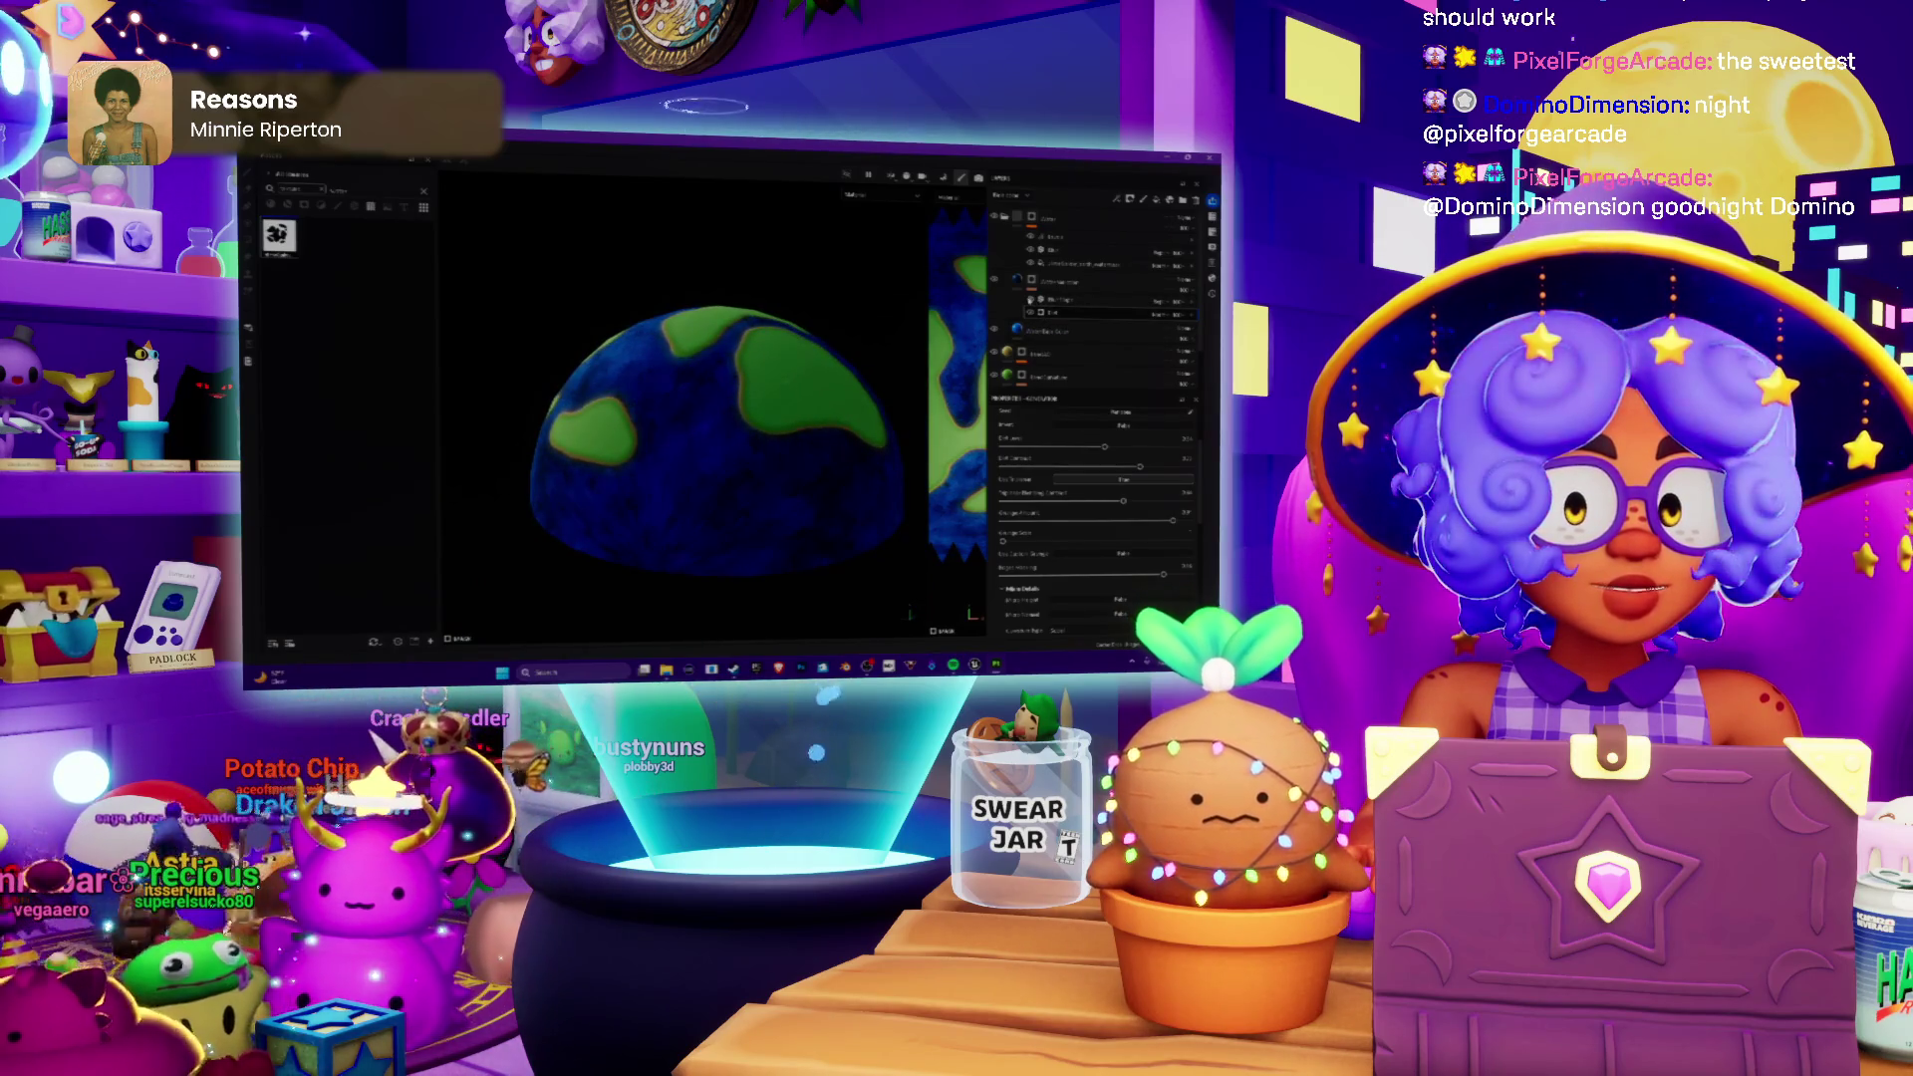
mouse_move(771, 557)
middle_down()
mouse_move(710, 535)
mouse_move(724, 458)
mouse_move(900, 437)
mouse_move(776, 527)
mouse_move(783, 554)
middle_up()
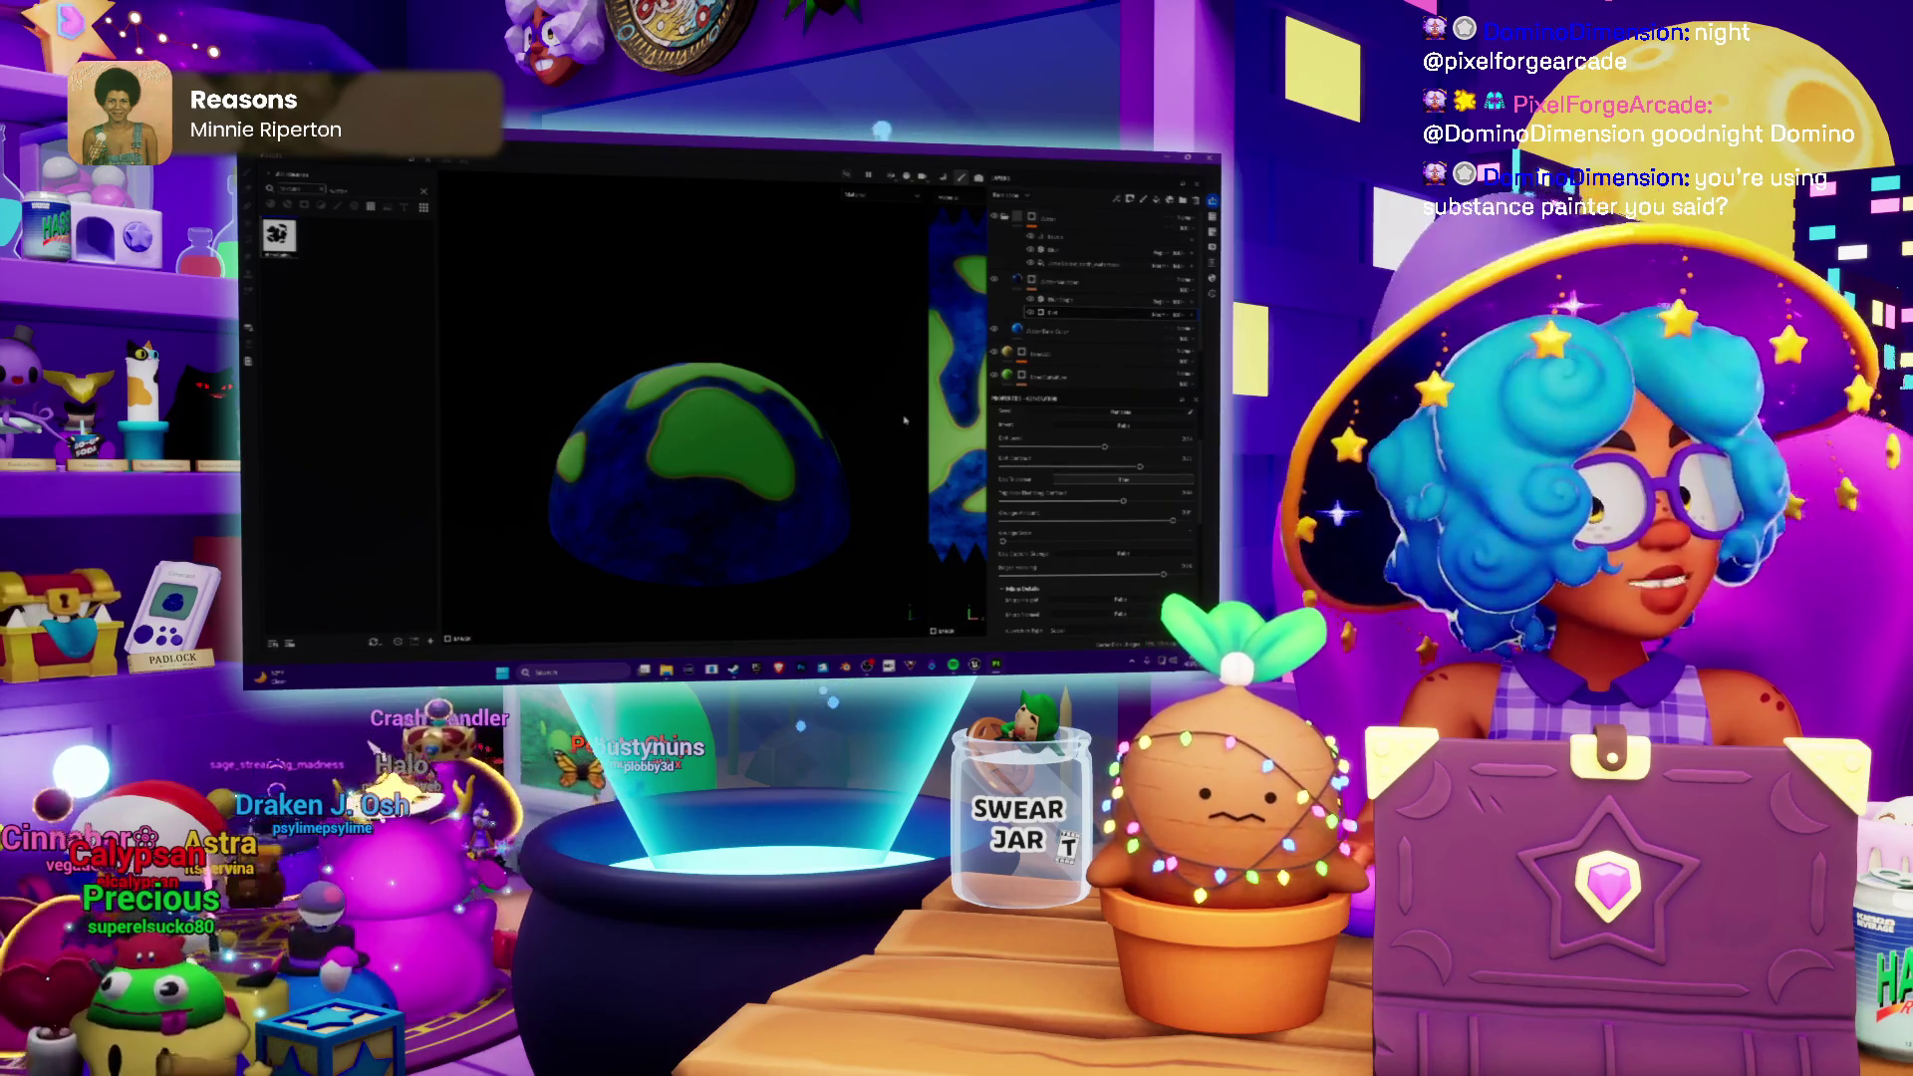
middle_drag(783, 554, 793, 538)
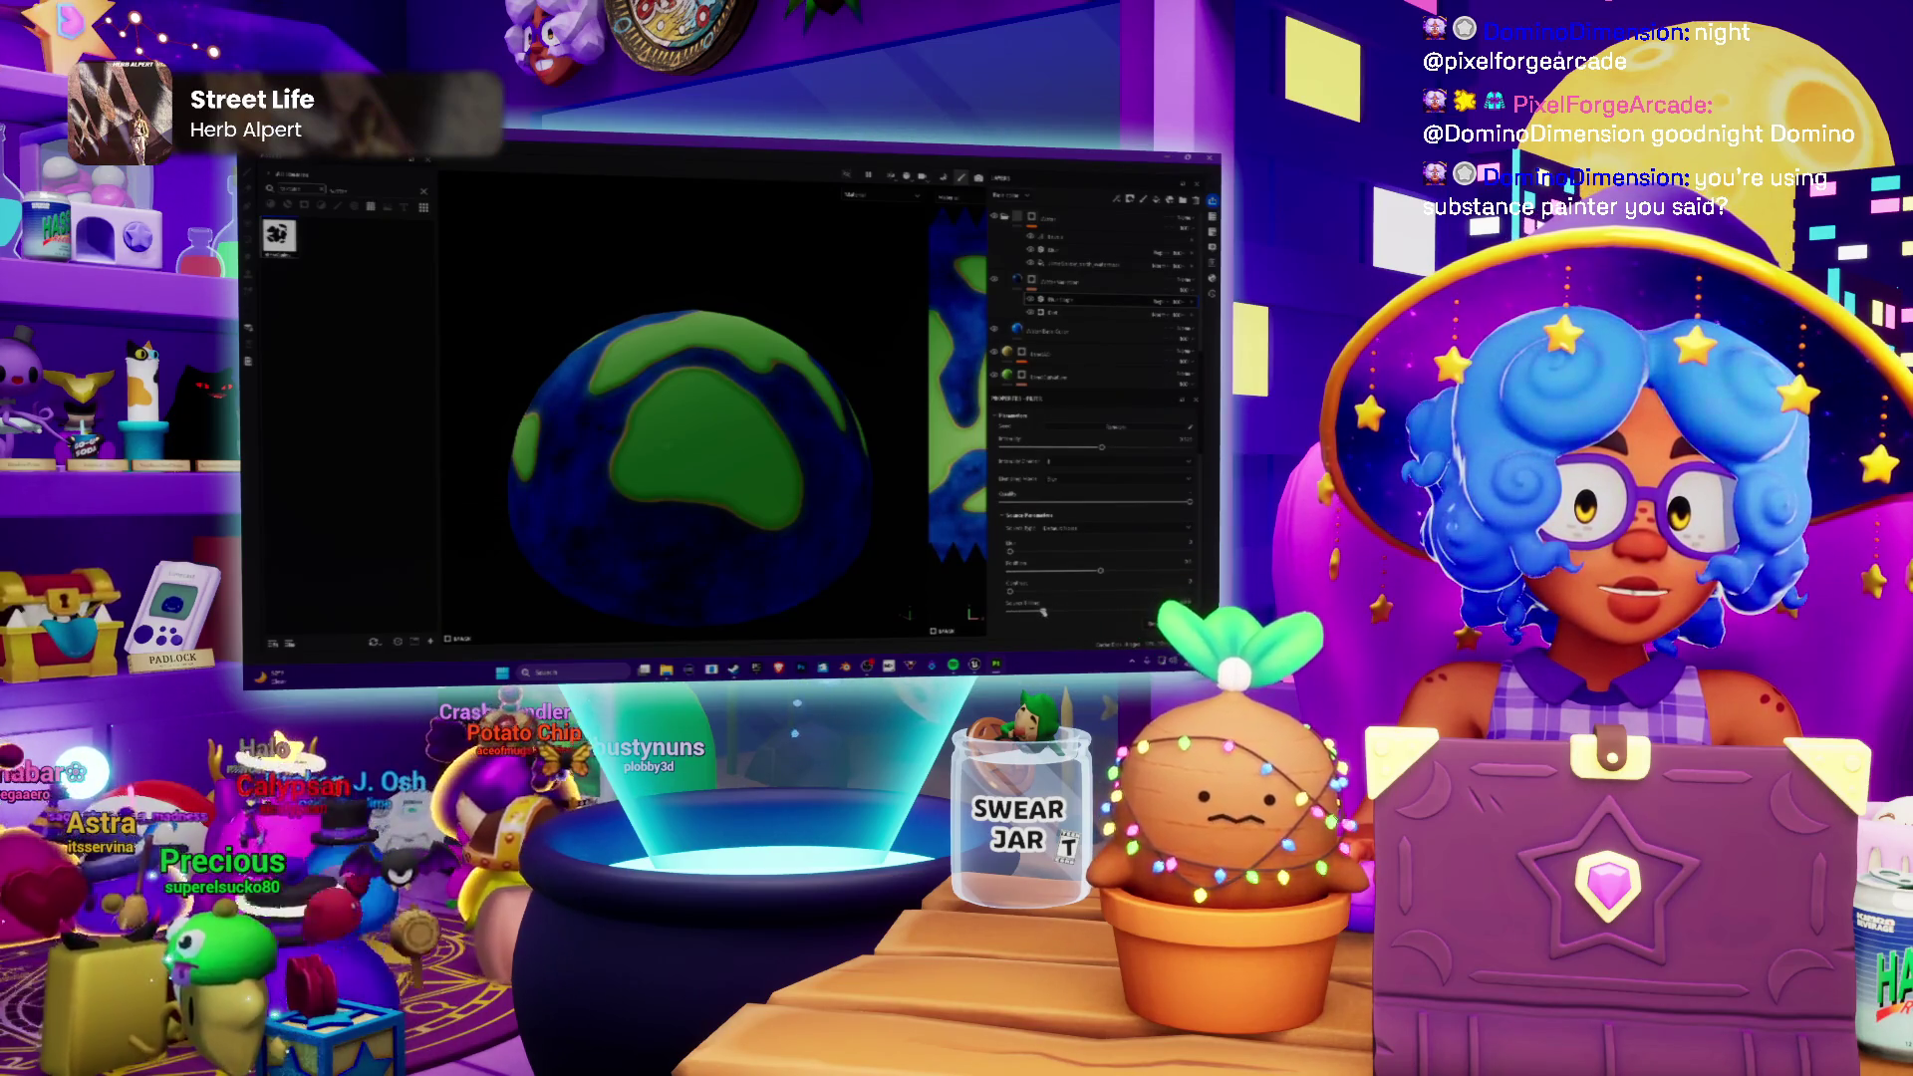
mouse_move(626, 531)
alt+middle_down()
mouse_move(781, 438)
mouse_move(644, 448)
alt+middle_up()
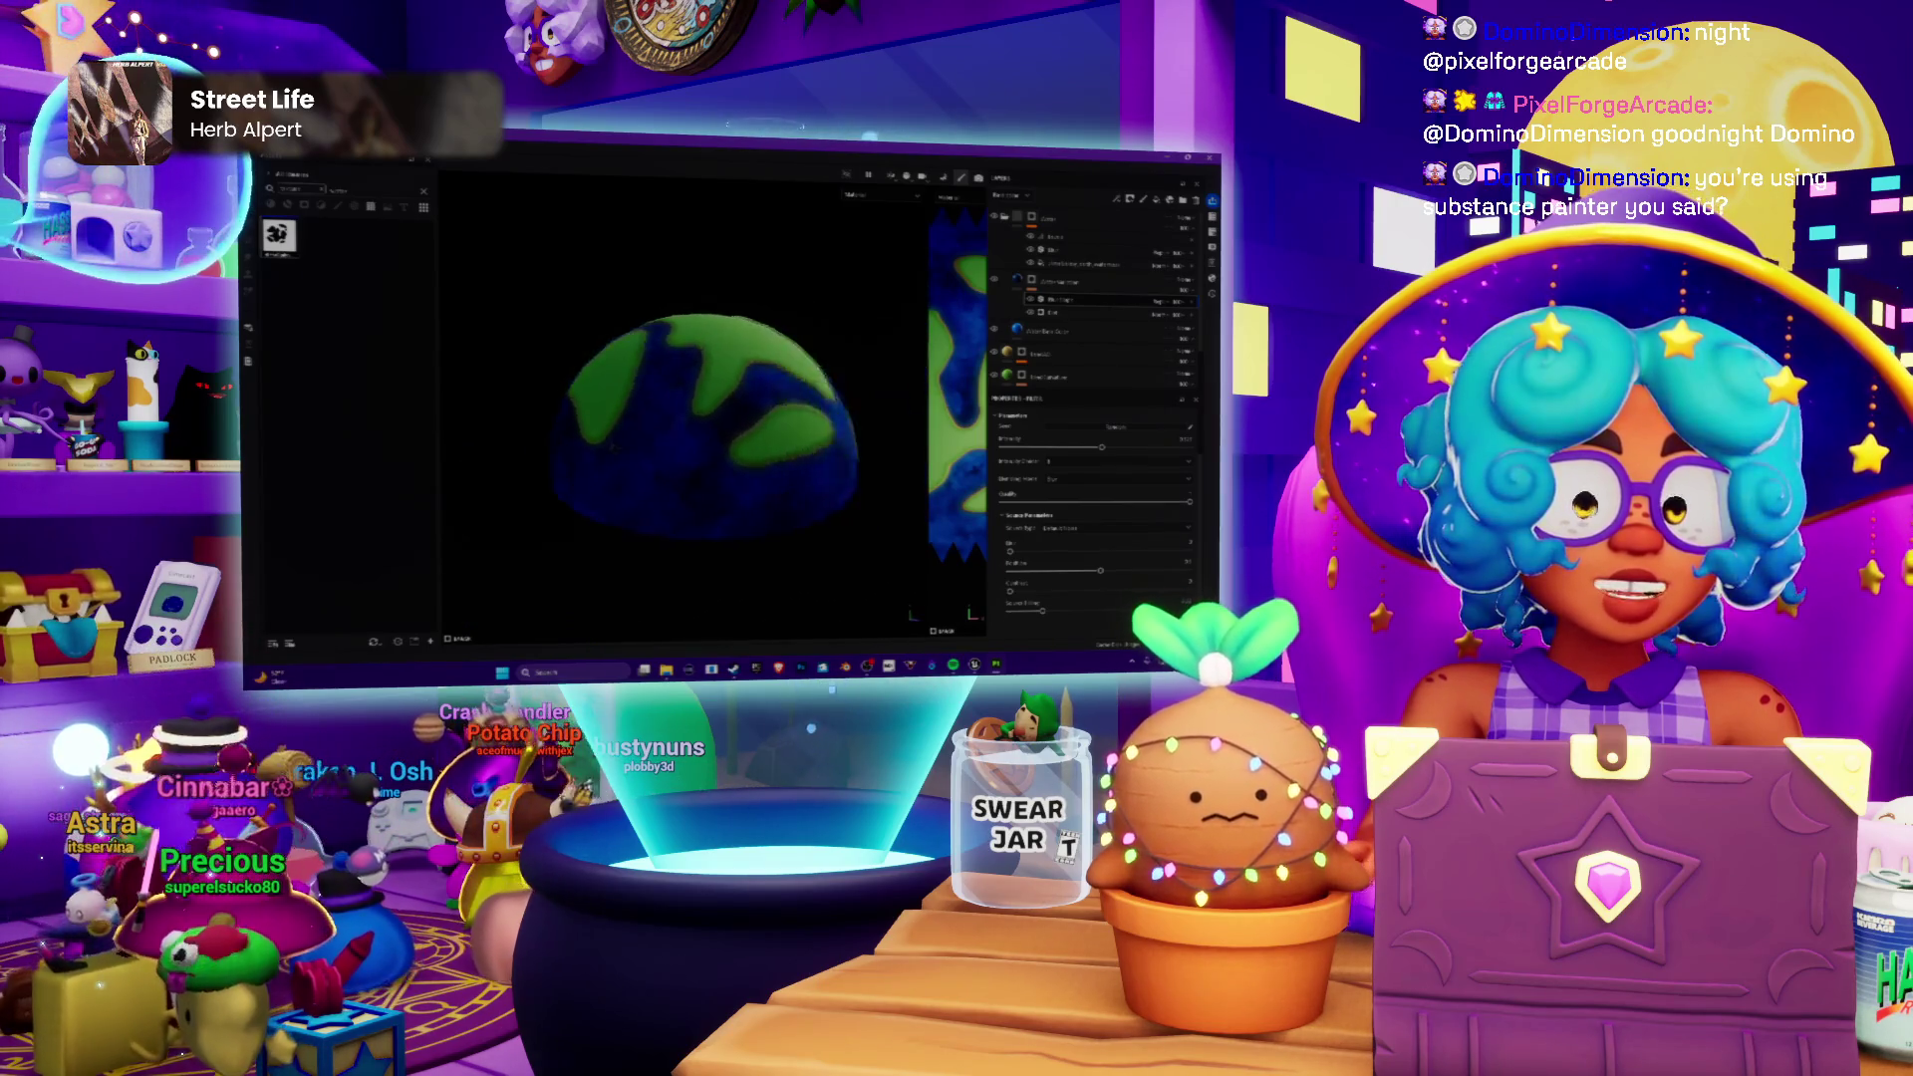
mouse_move(658, 404)
alt+mouse_down()
mouse_move(790, 385)
mouse_move(598, 406)
mouse_move(665, 449)
mouse_move(684, 429)
mouse_move(733, 448)
mouse_move(762, 549)
mouse_move(763, 520)
alt+mouse_up()
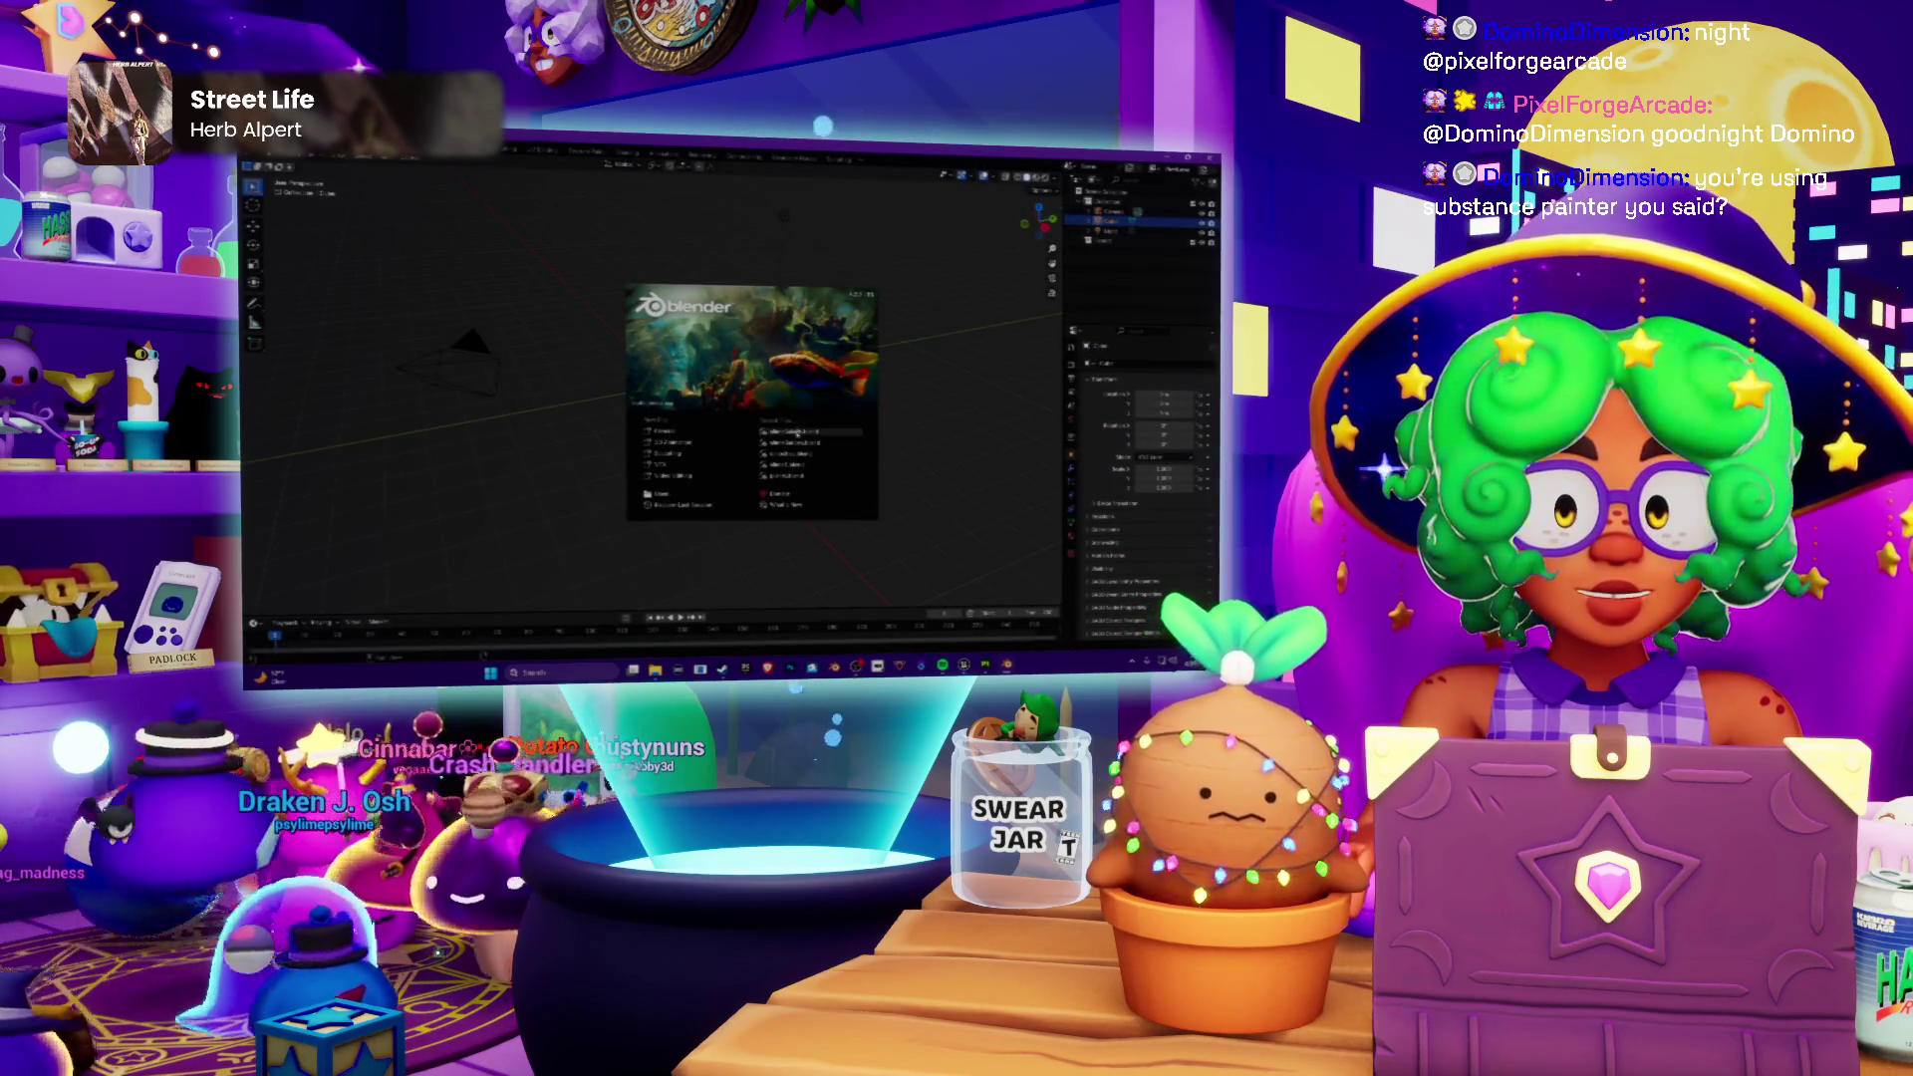
Step: Load the recent dome-mesh file and orbit the half-sphere from below, above, side and front
click(793, 427)
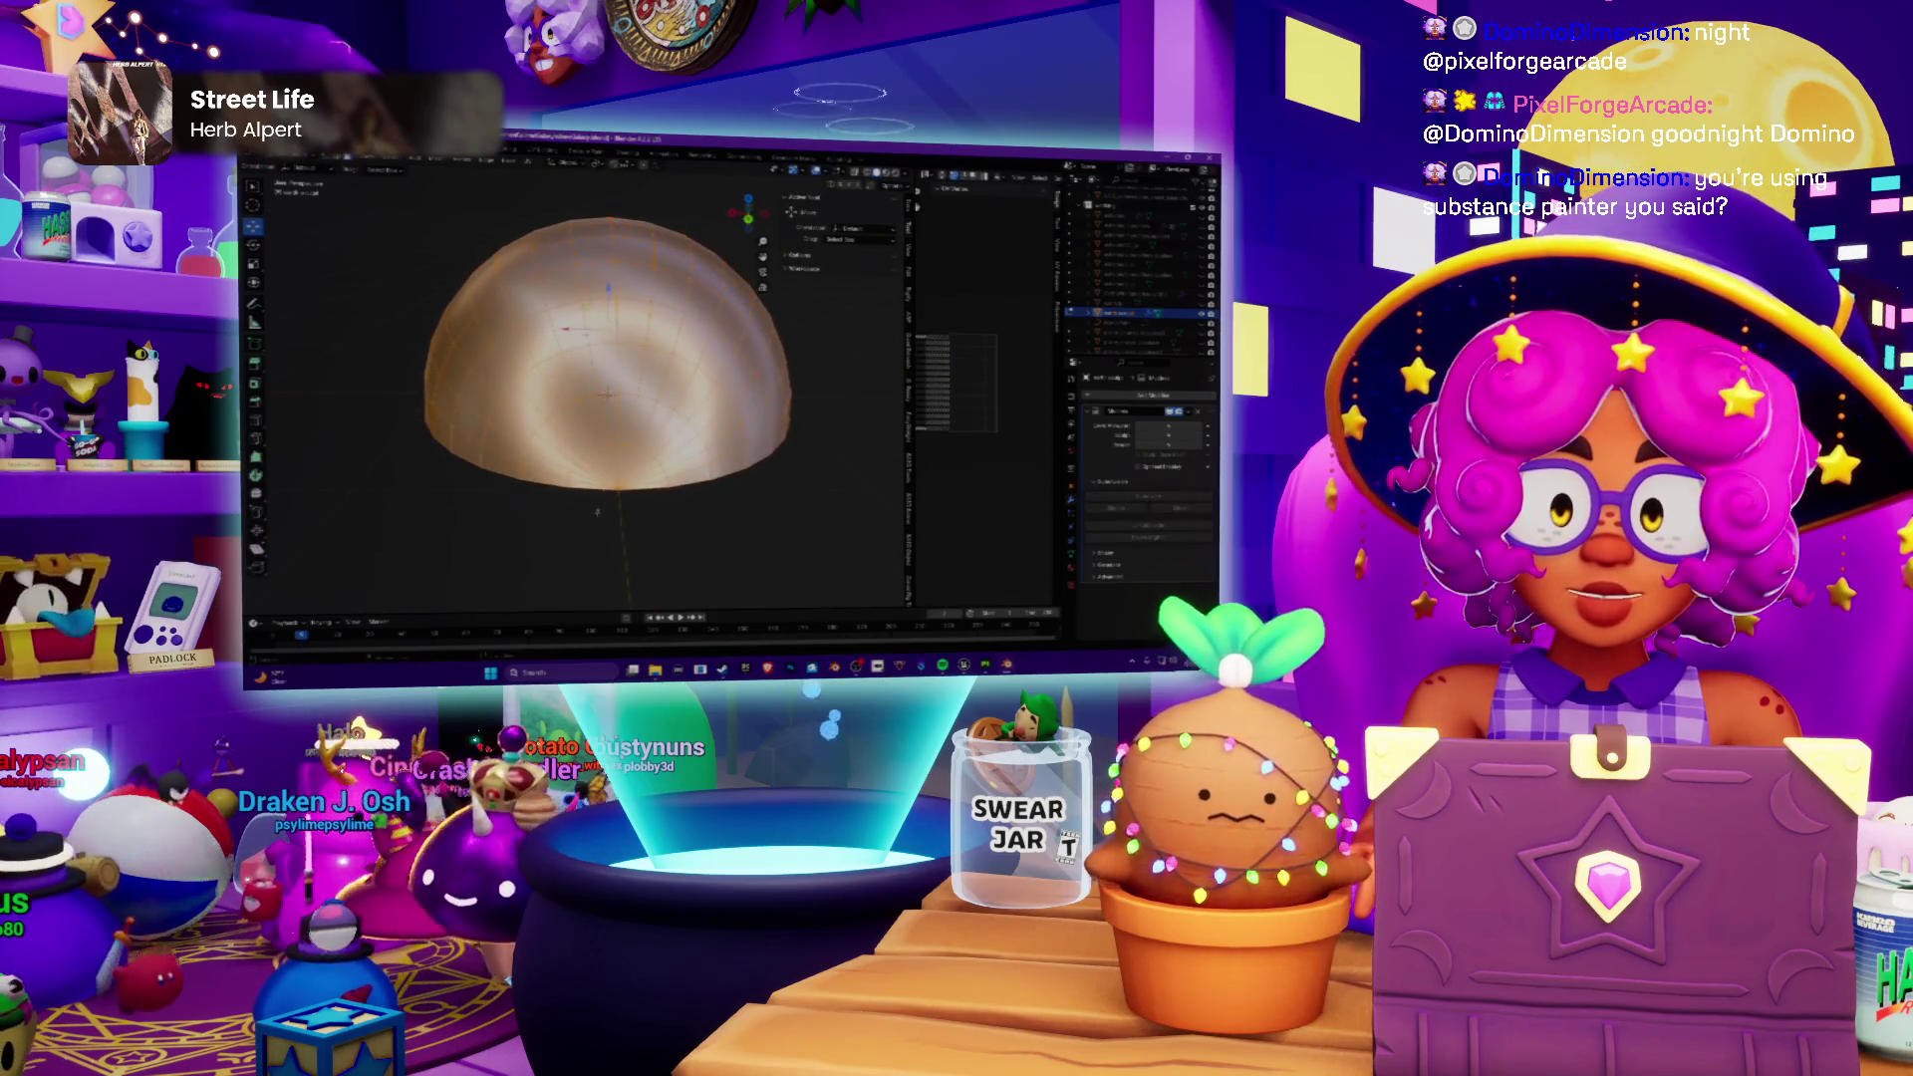
middle_drag(598, 374, 598, 299)
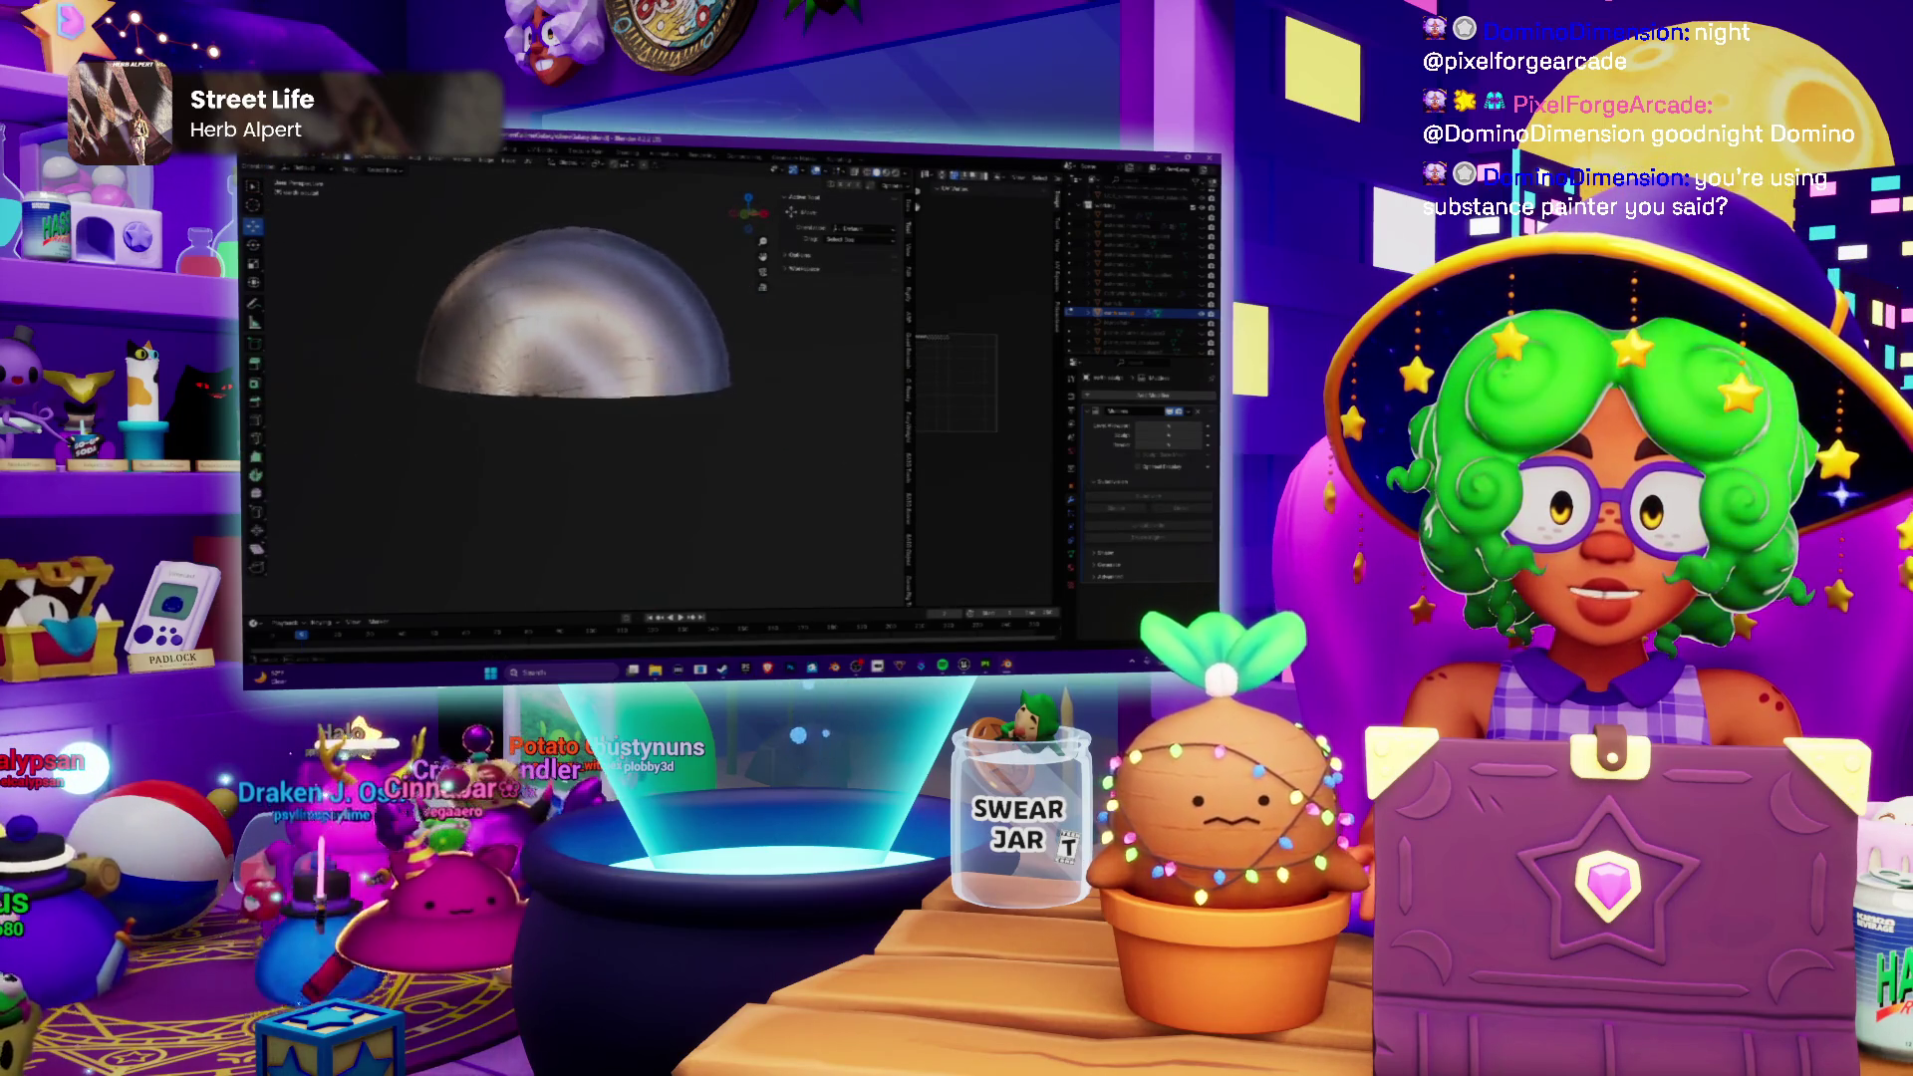
mouse_move(560, 299)
middle_down()
mouse_move(561, 359)
mouse_move(583, 336)
mouse_move(613, 344)
middle_up()
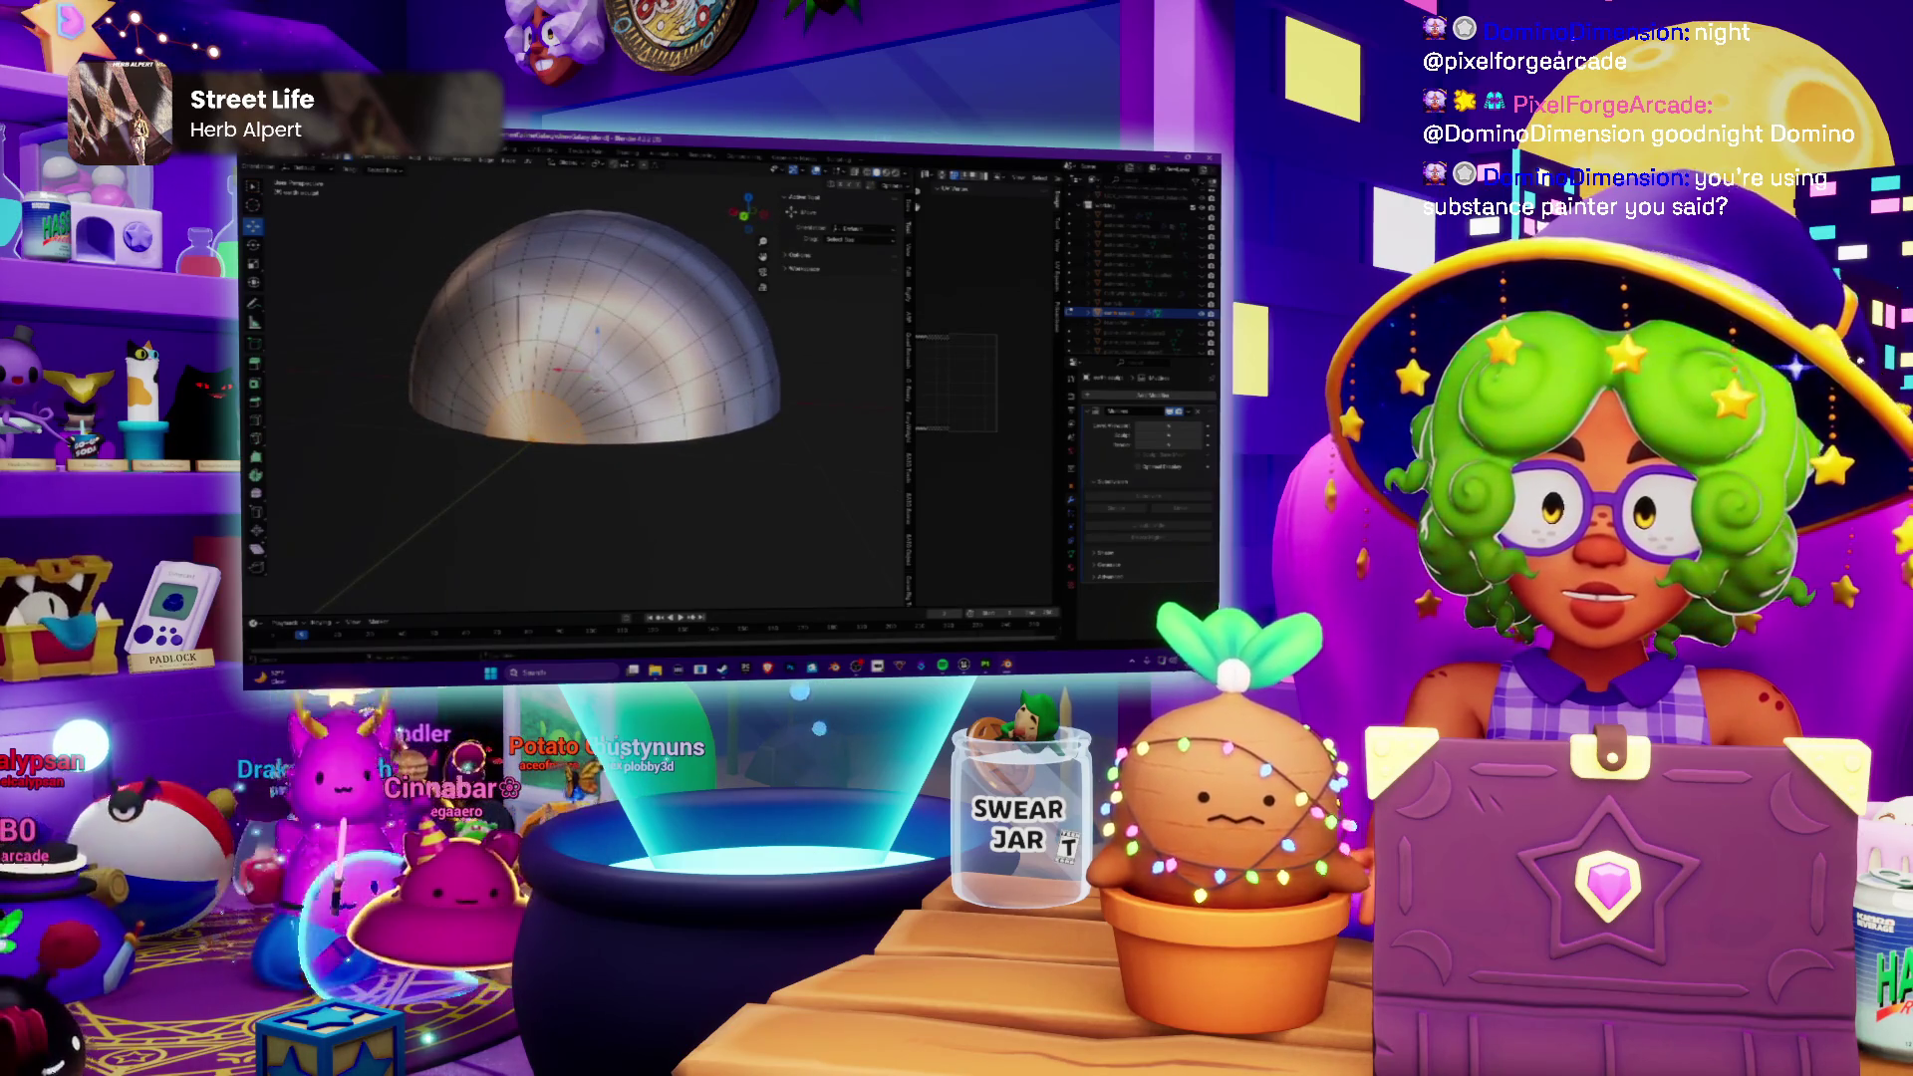
scroll(598, 321, up, 2)
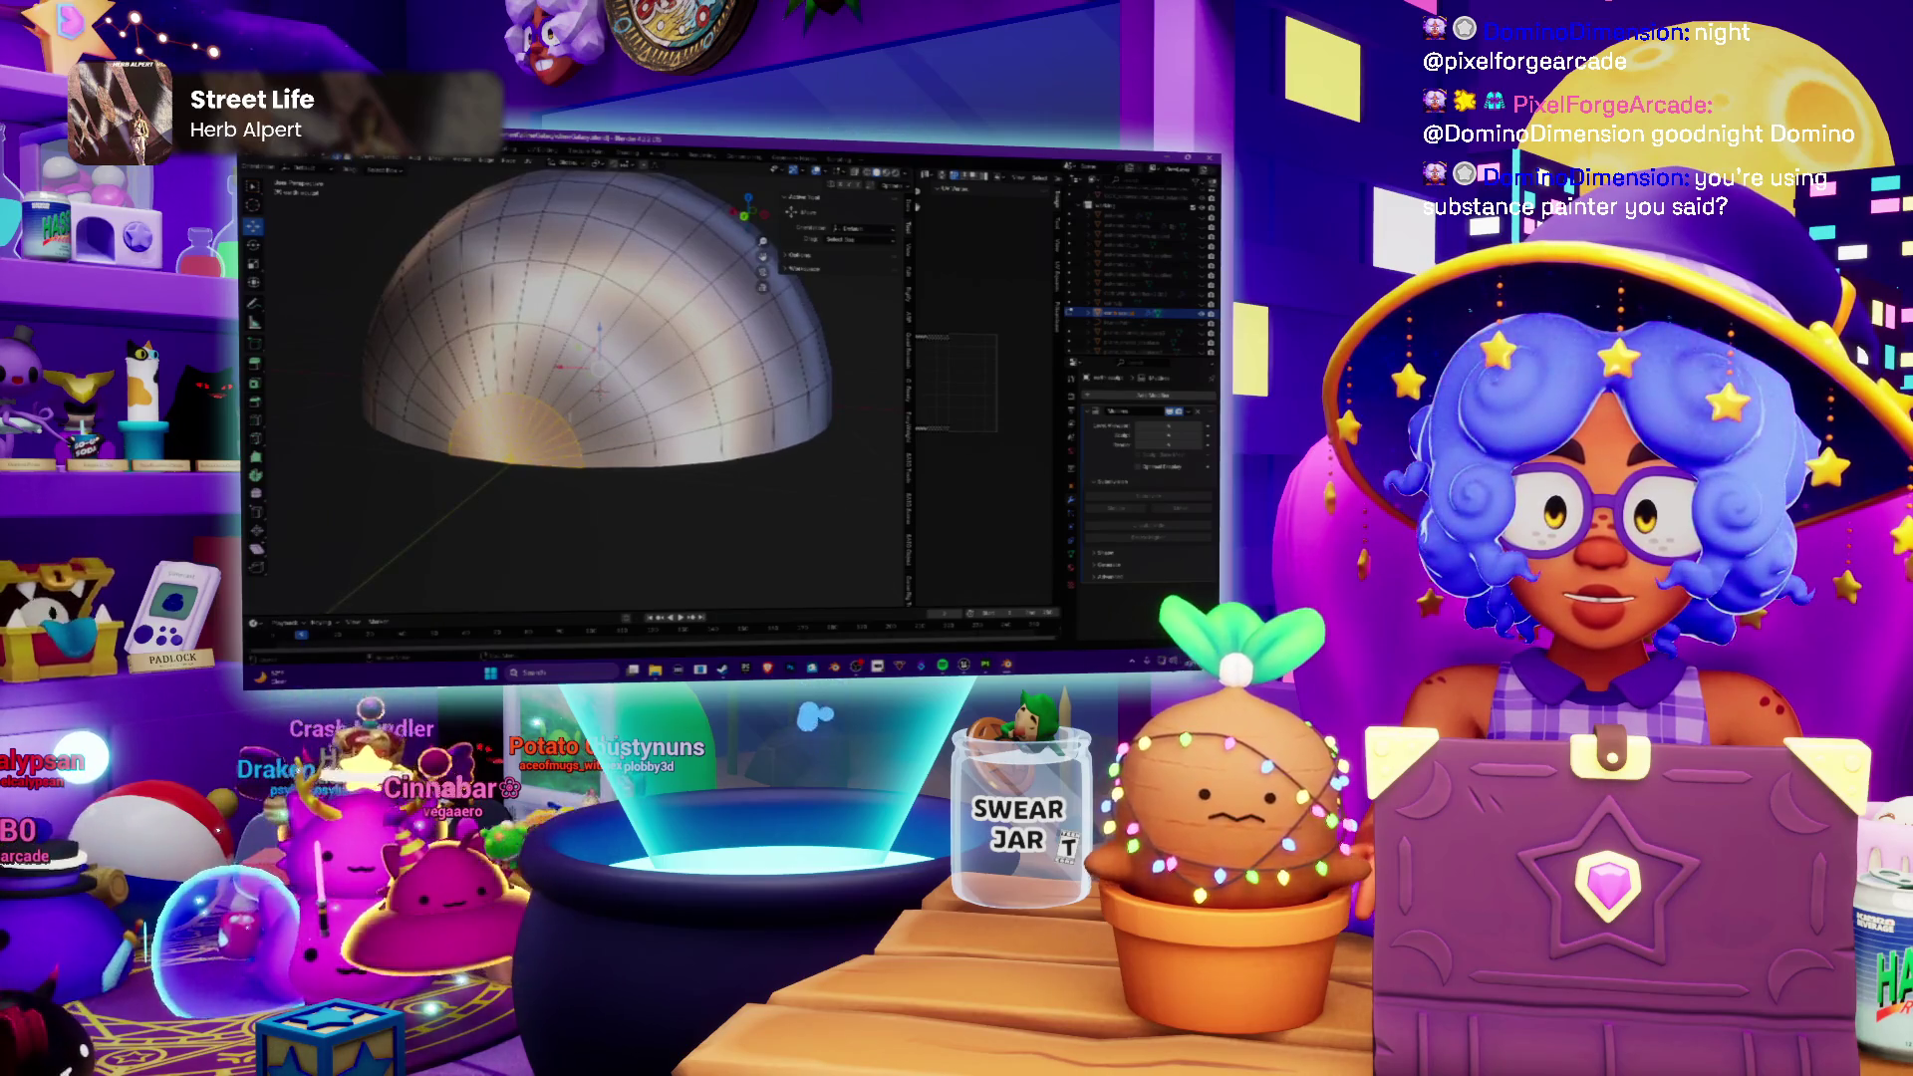
middle_drag(598, 390, 598, 394)
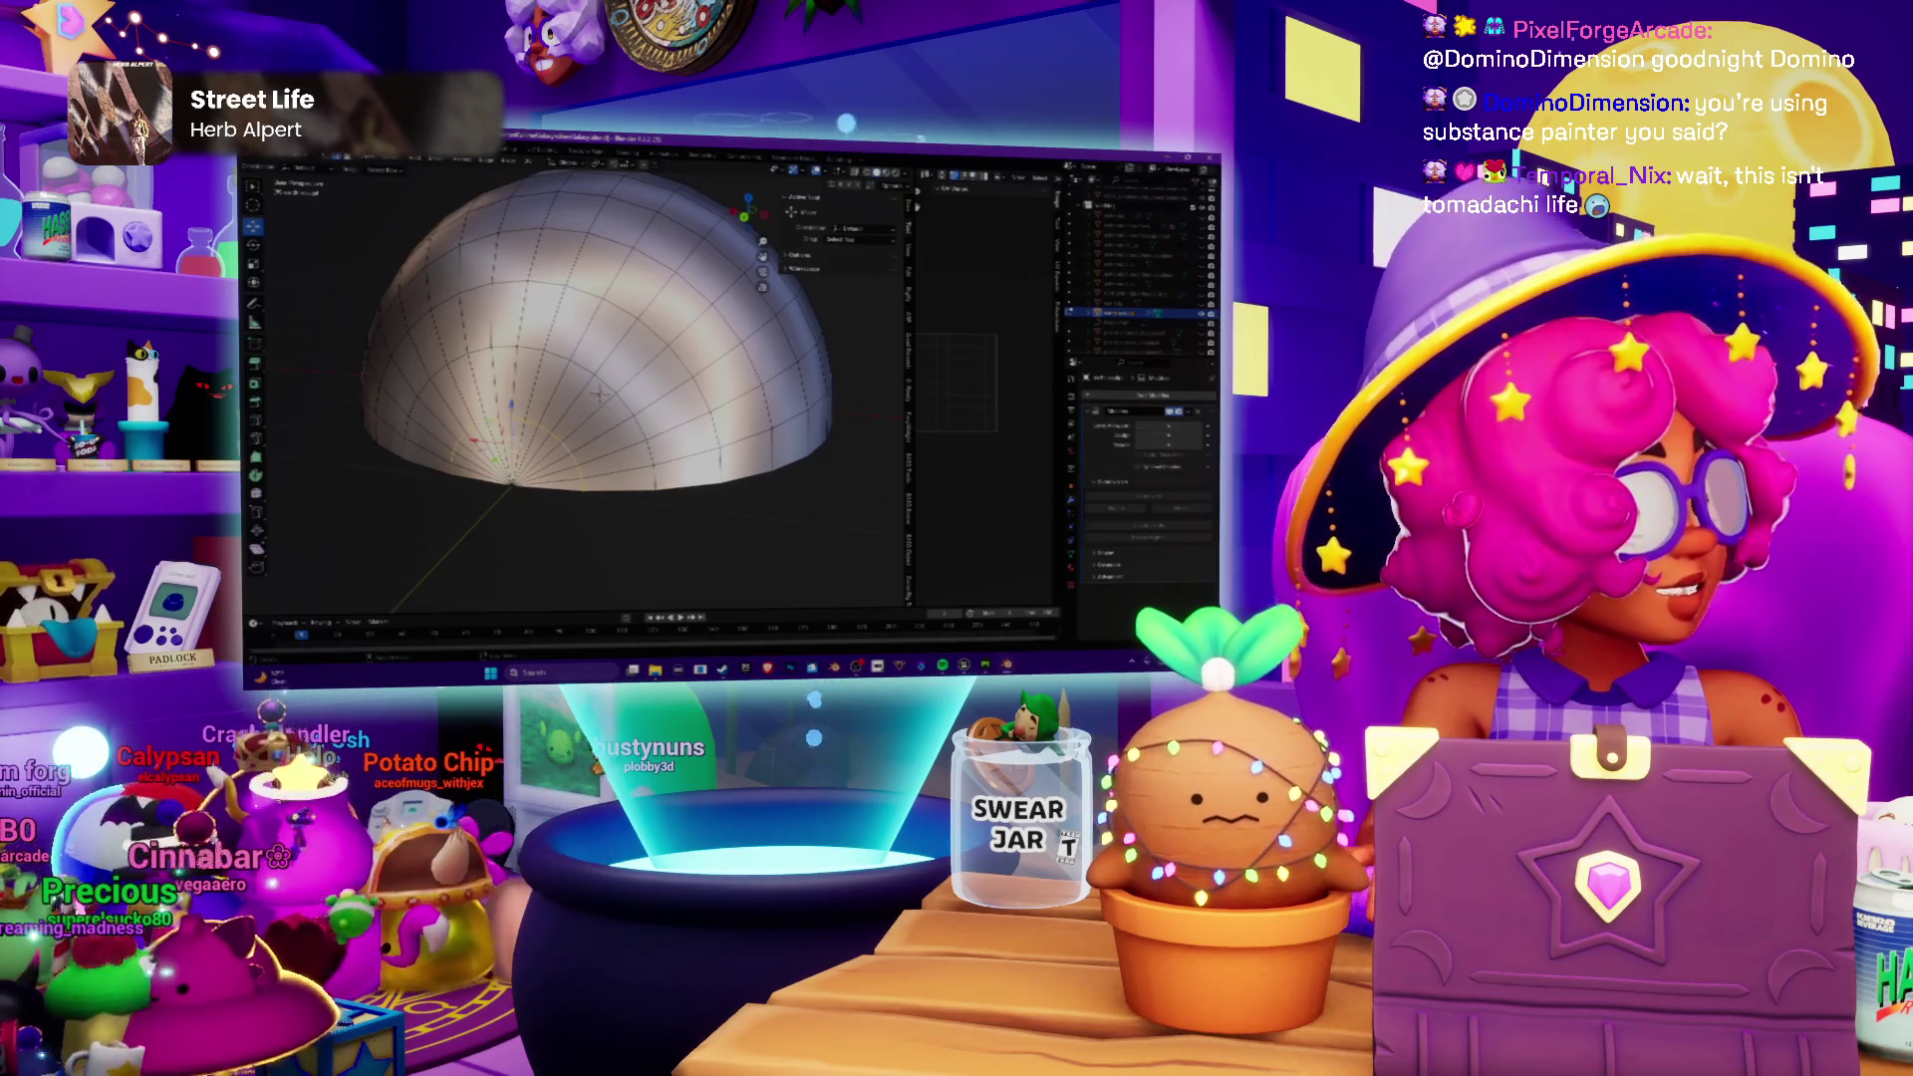
middle_drag(598, 389, 599, 337)
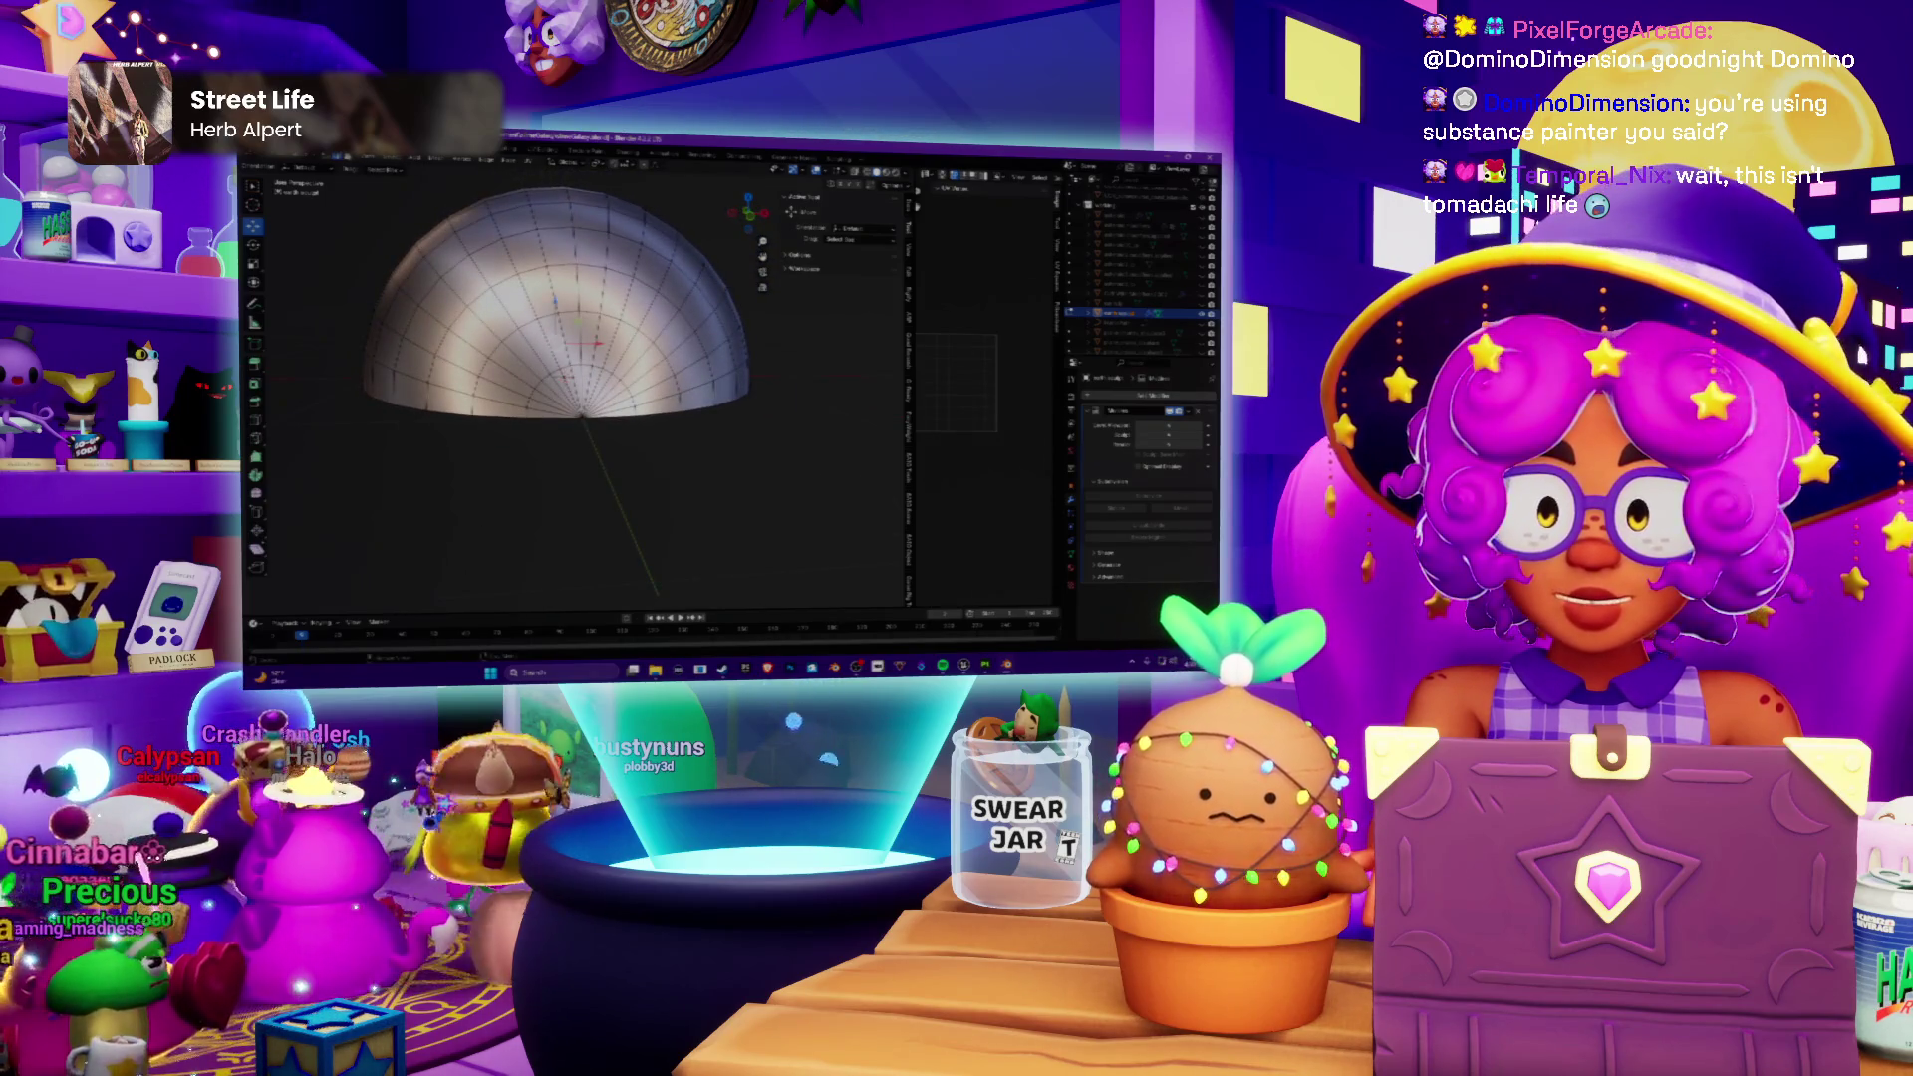
middle_drag(598, 374, 598, 336)
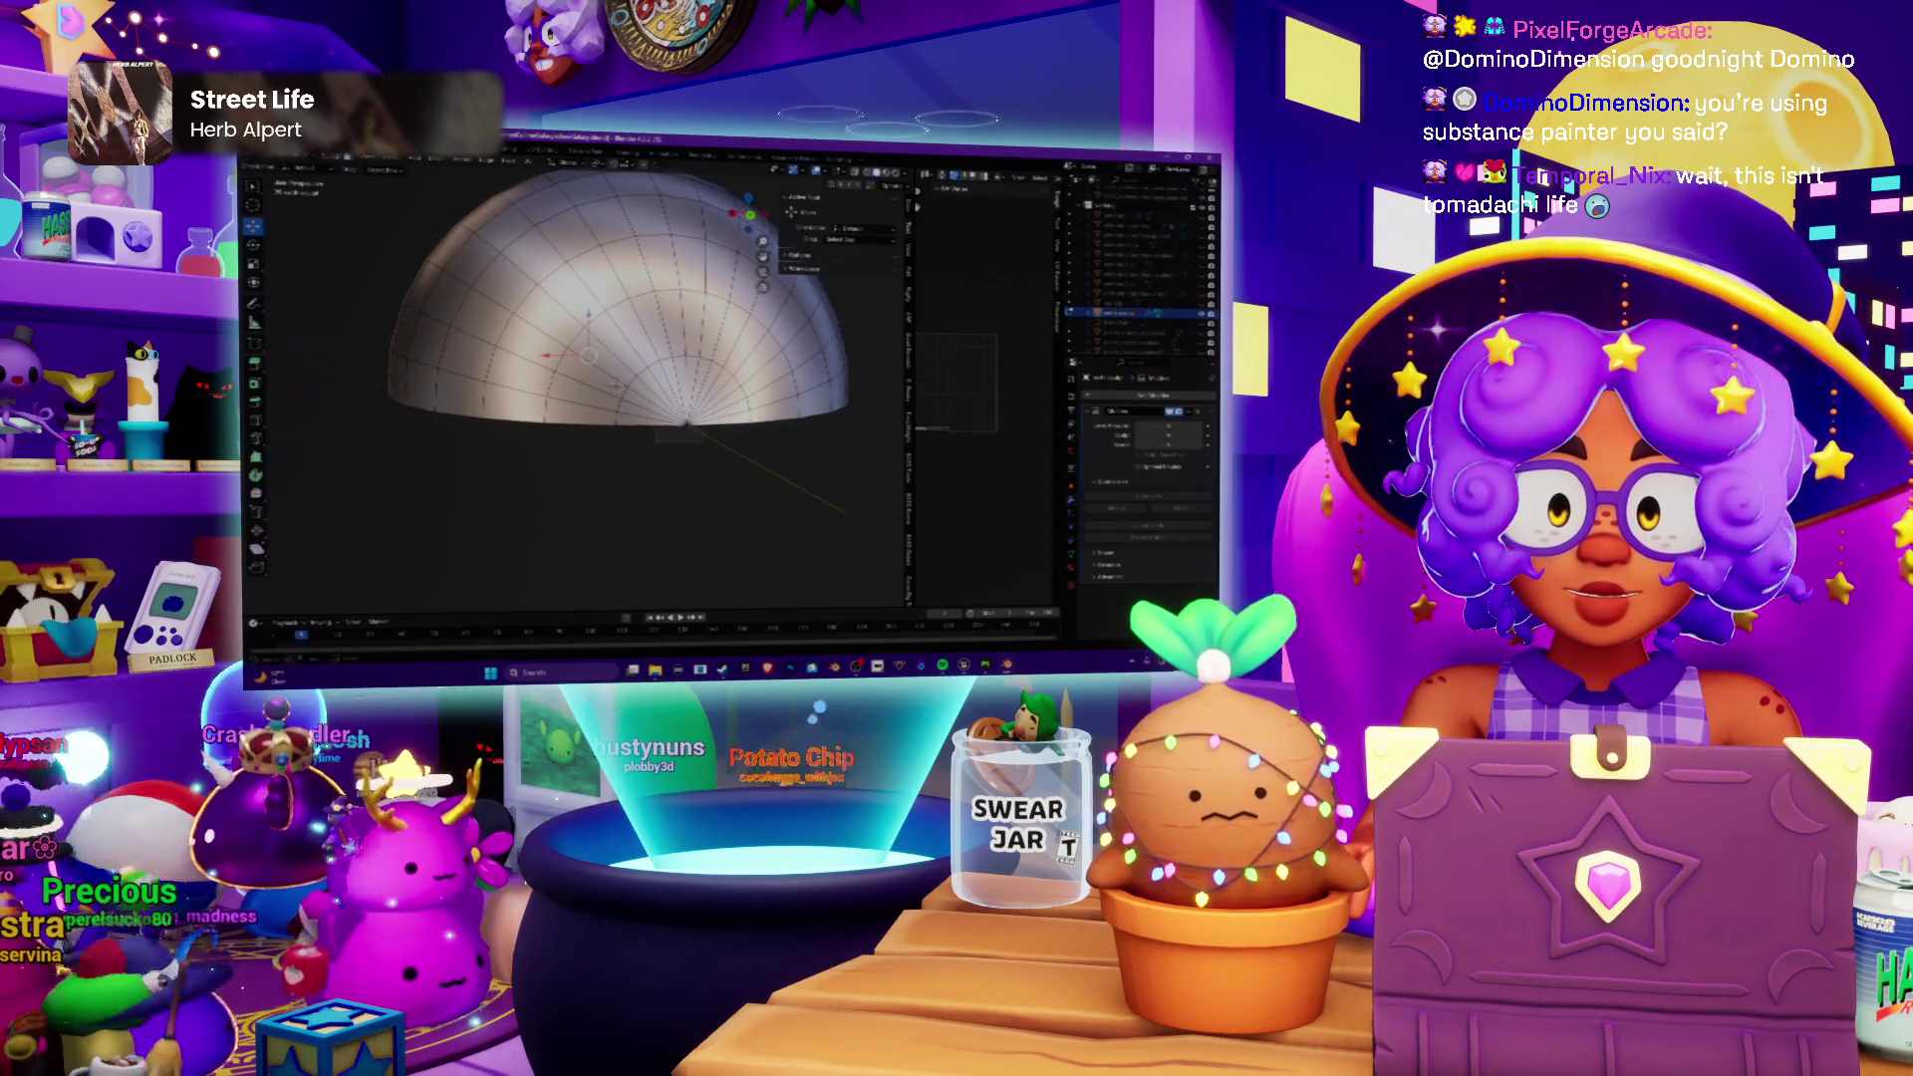
middle_drag(599, 360, 599, 335)
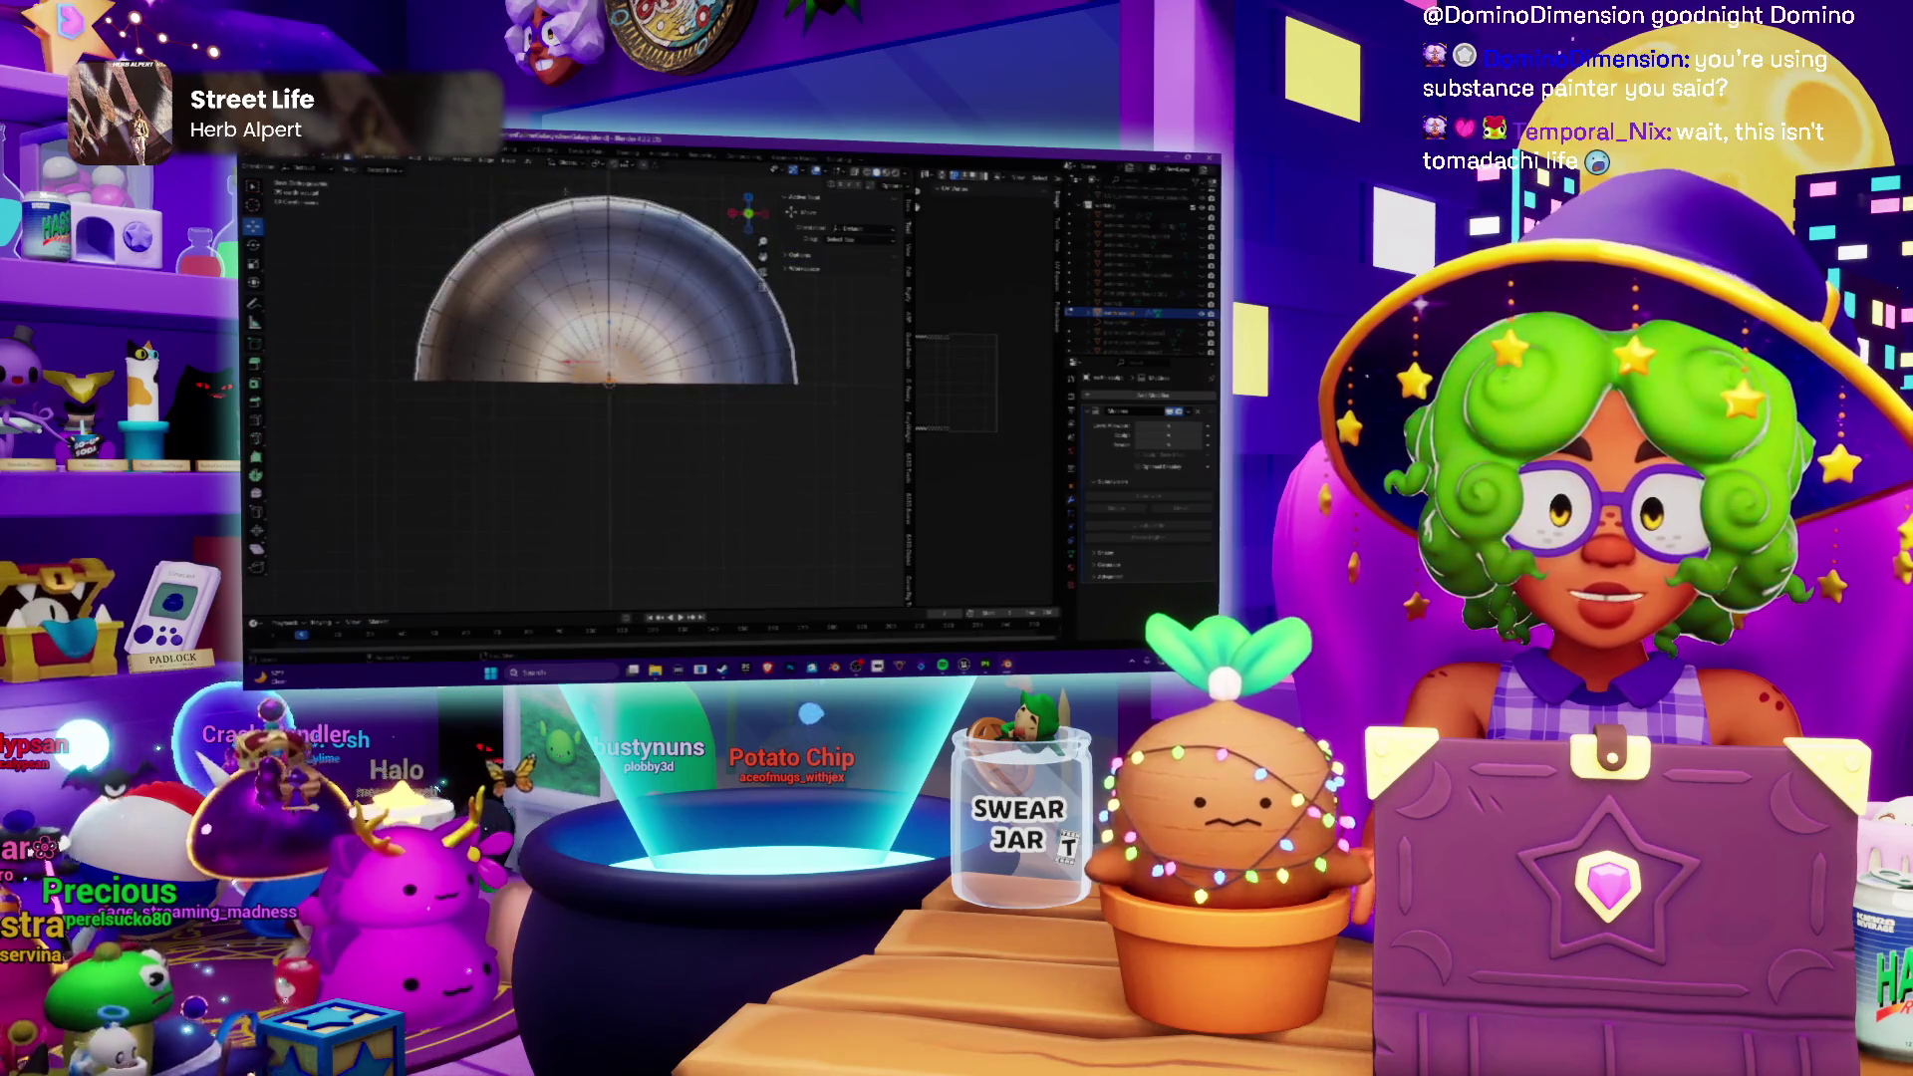
Step: Unwrap the dome's UVs, show the UV Editor beside the model and move all islands downward
click(532, 170)
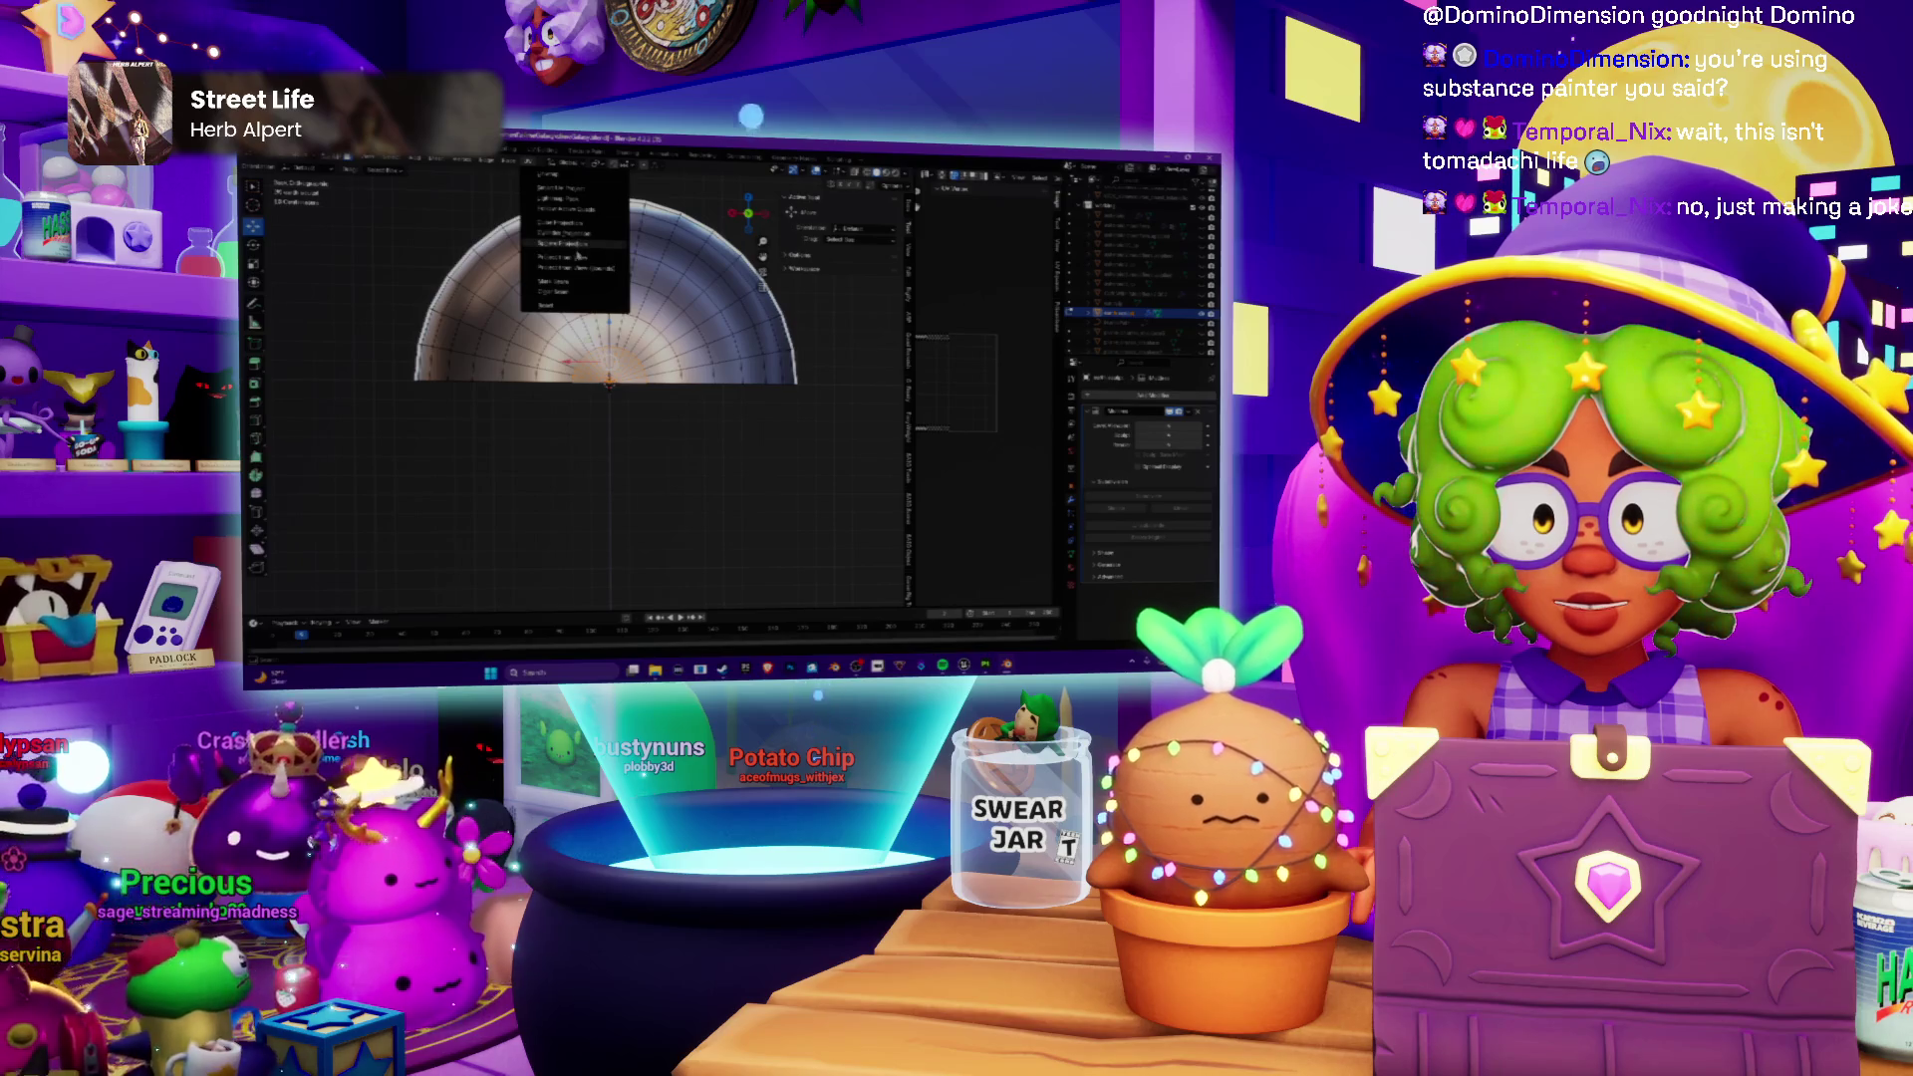
click(580, 259)
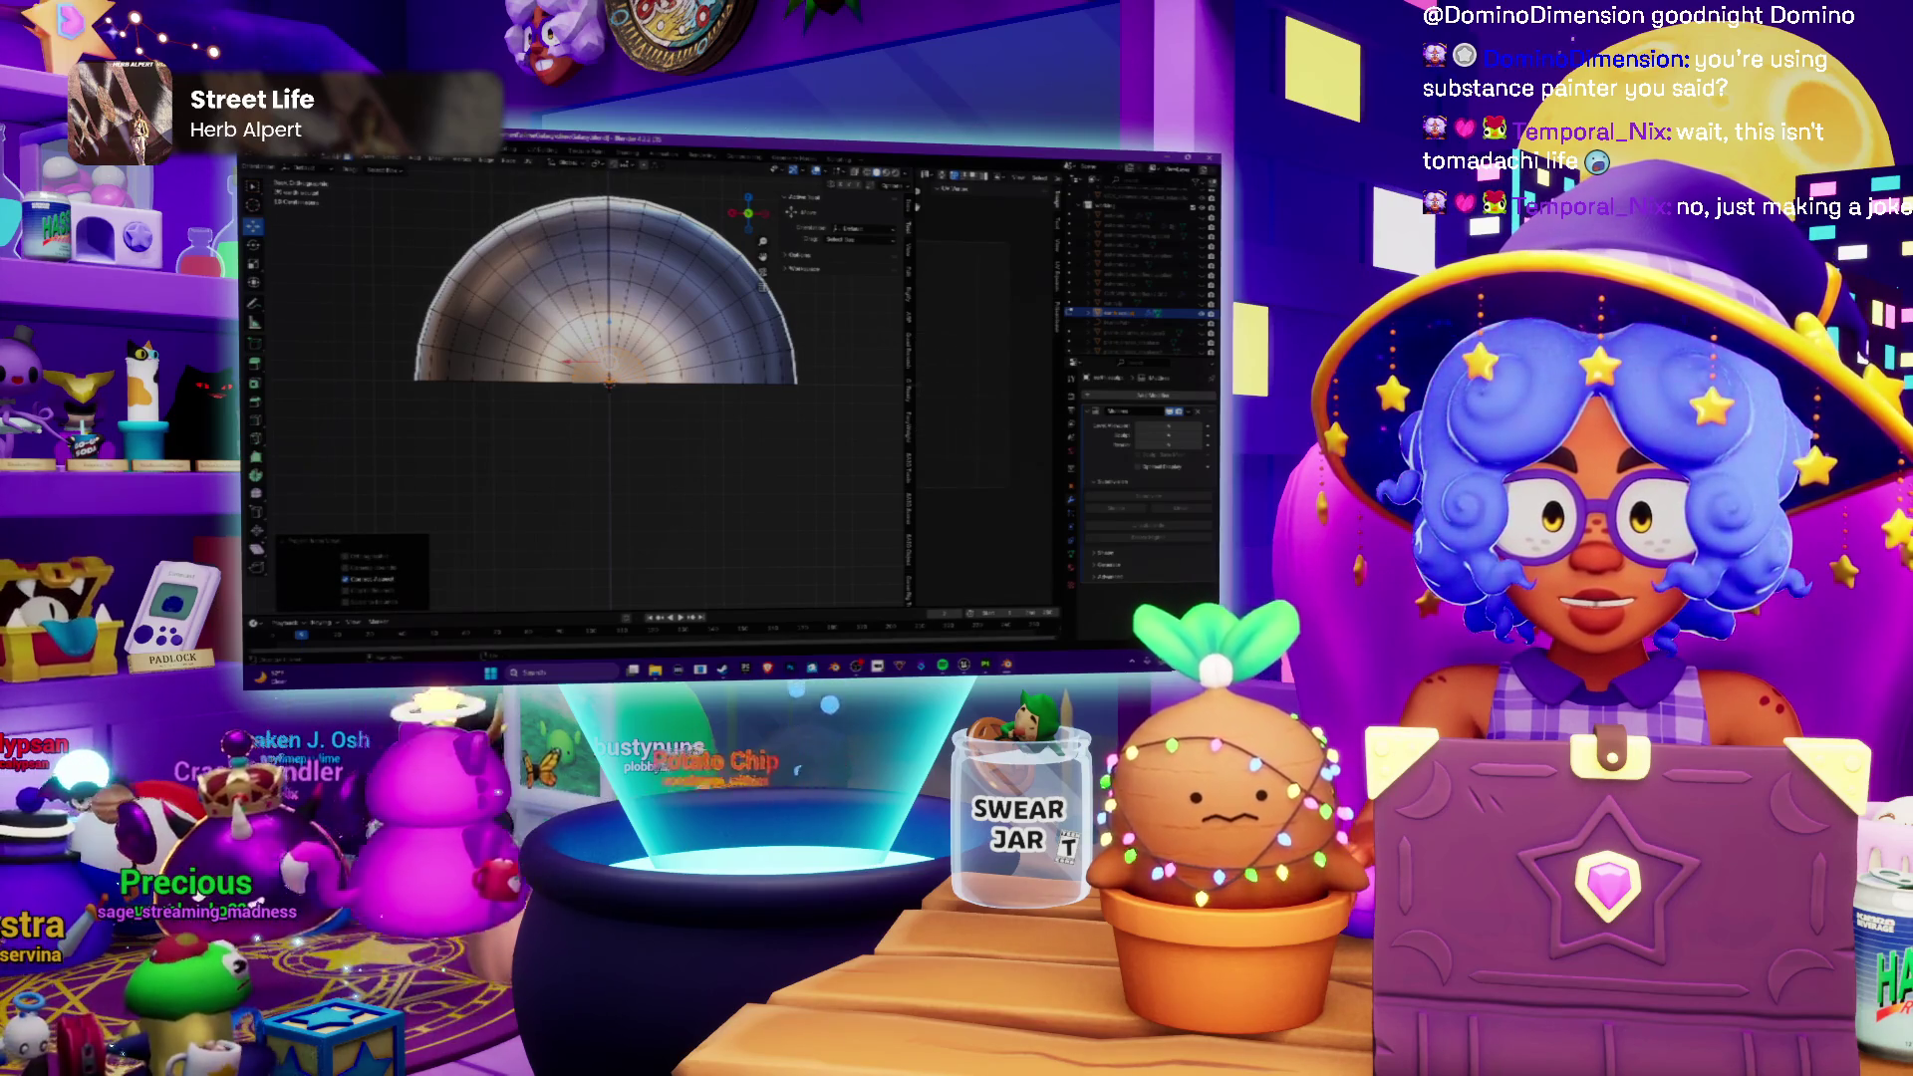
drag(909, 387, 686, 375)
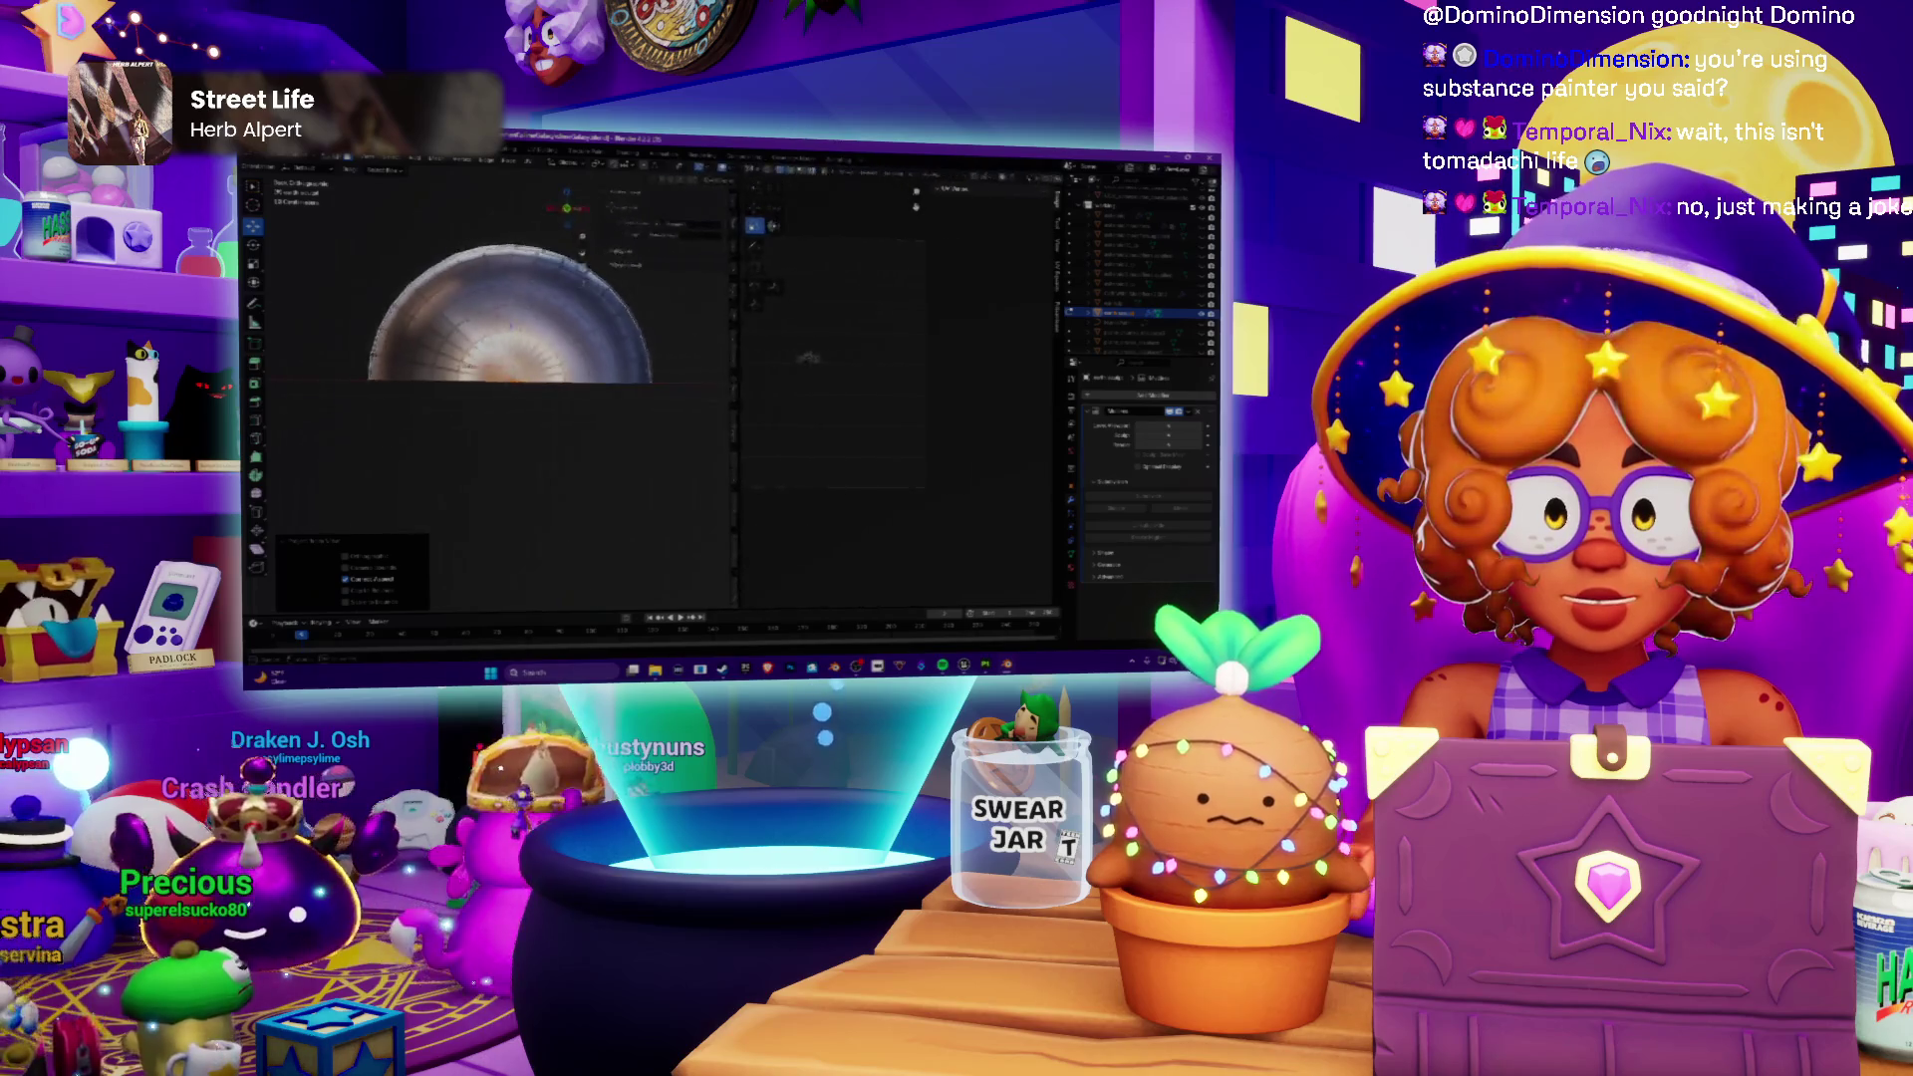
scroll(897, 426, up, 2)
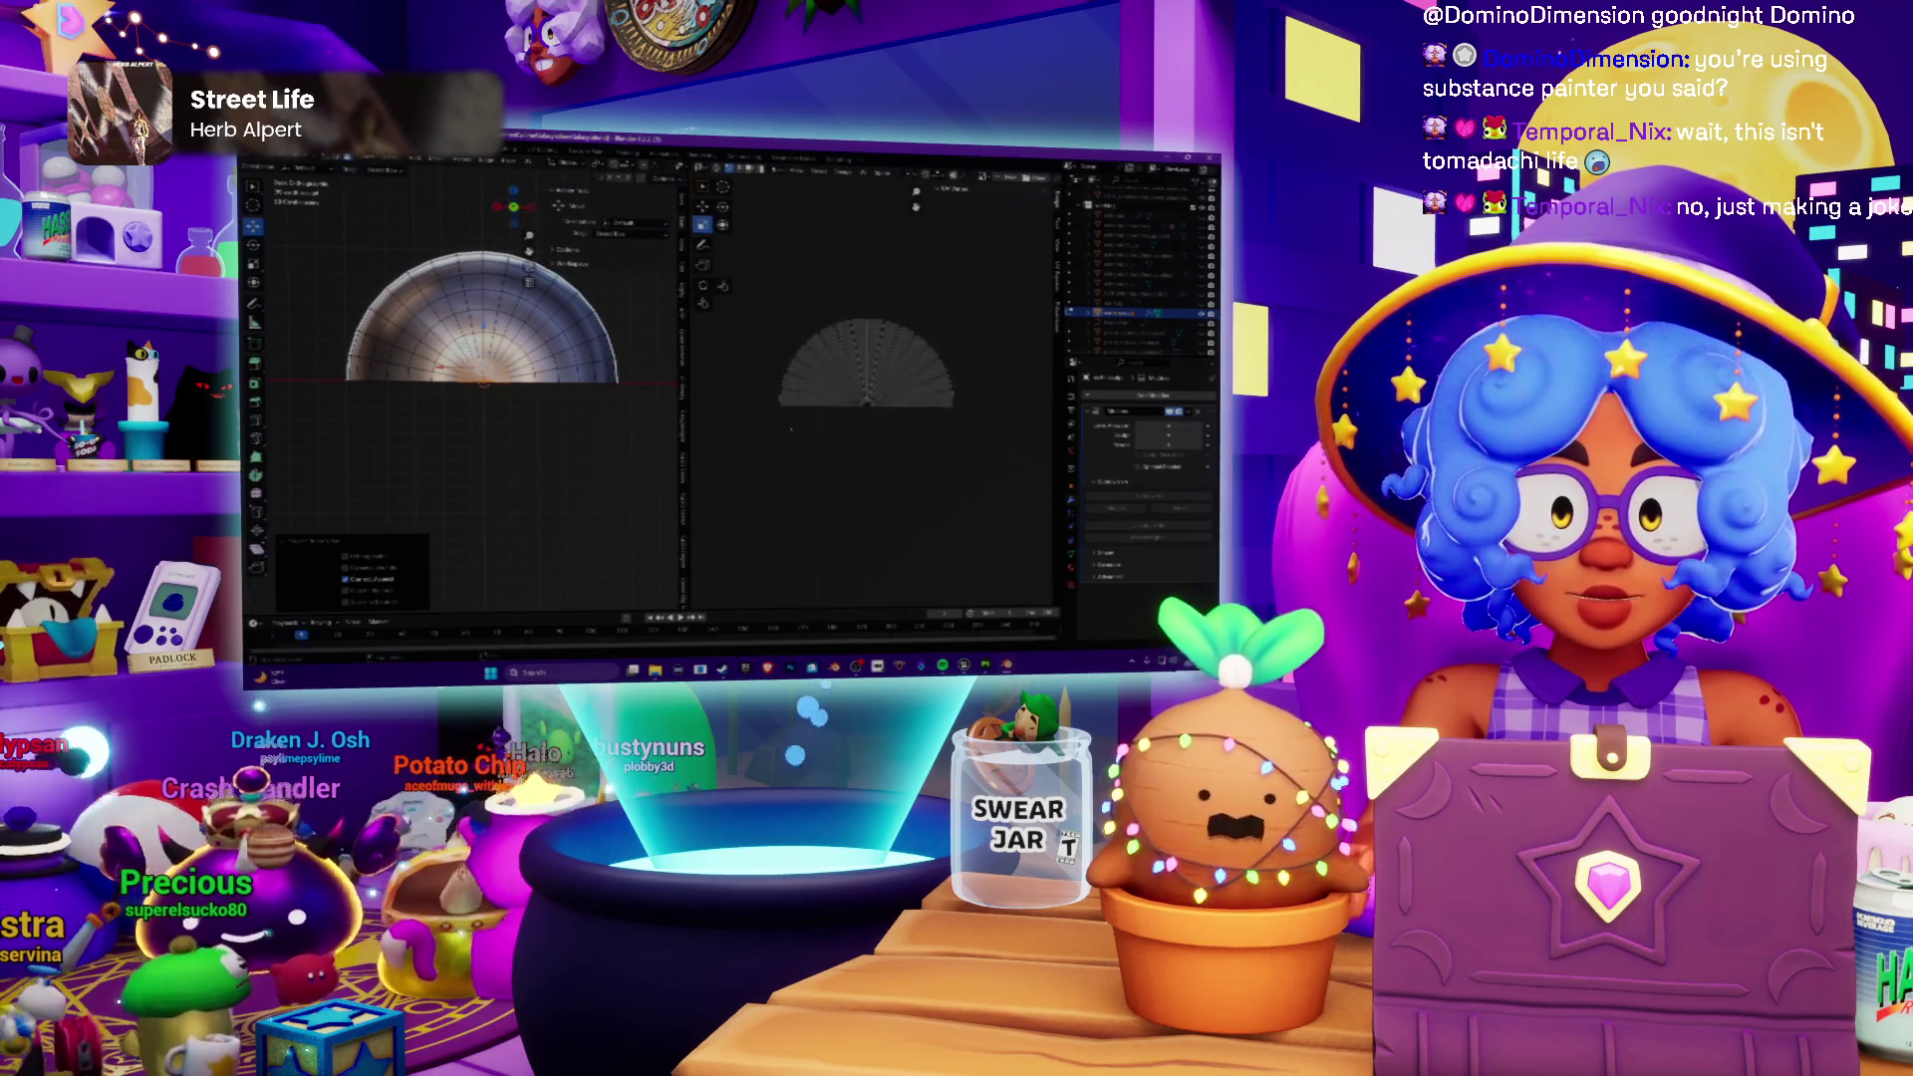
scroll(528, 279, up, 2)
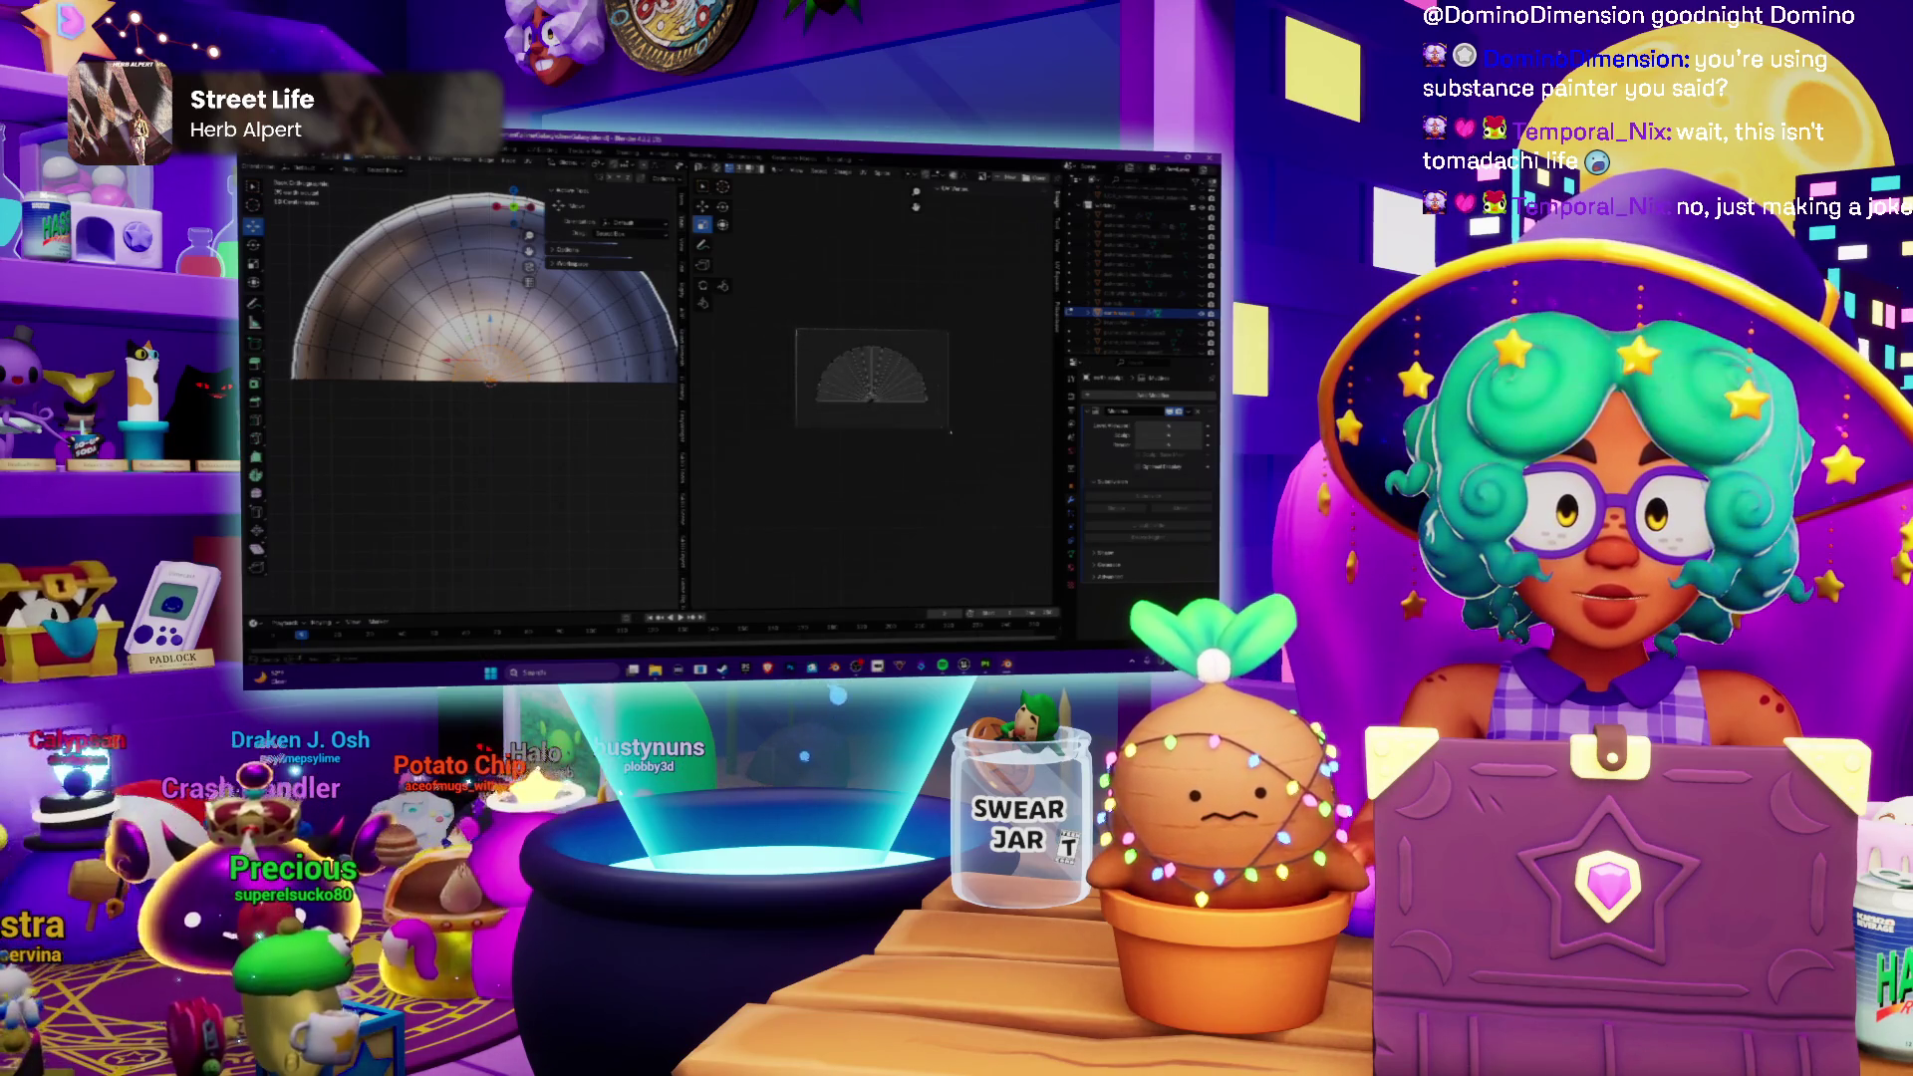
key(a)
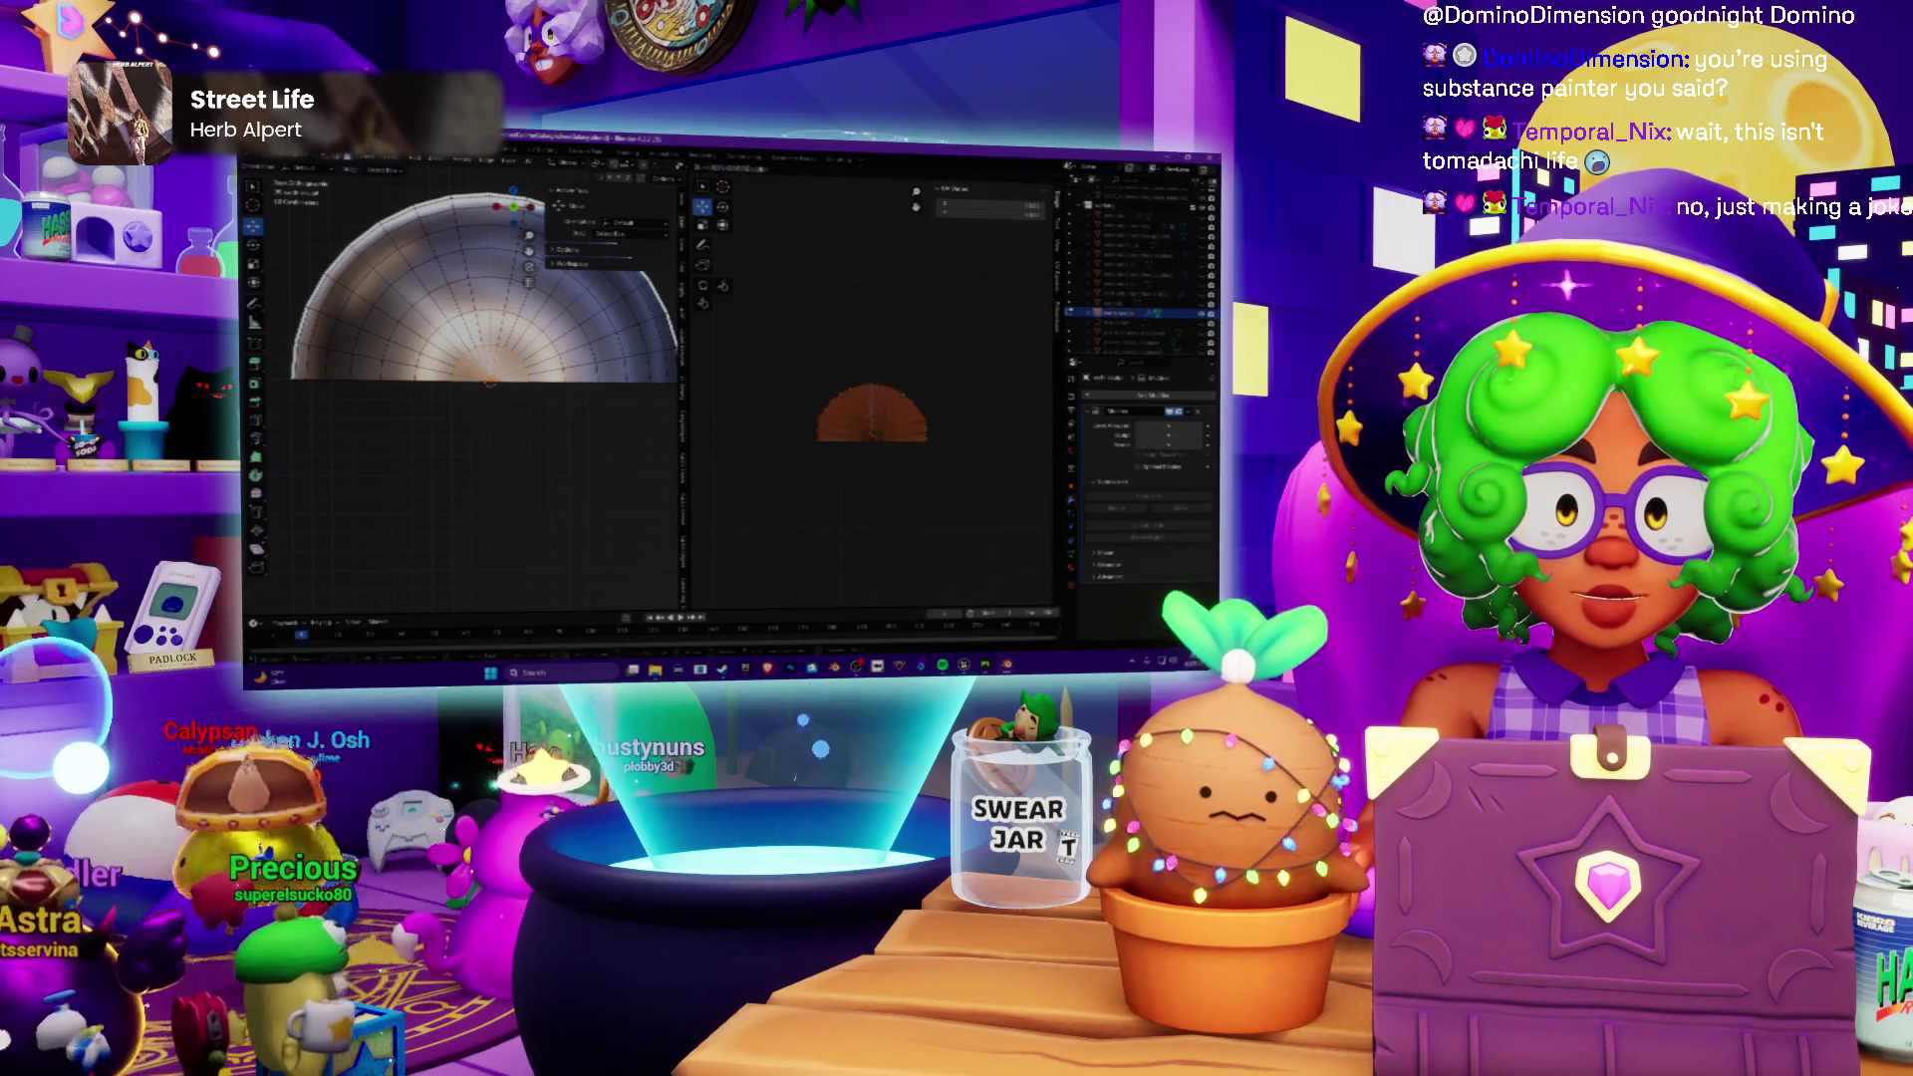
key(g)
scroll(902, 420, down, 2)
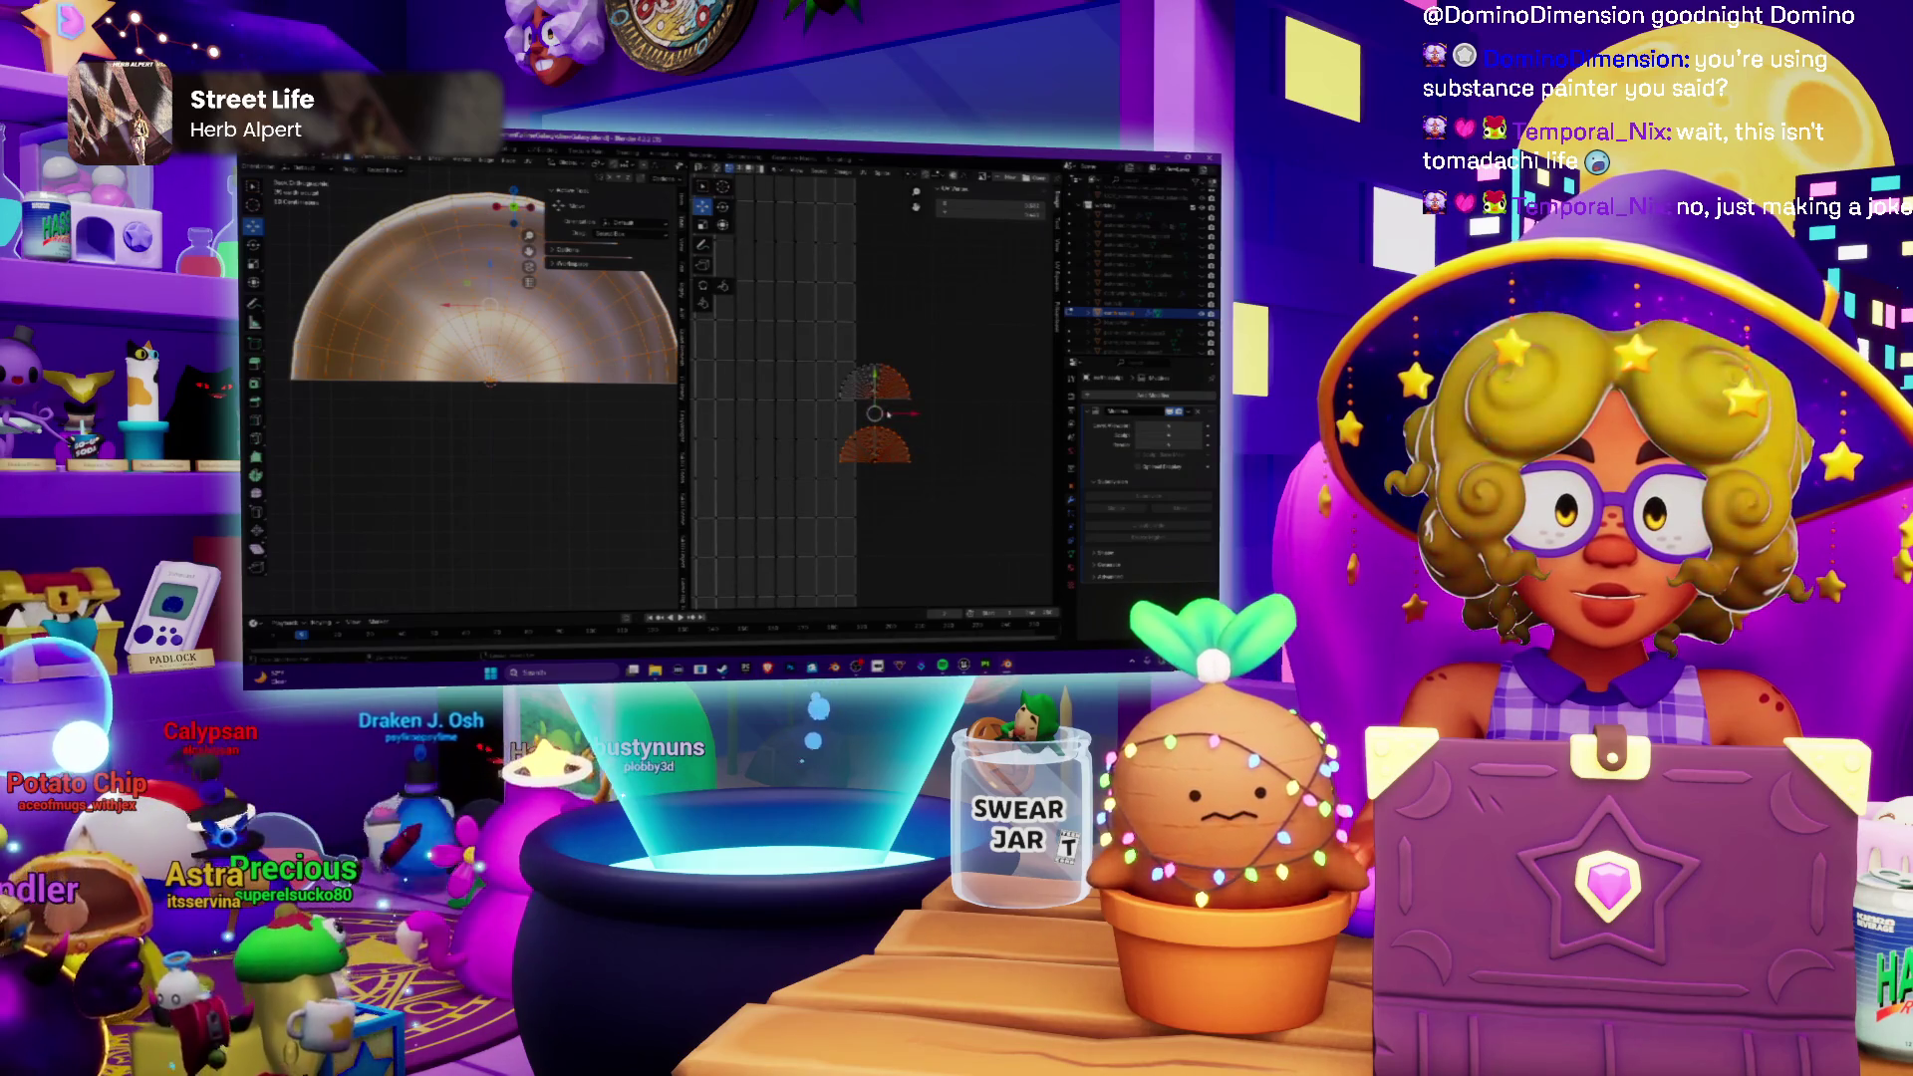
scroll(852, 436, down, 5)
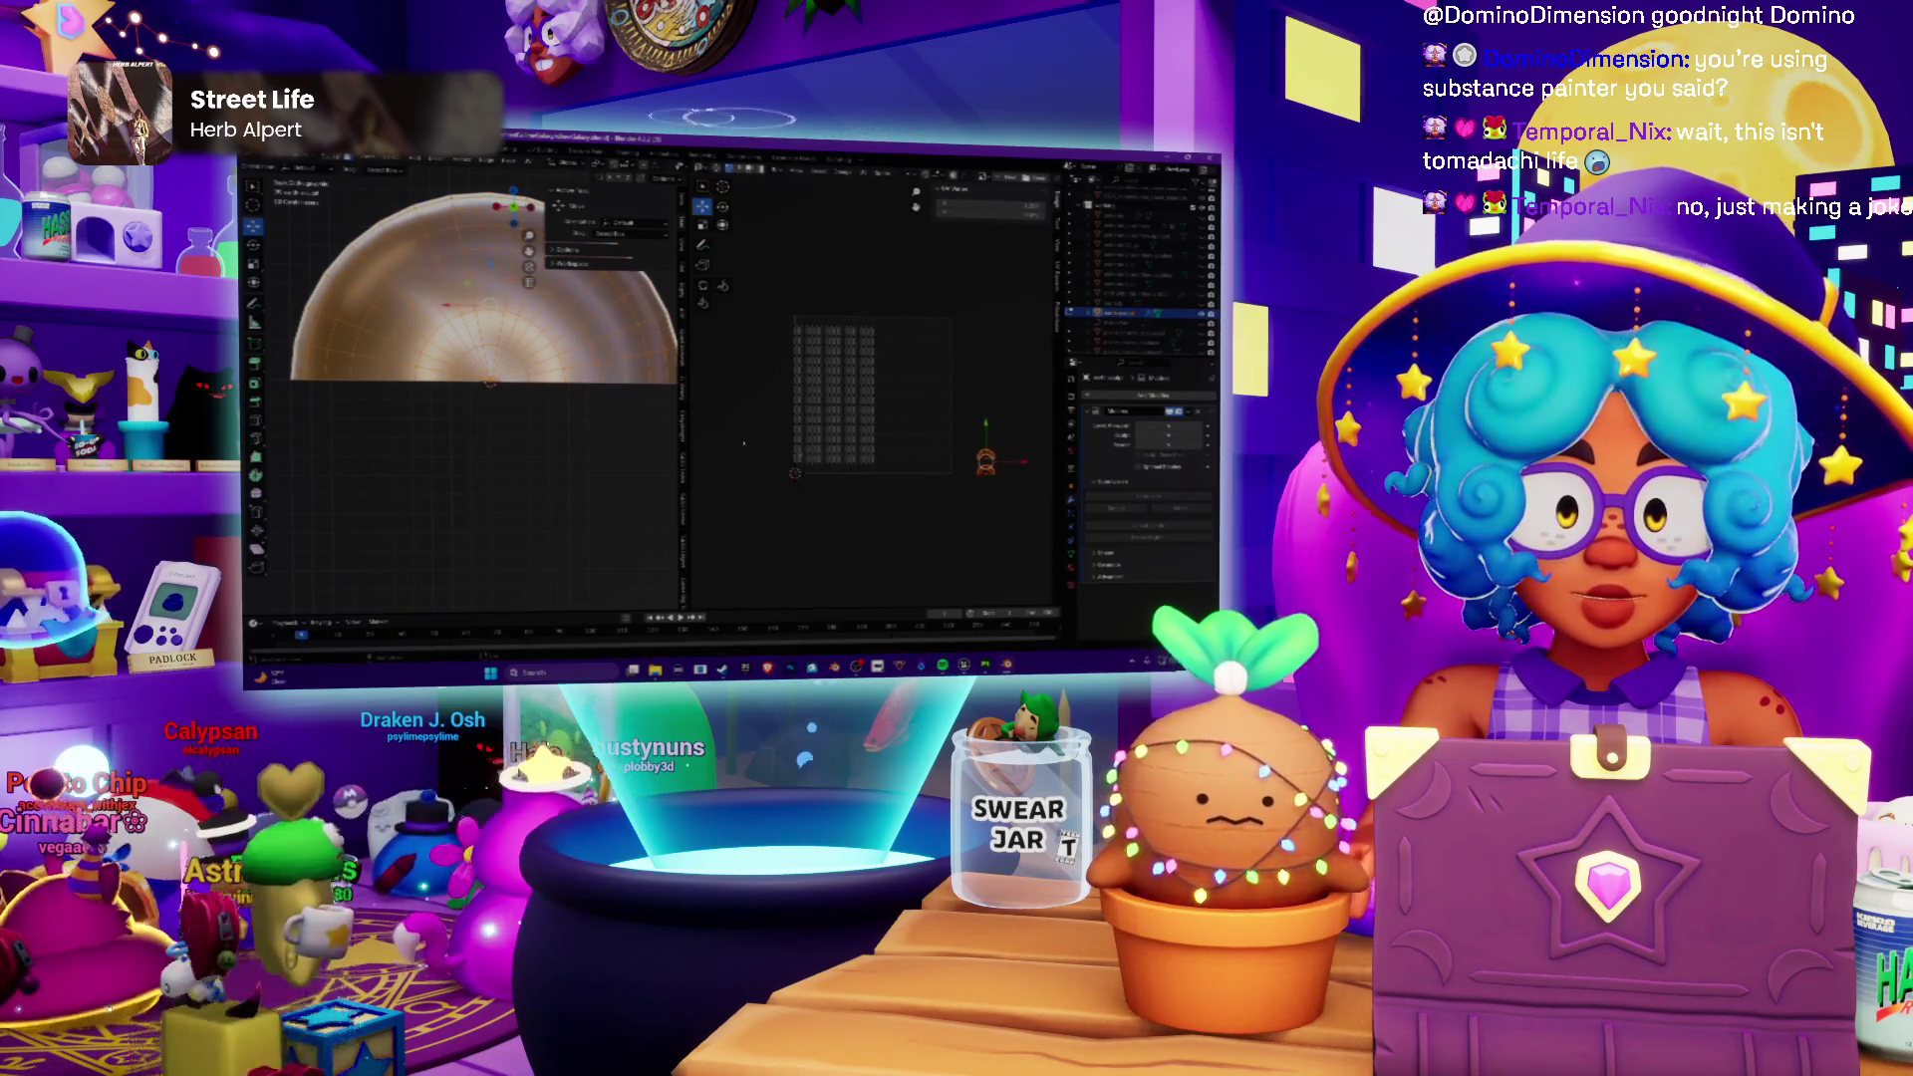
Step: Orbit to view the whole dome, select it and switch over to Substance Painter
mouse_move(494, 359)
middle_down()
mouse_move(534, 442)
mouse_move(640, 414)
middle_up()
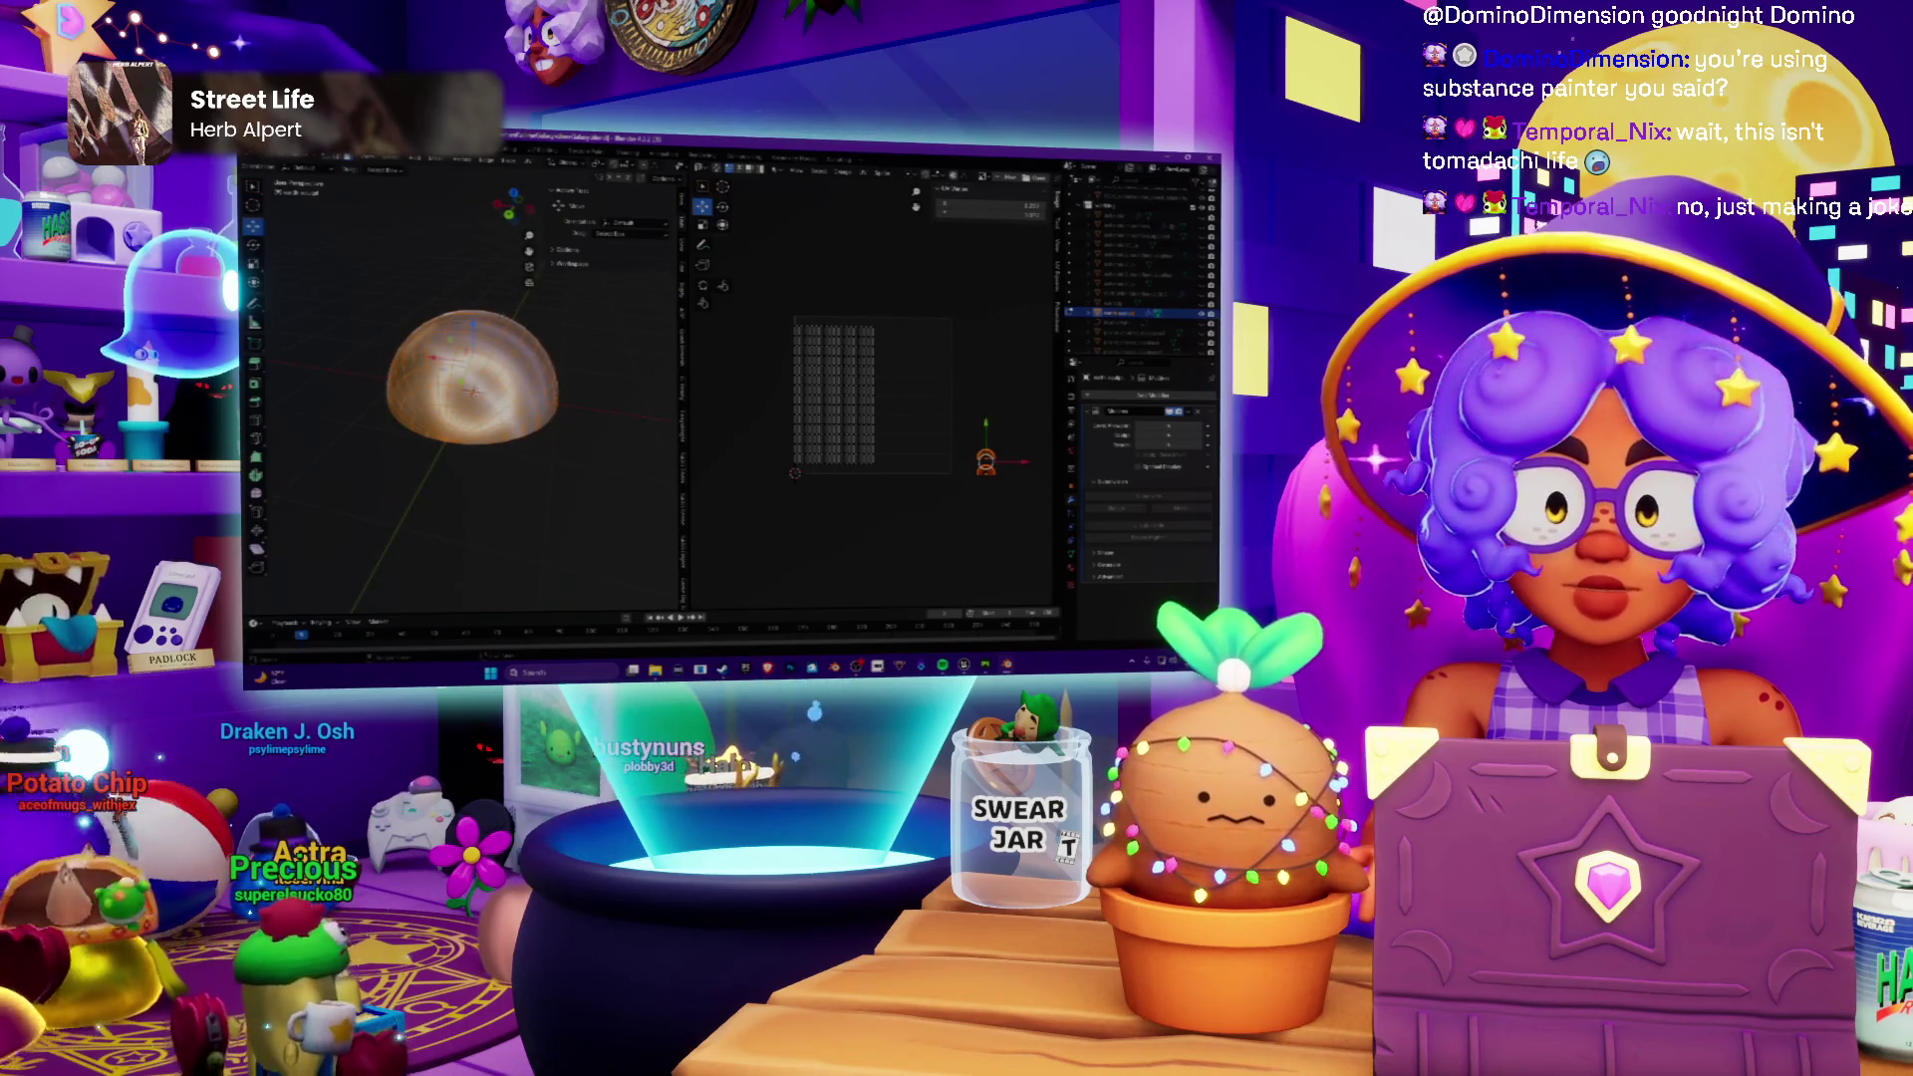
scroll(472, 386, up, 2)
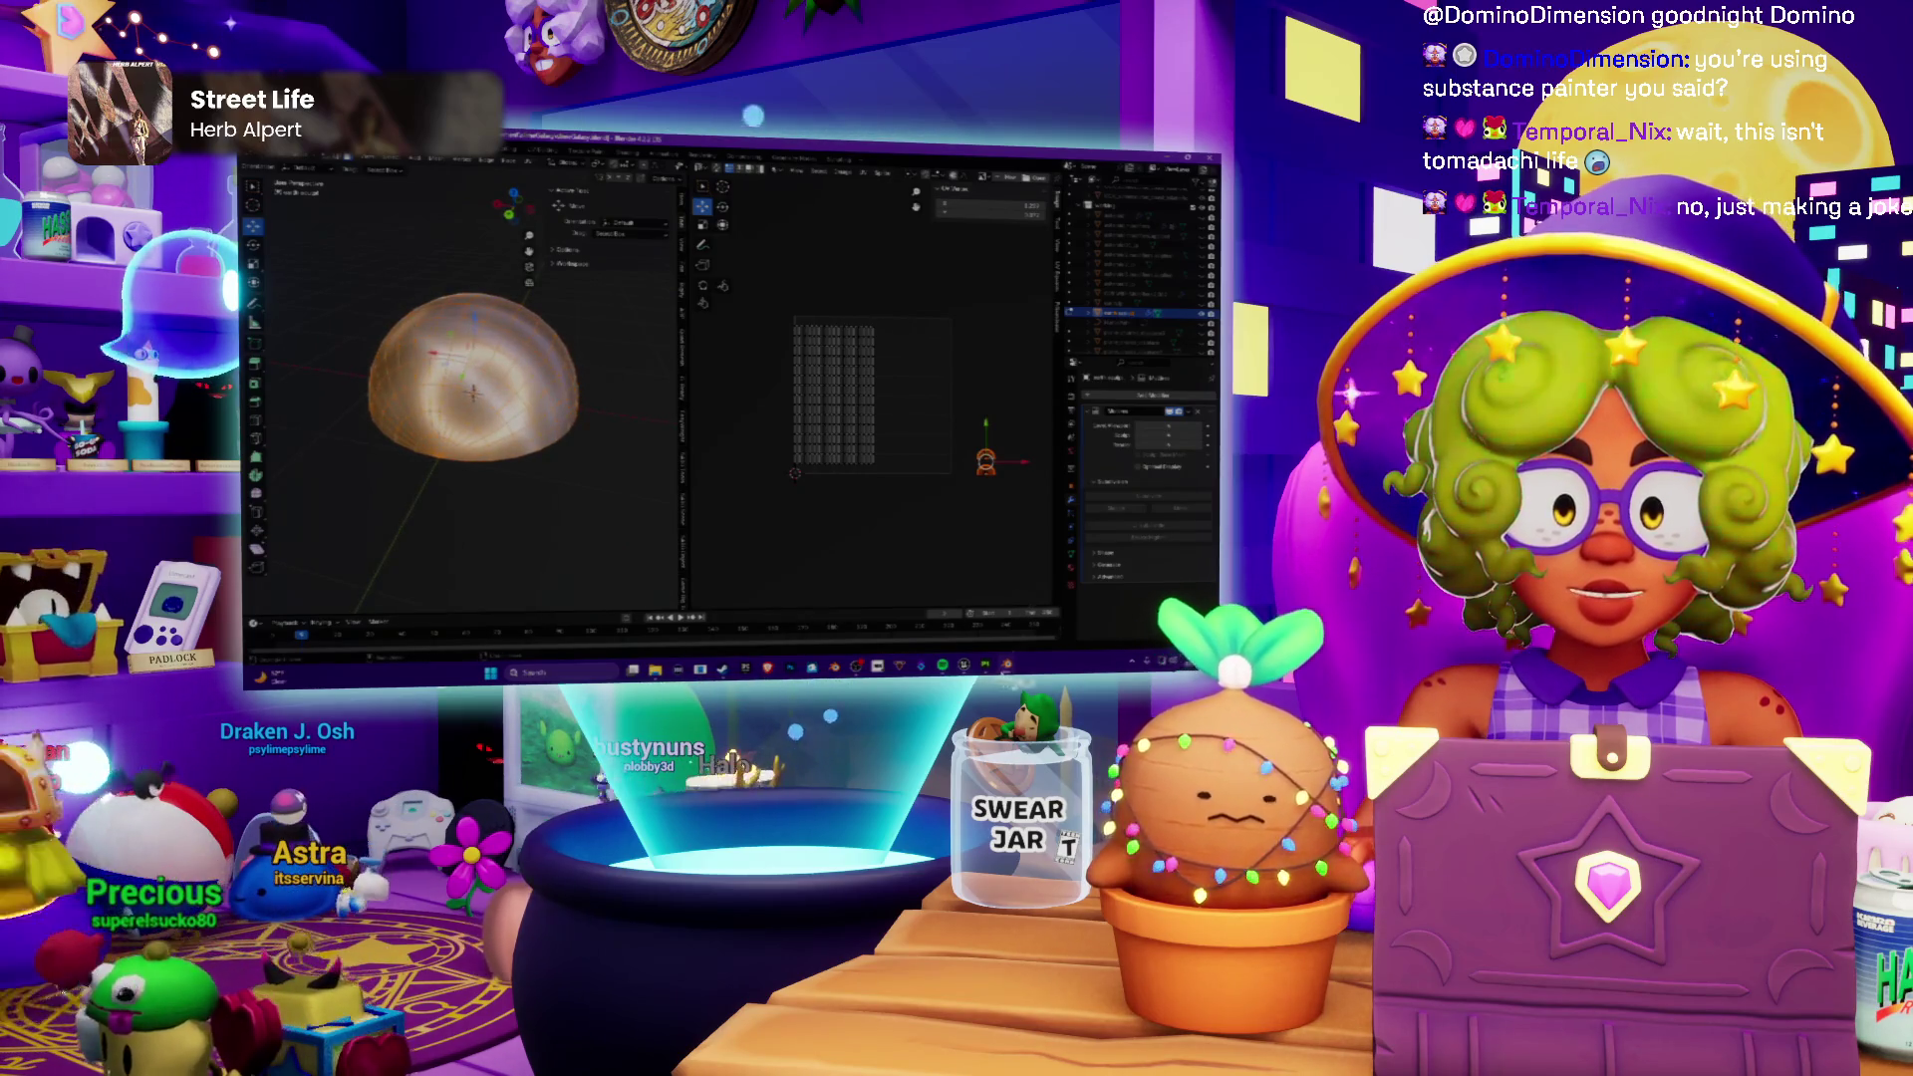
middle_drag(472, 392, 459, 396)
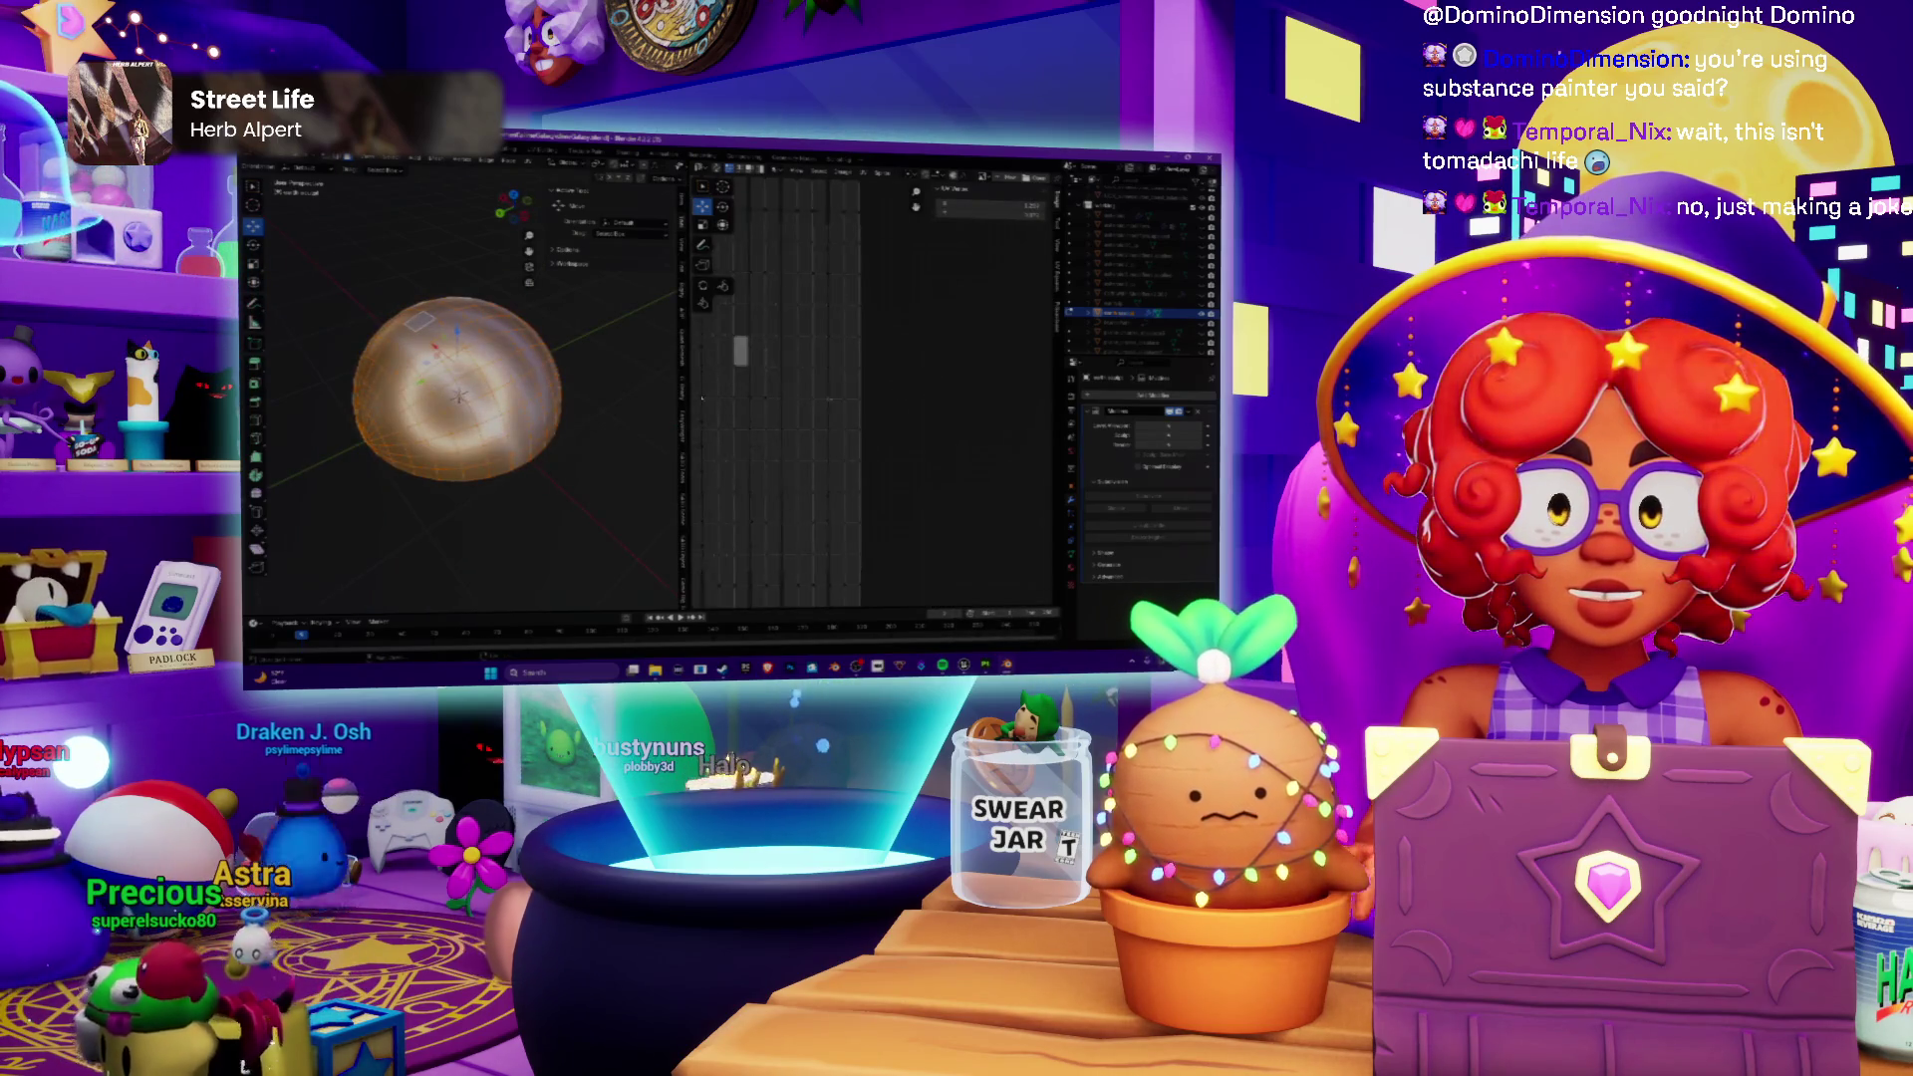
middle_drag(457, 391, 448, 381)
click(454, 386)
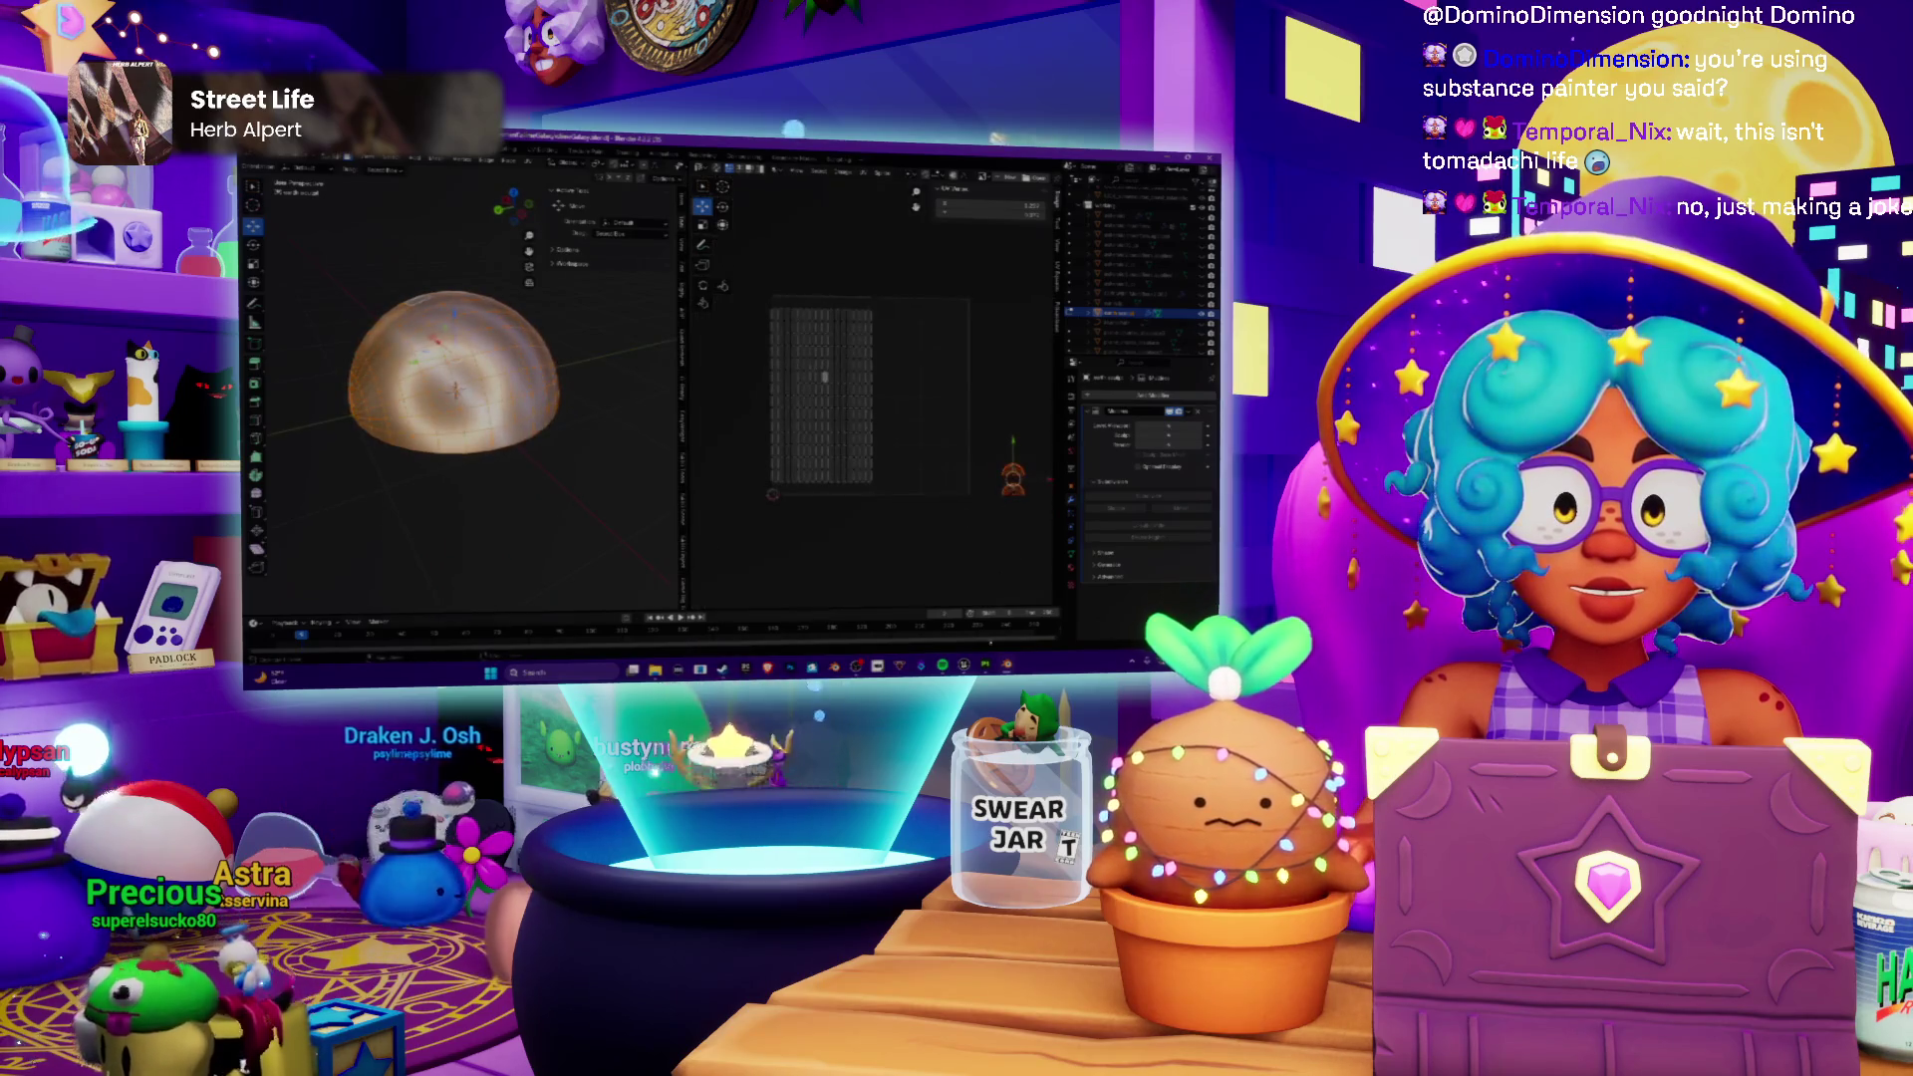
key(alt+Tab)
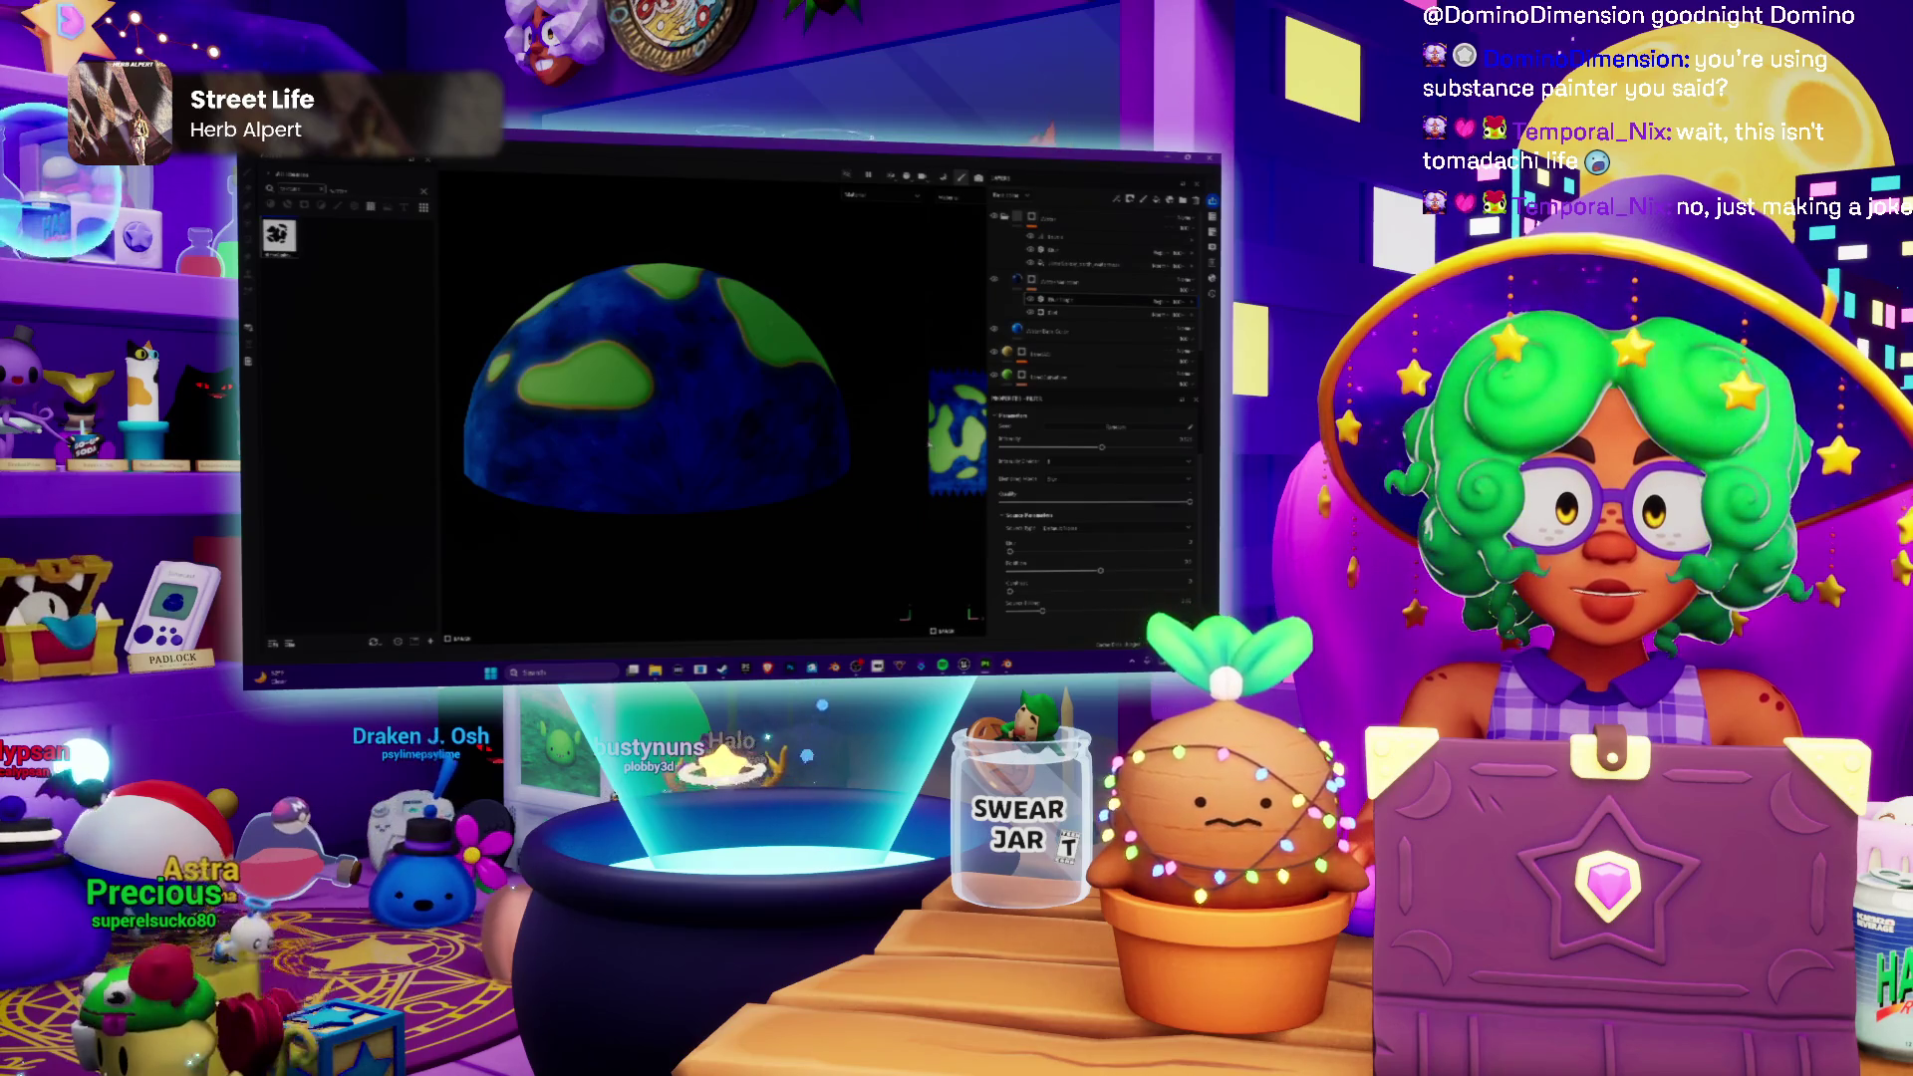
Step: Show the flat UV texture beside the 3D dome with F1, then return to Blender
key(F1)
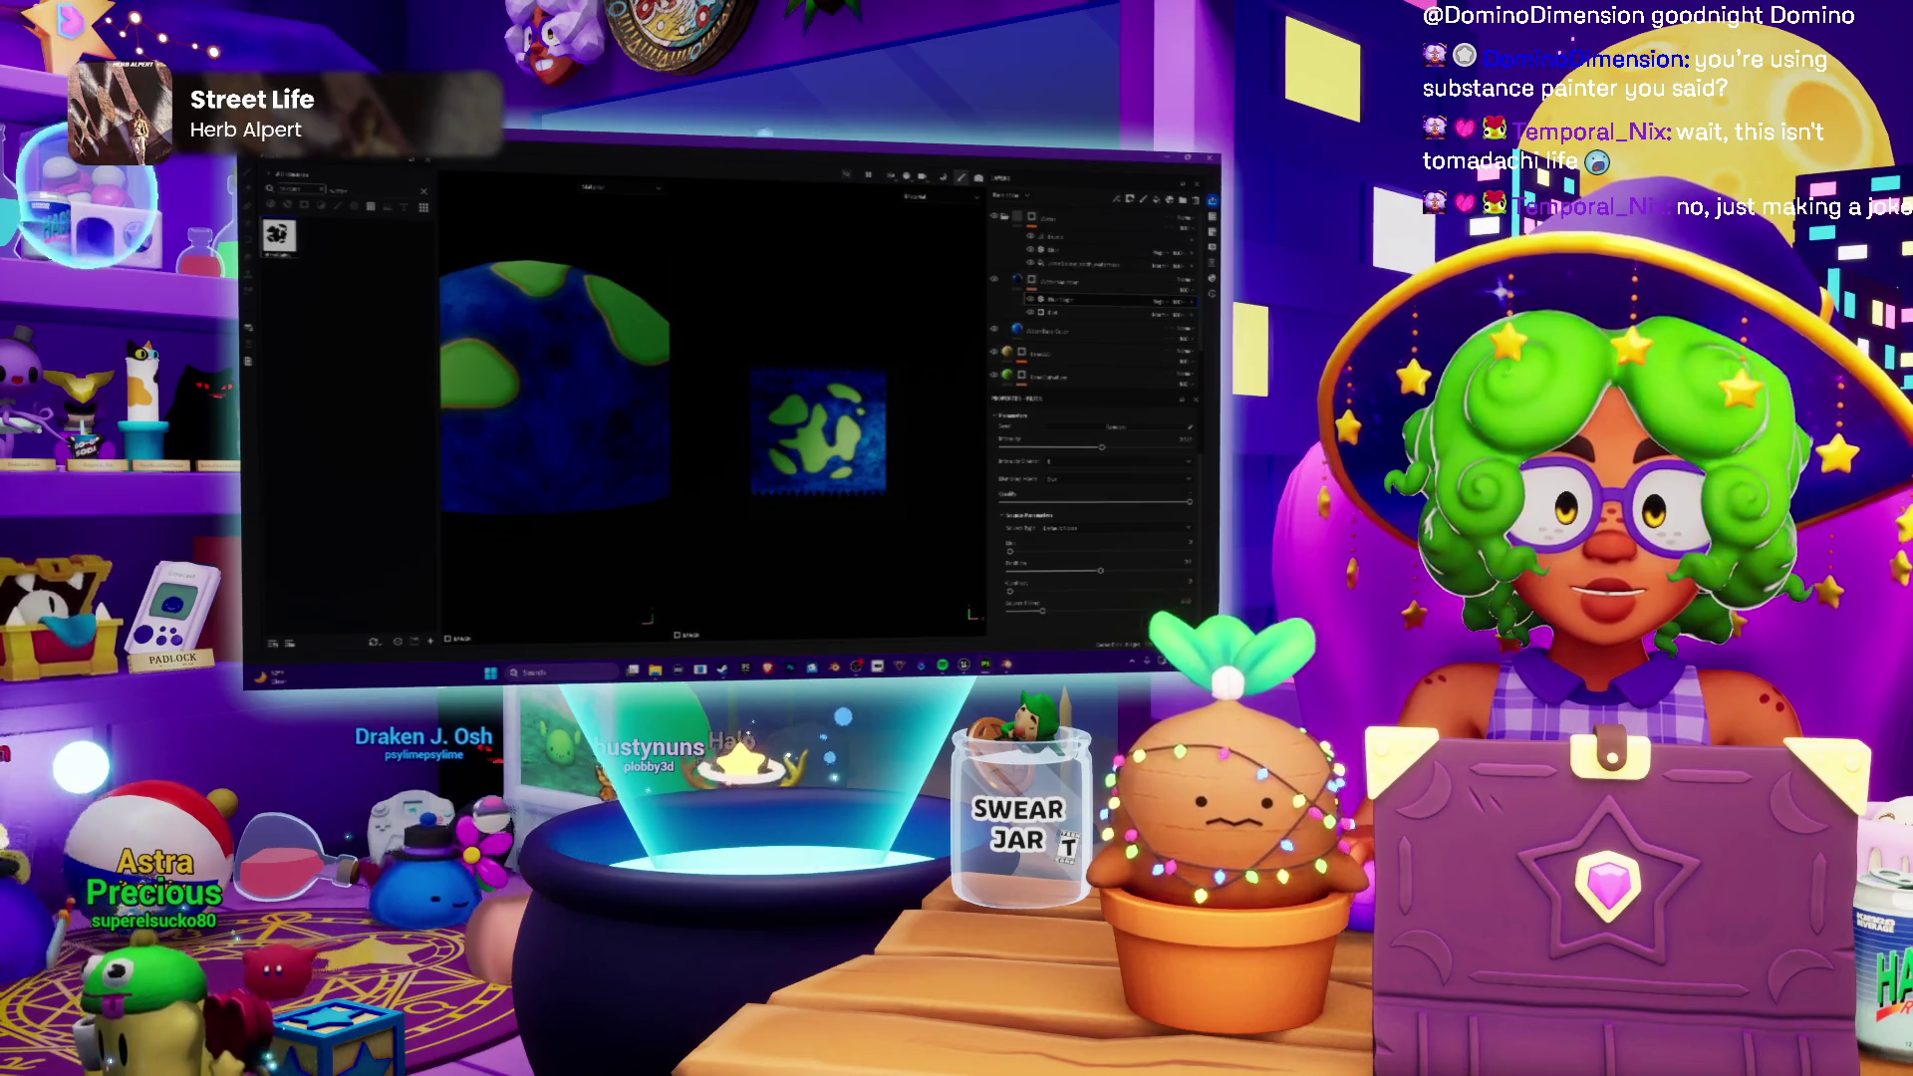
key(alt+Tab)
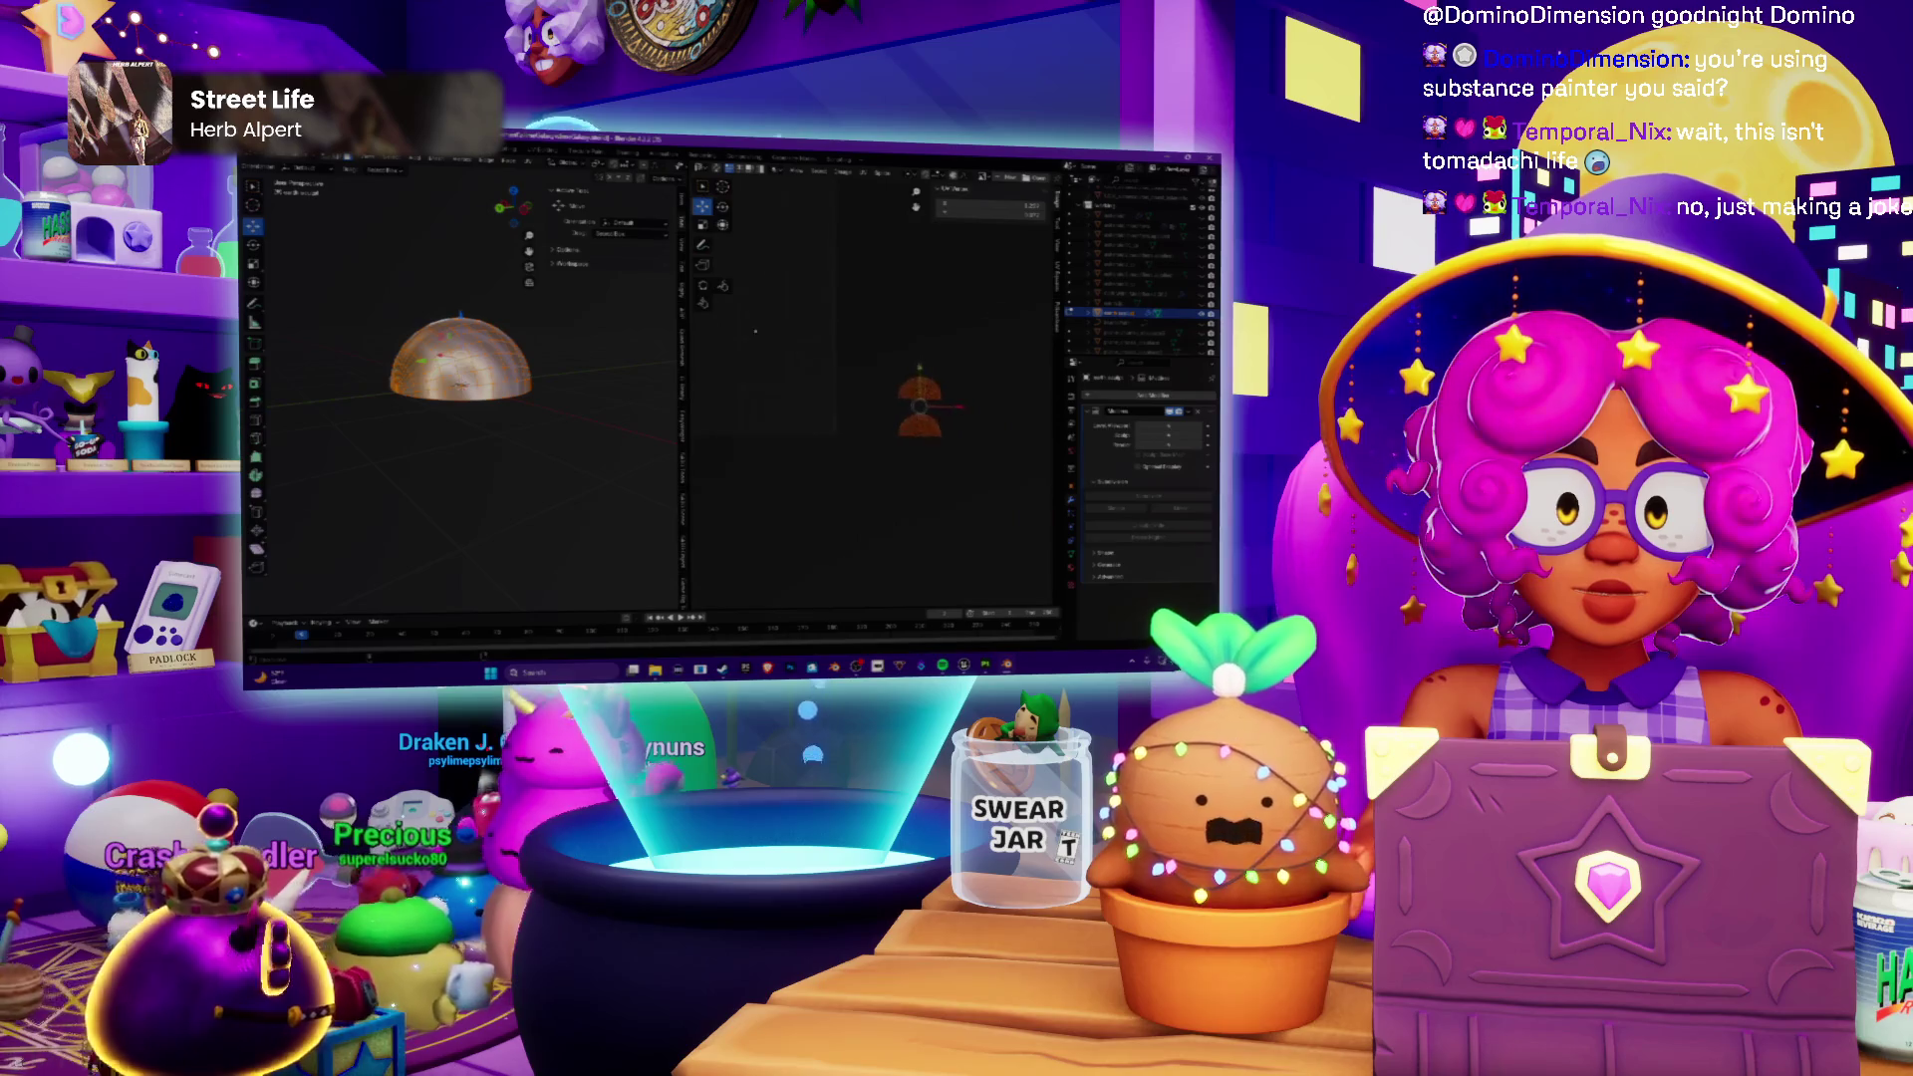
Step: Select all the dome's UVs and re-unwrap them into a square filling the texture space
middle_drag(927, 443, 794, 382)
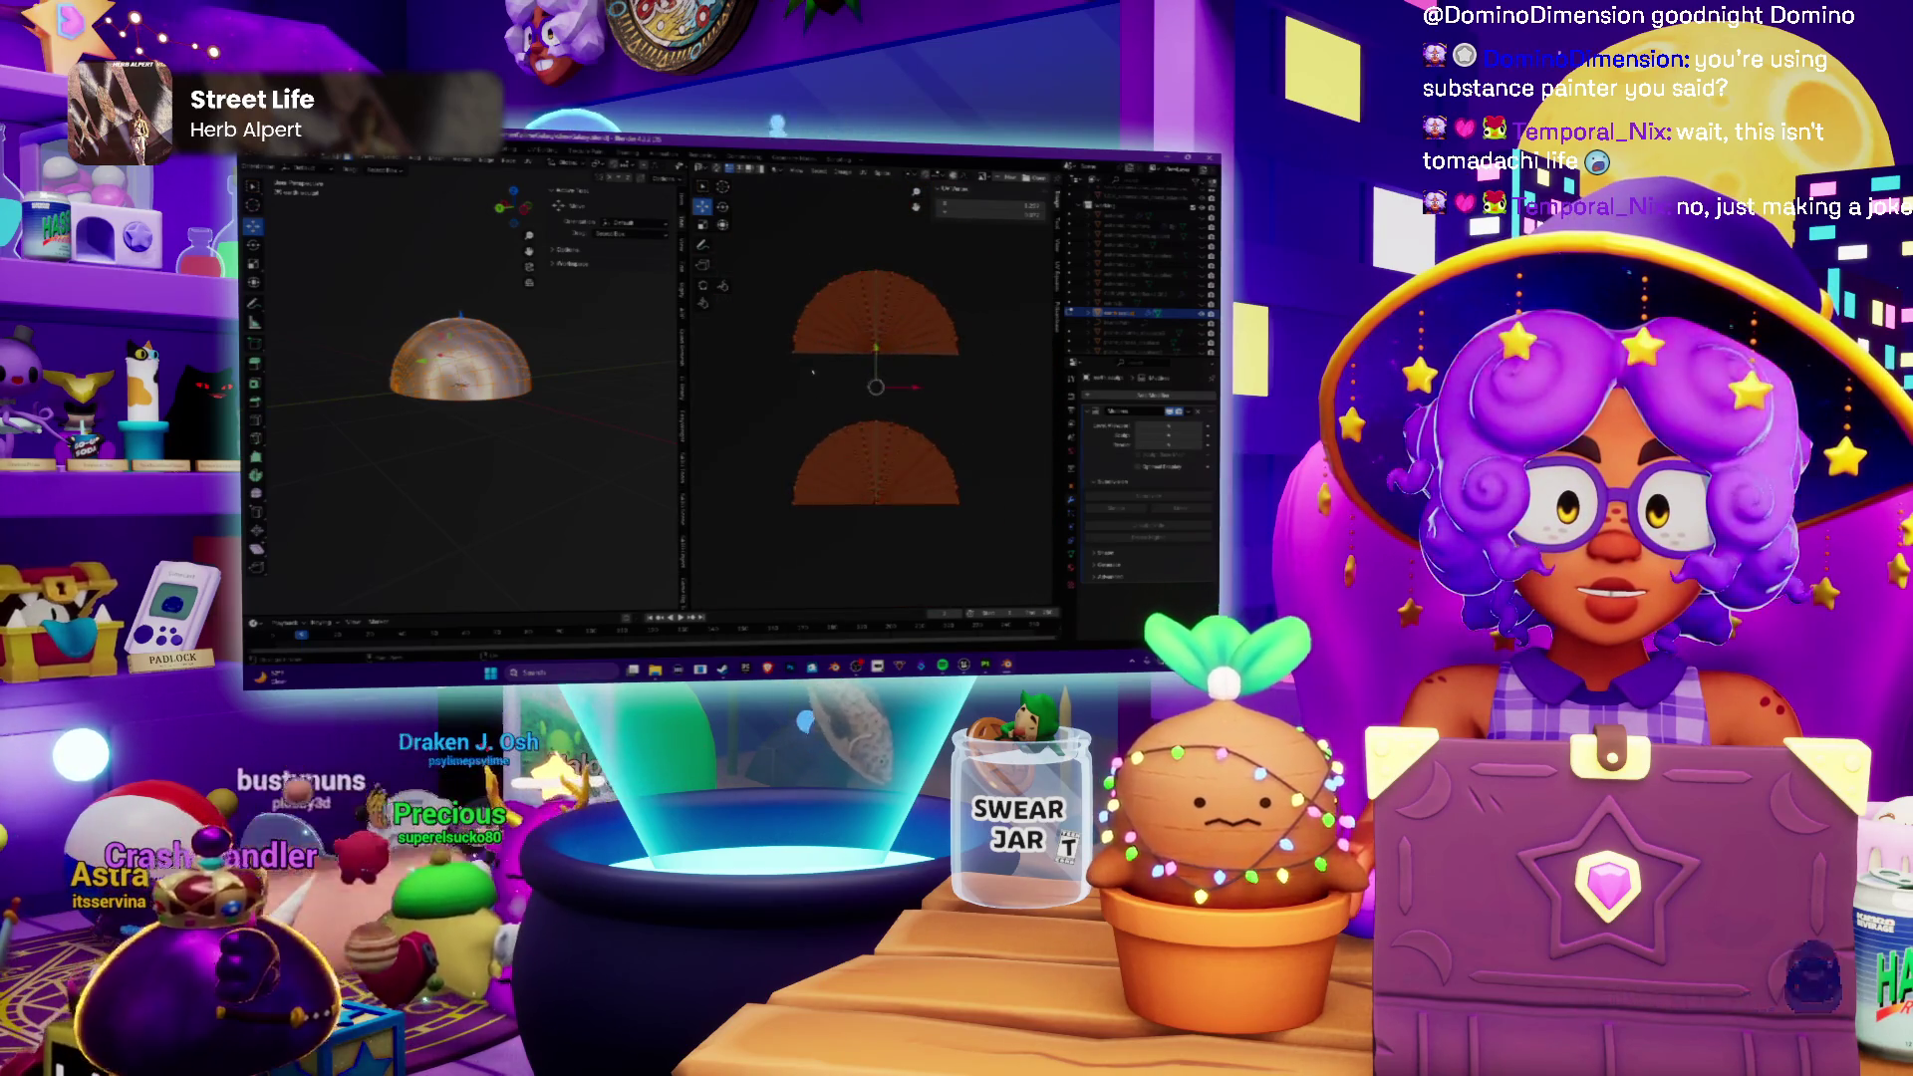
scroll(809, 366, down, 3)
scroll(820, 362, down, 3)
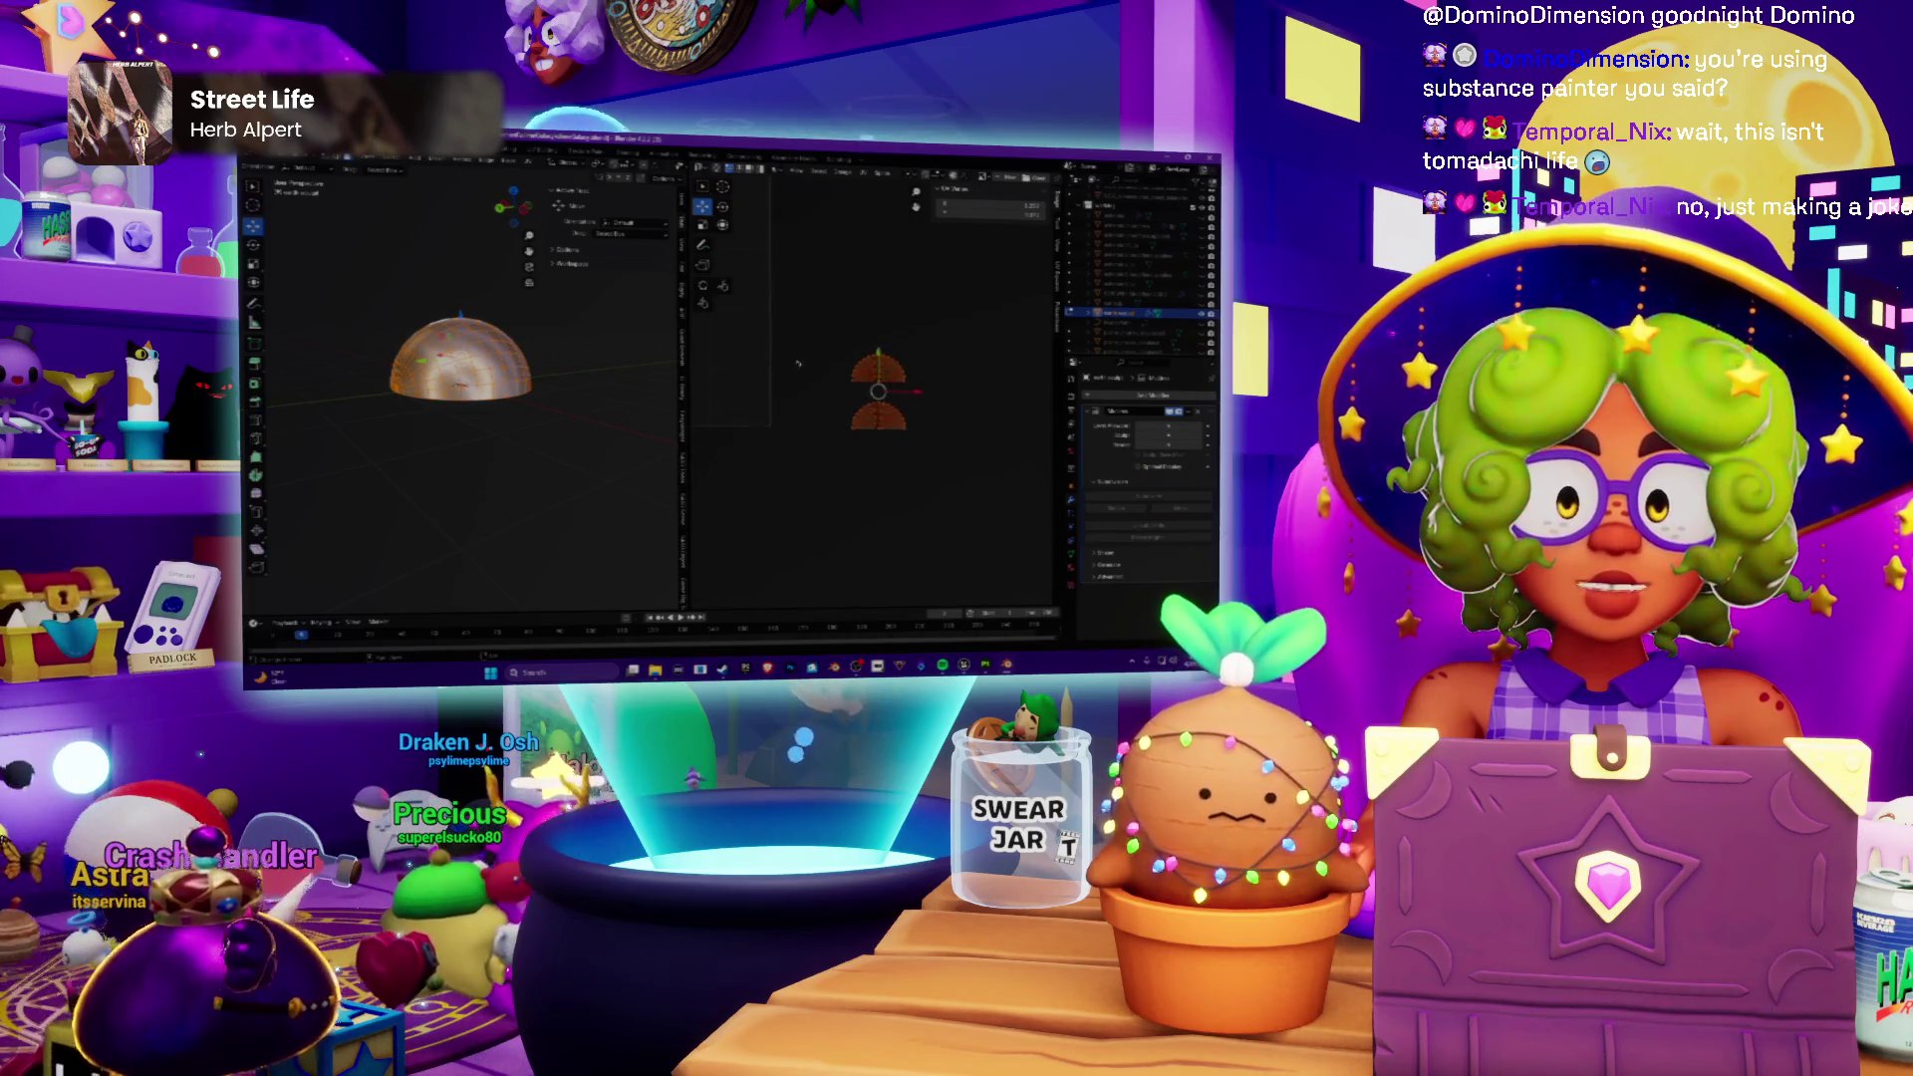
middle_drag(703, 277, 820, 348)
scroll(809, 356, down, 3)
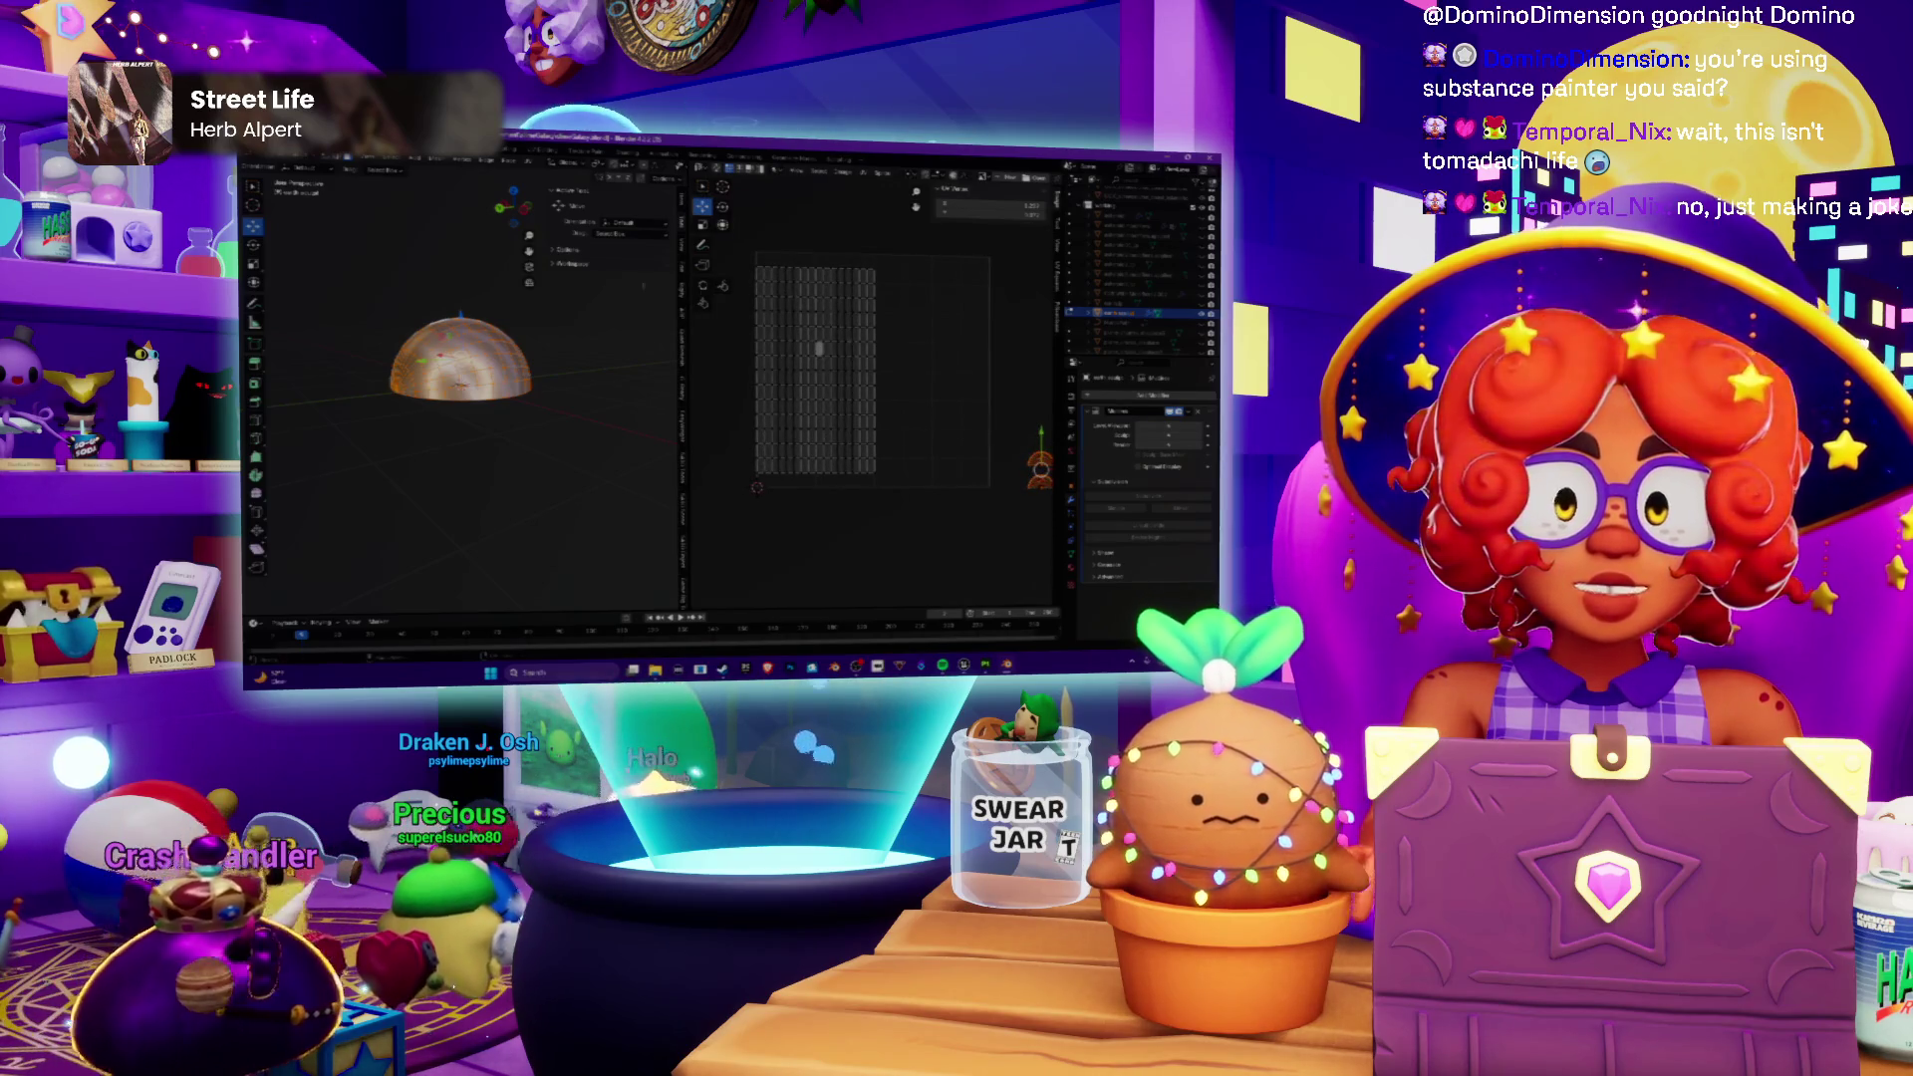
click(816, 359)
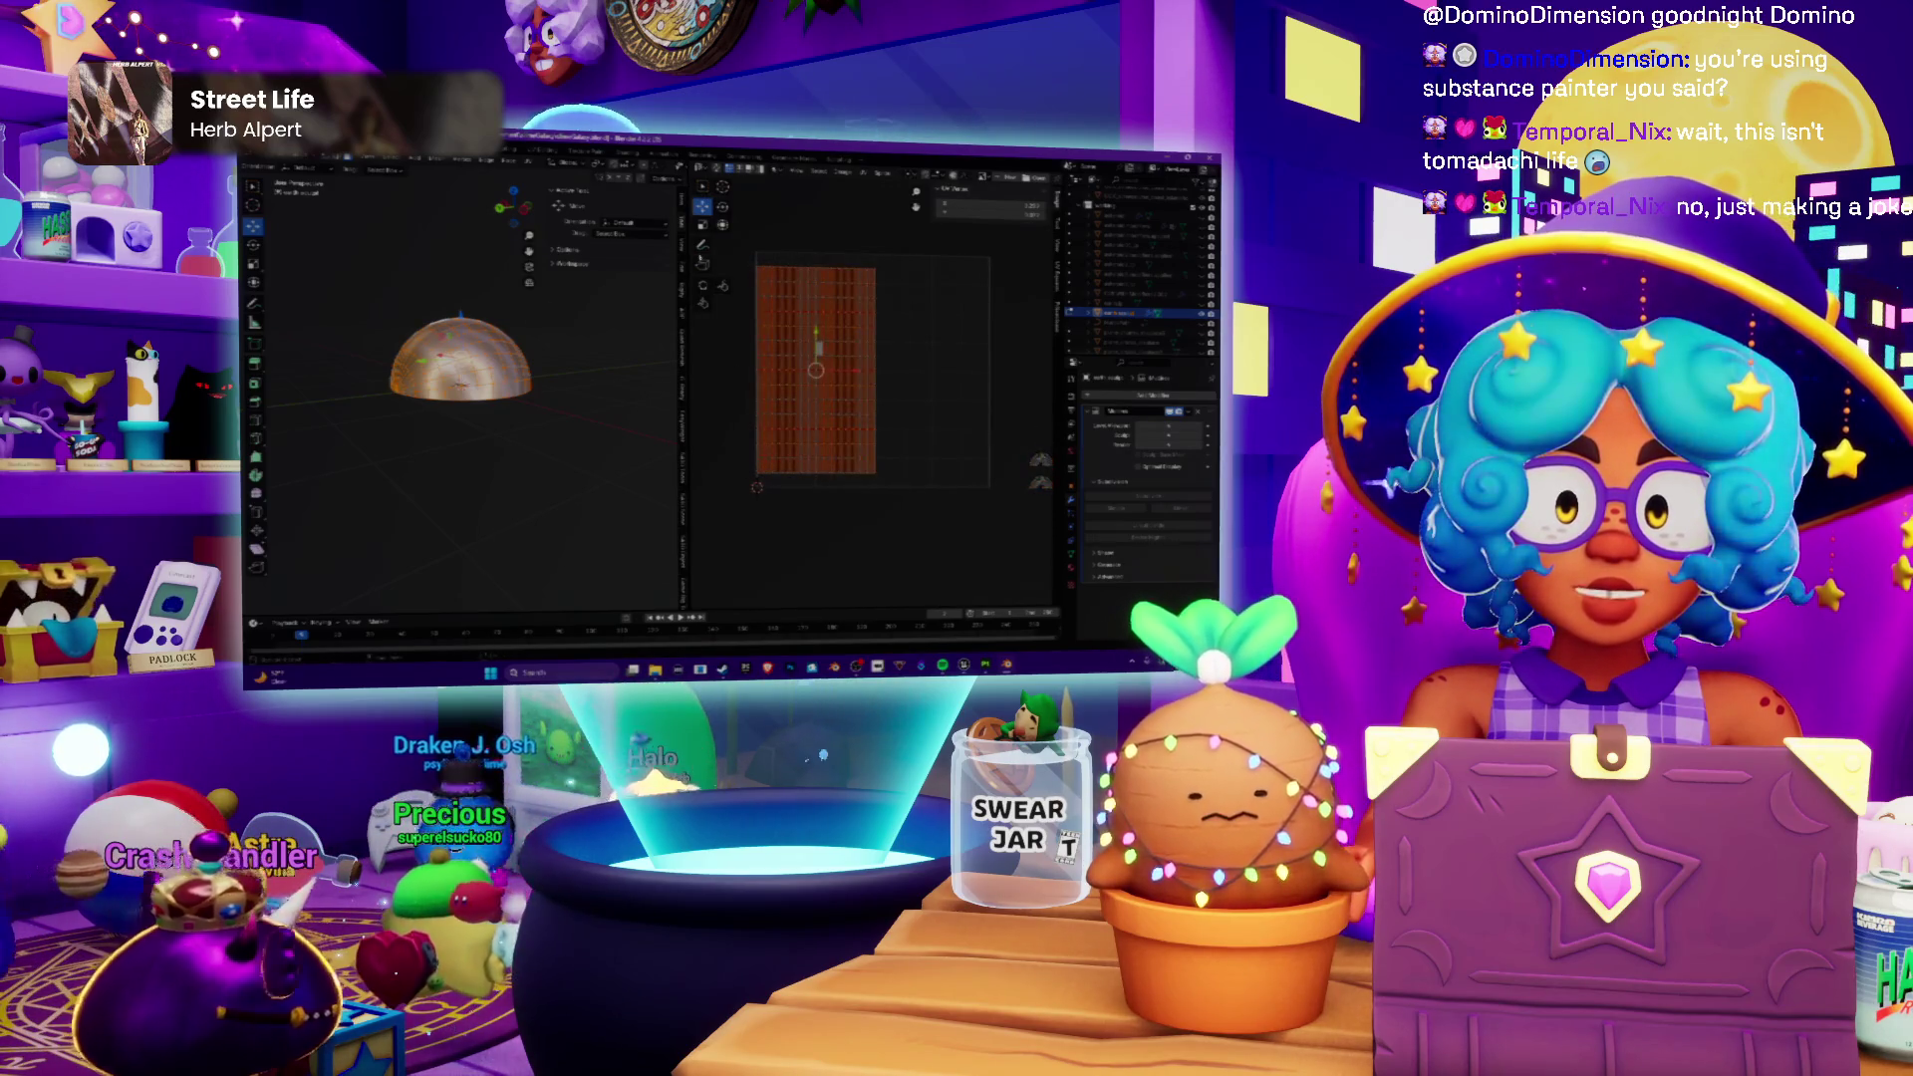
scroll(816, 362, down, 2)
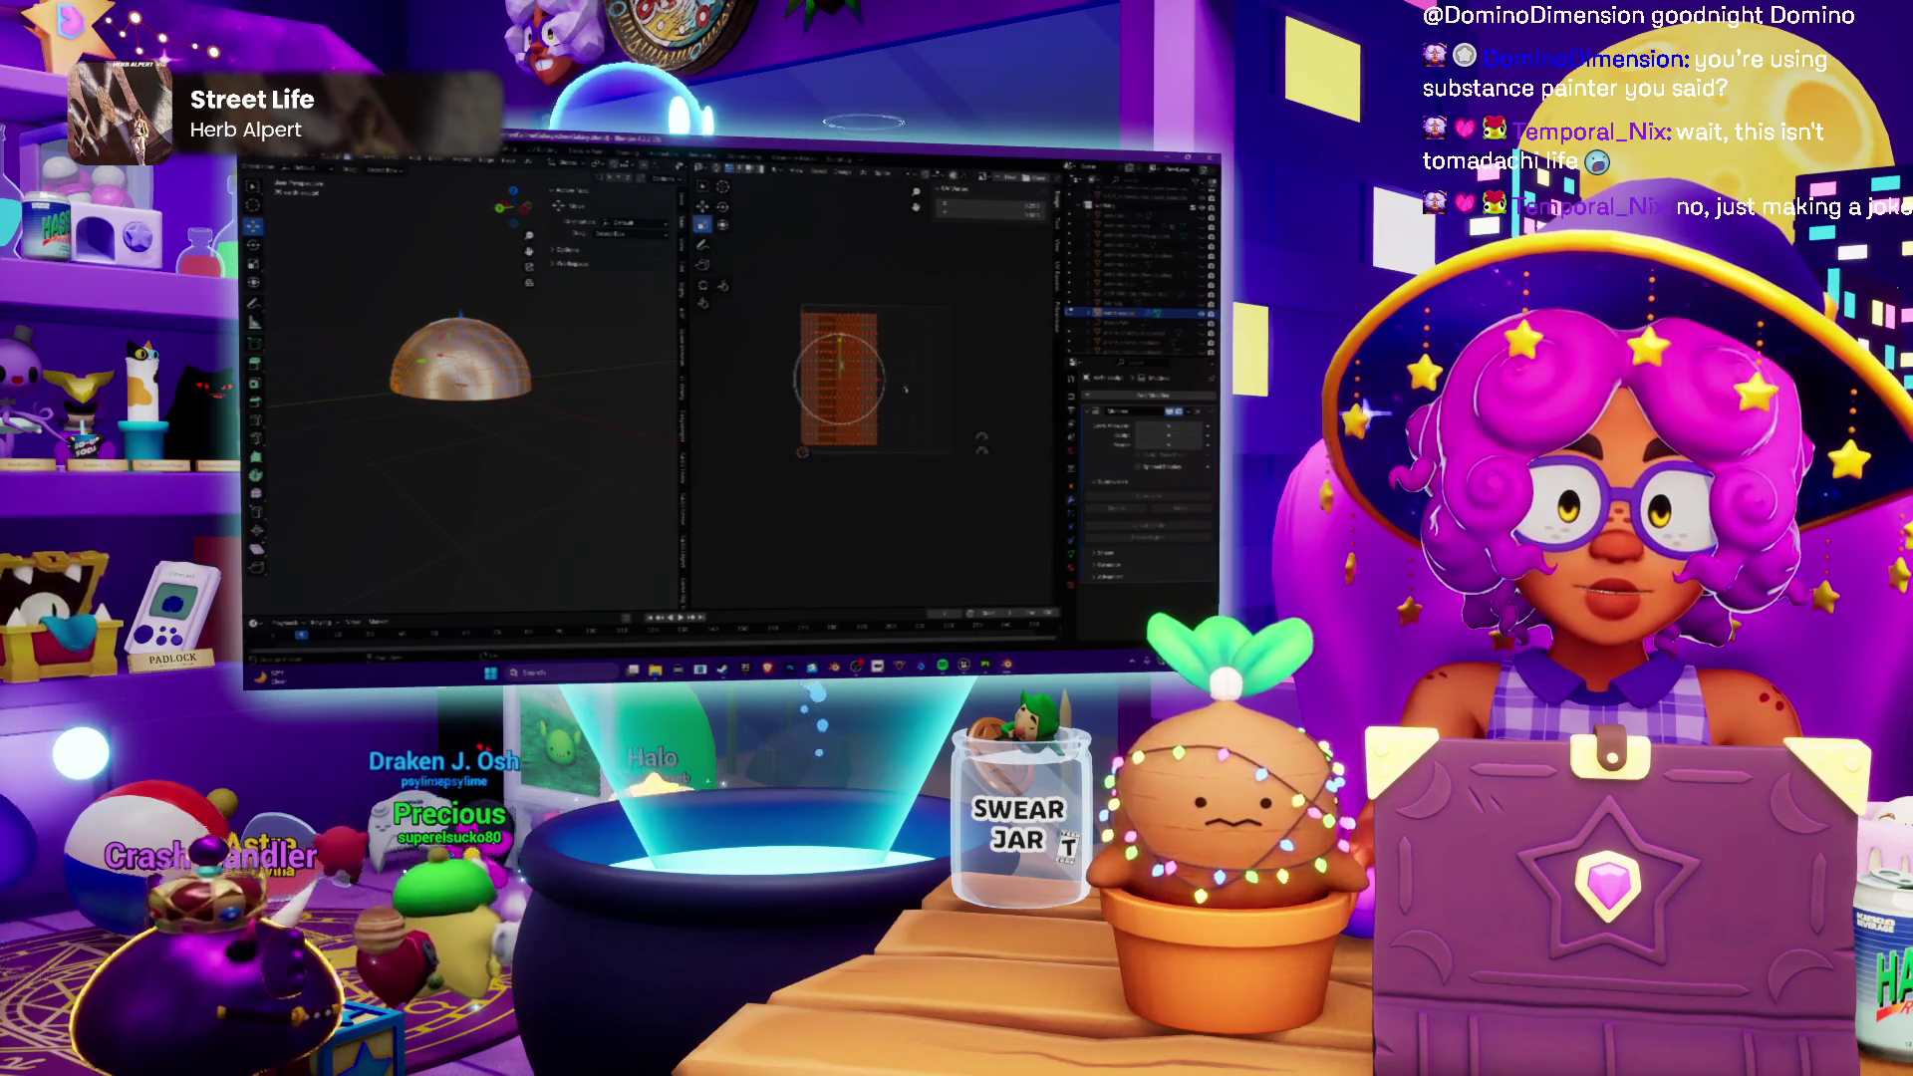
click(845, 363)
shift+middle_drag(845, 364, 864, 377)
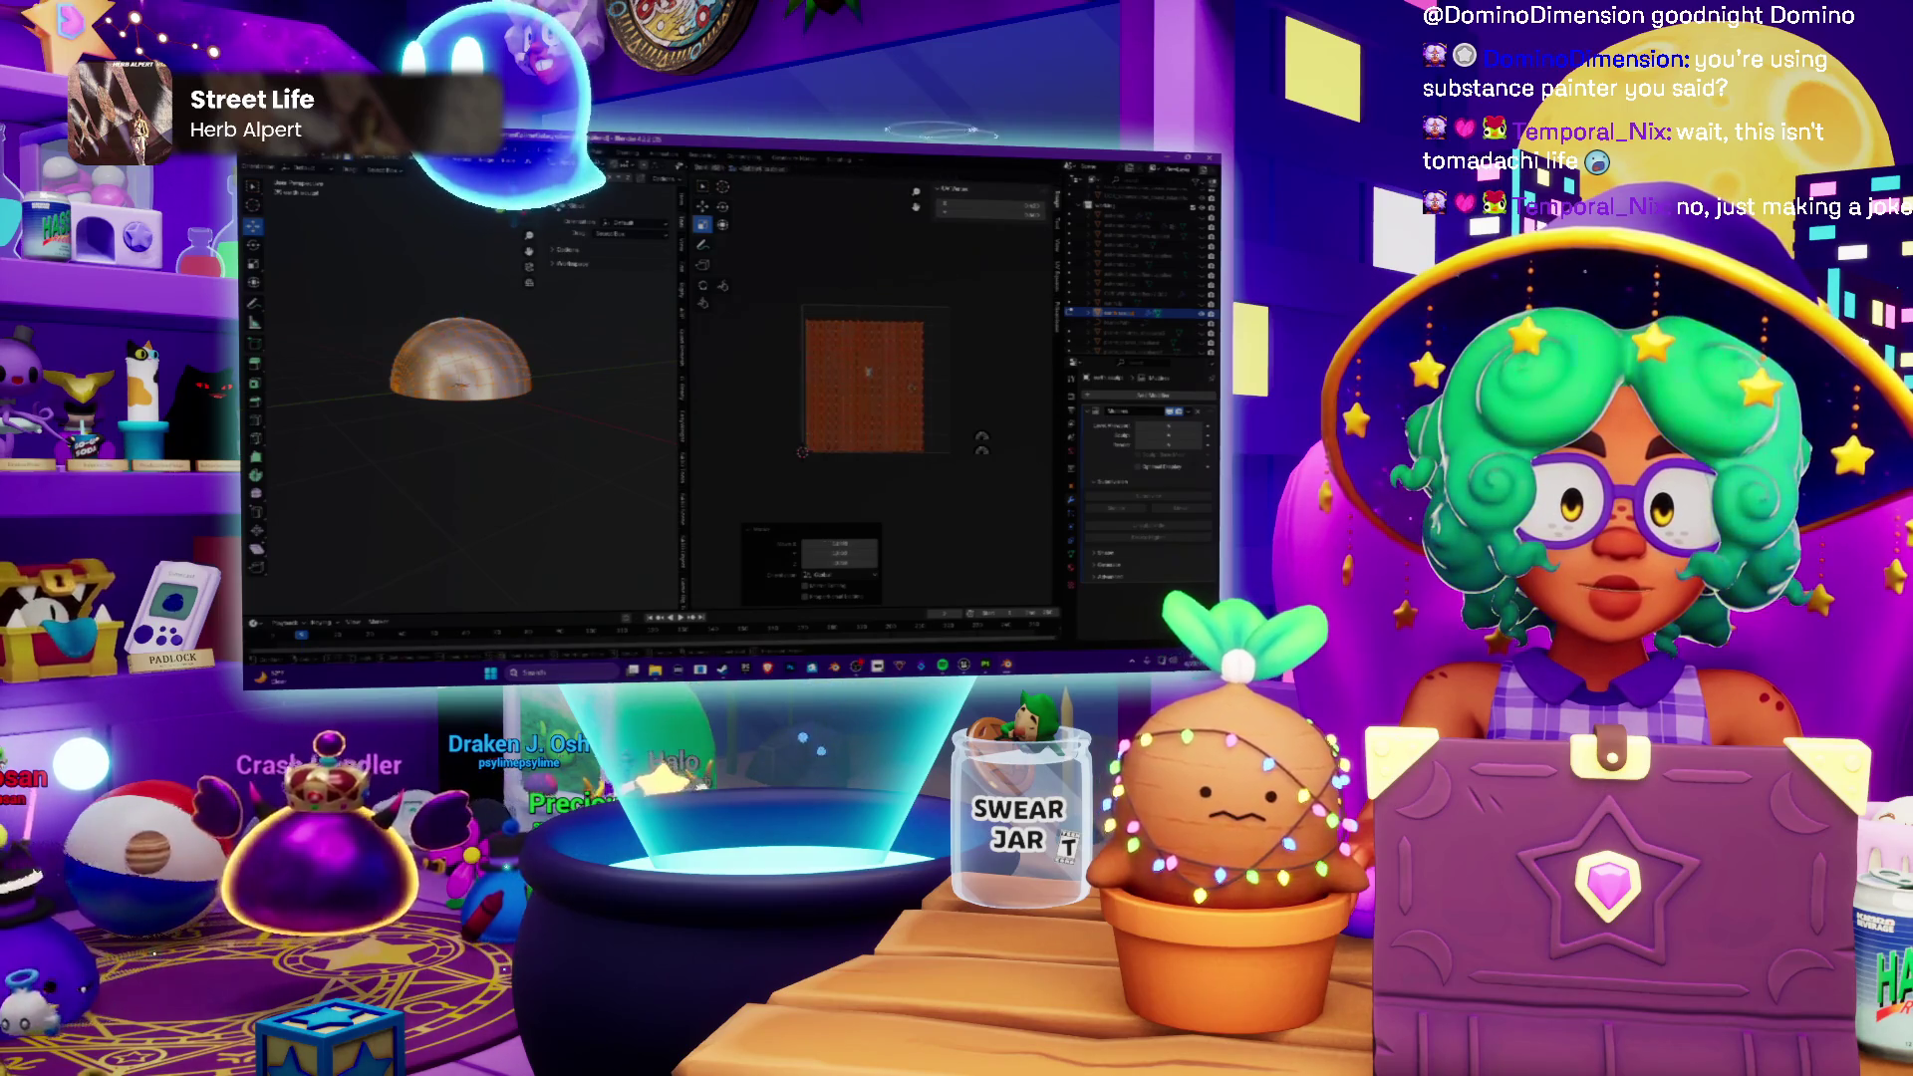
scroll(870, 359, up, 1)
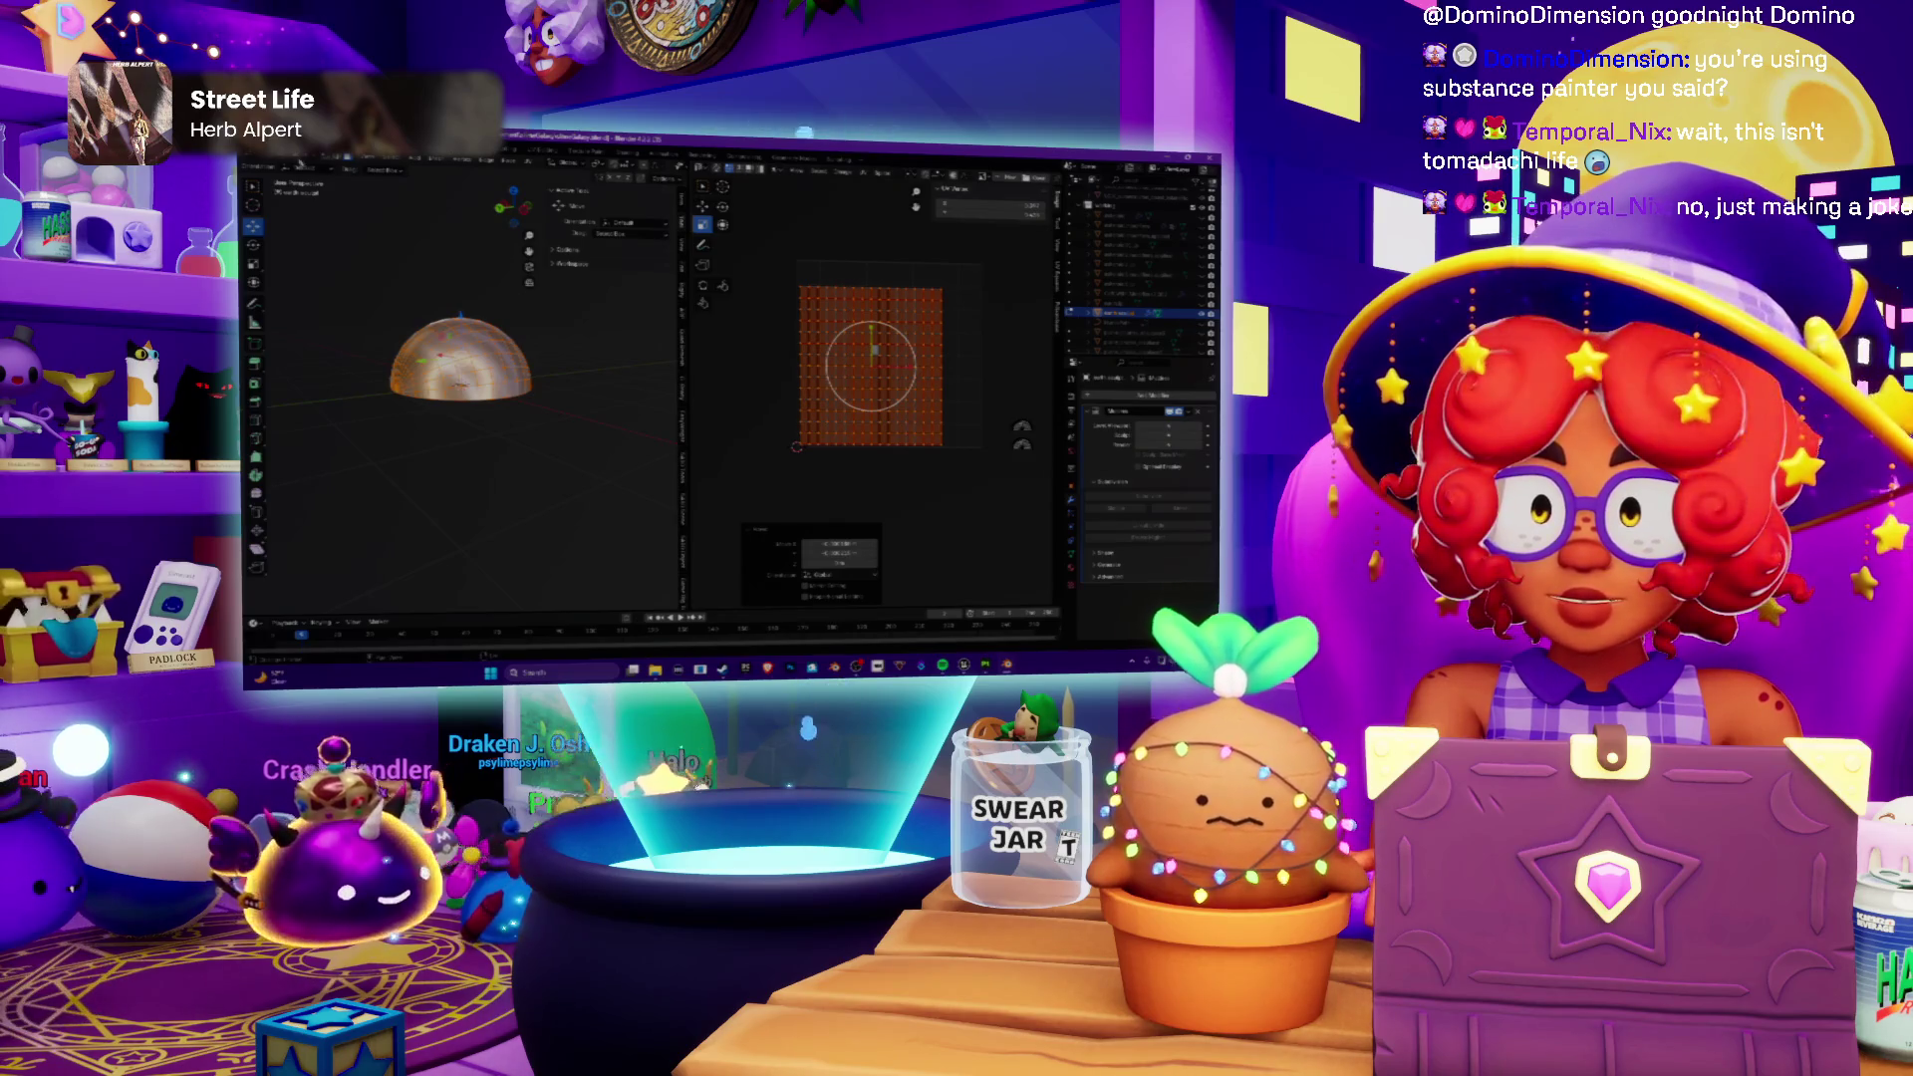
Step: Widen the 3D view, set the dome to Solid shading and bring up its Material properties
drag(688, 374, 833, 375)
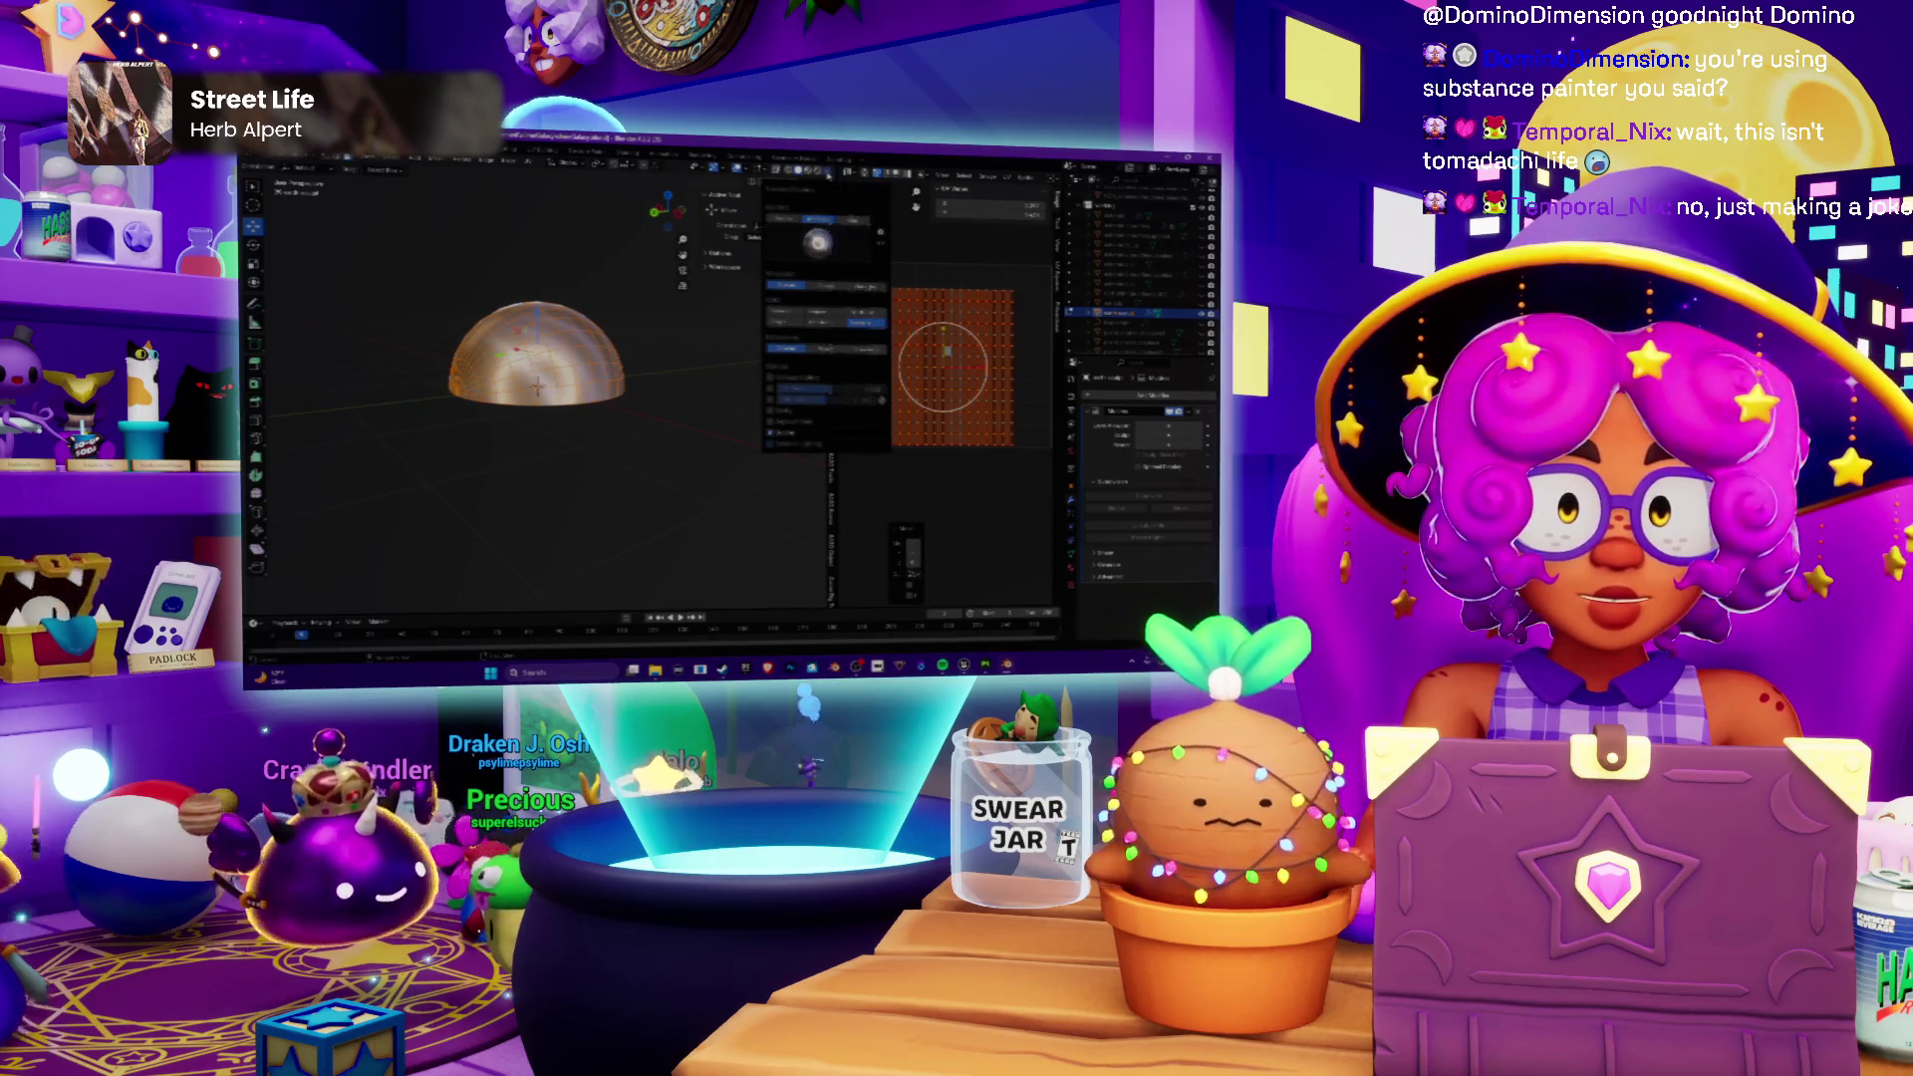
click(879, 176)
click(861, 292)
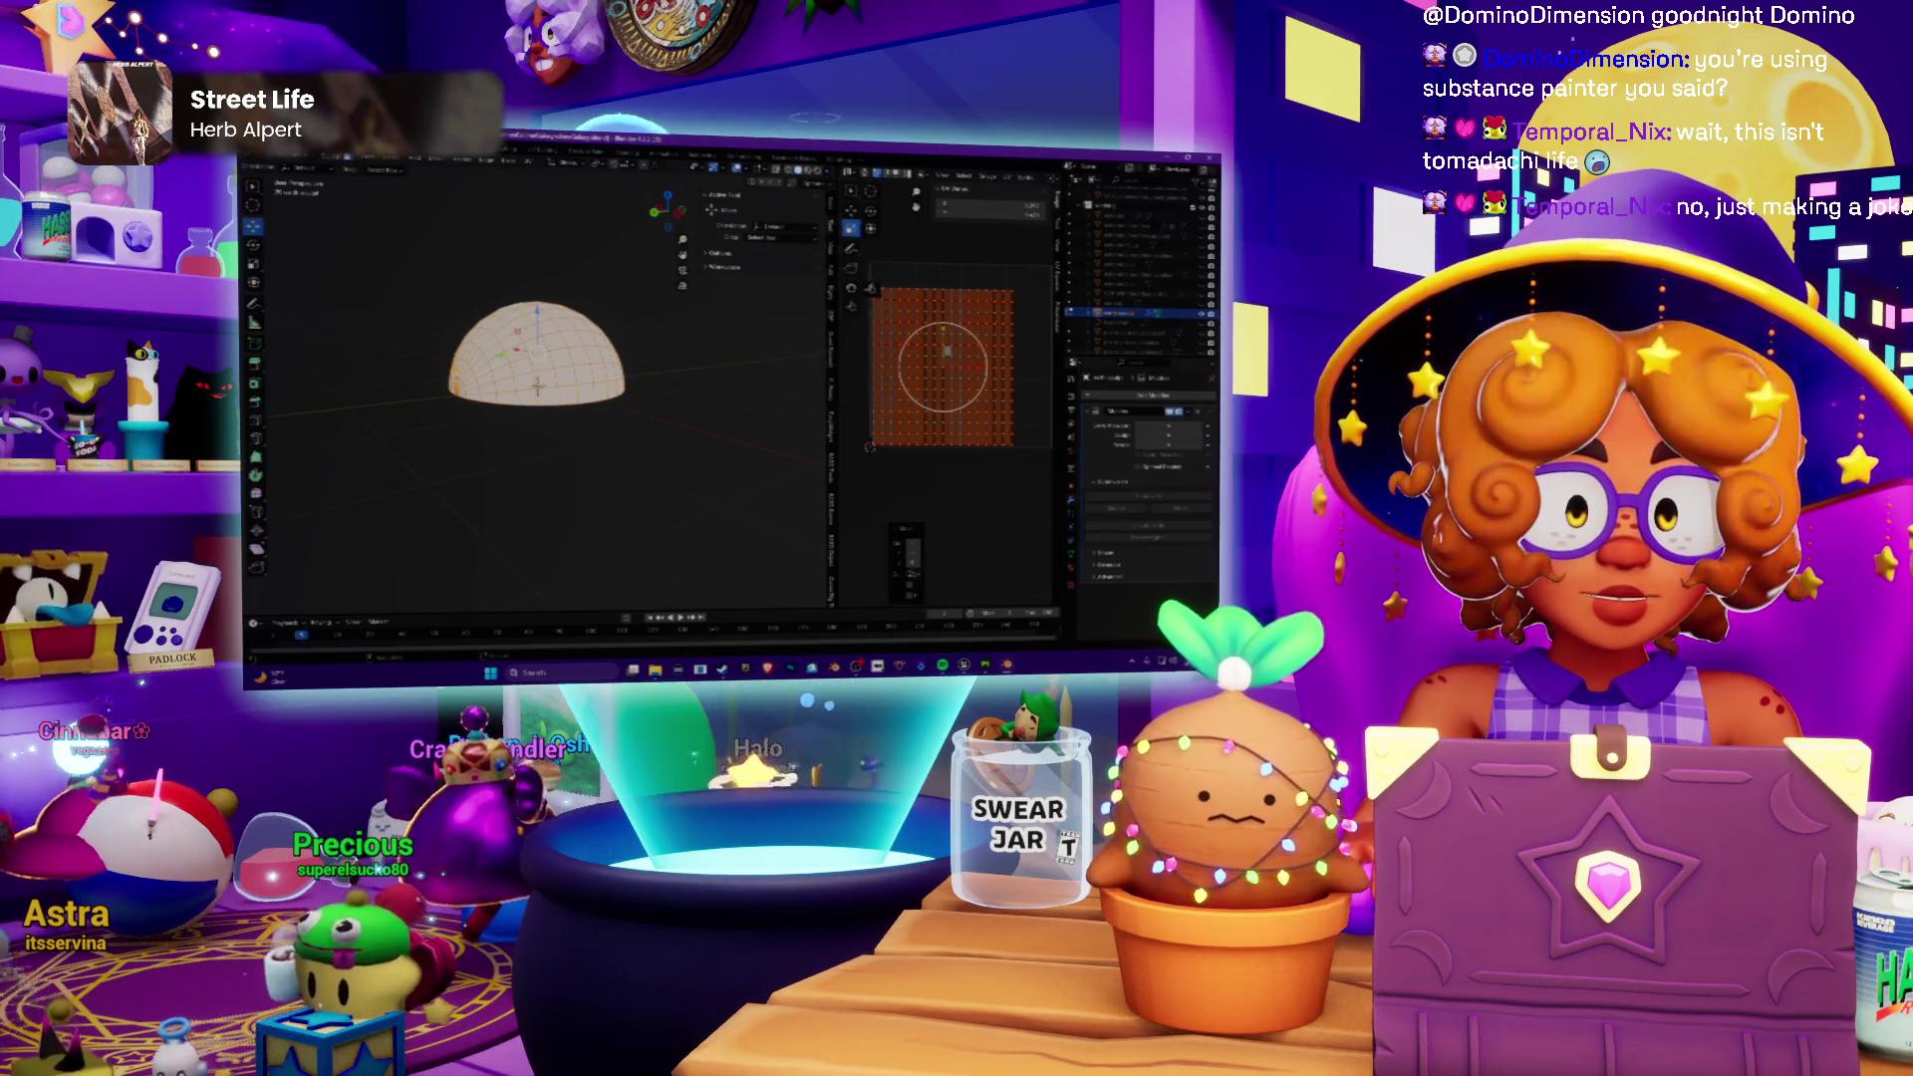
click(1073, 568)
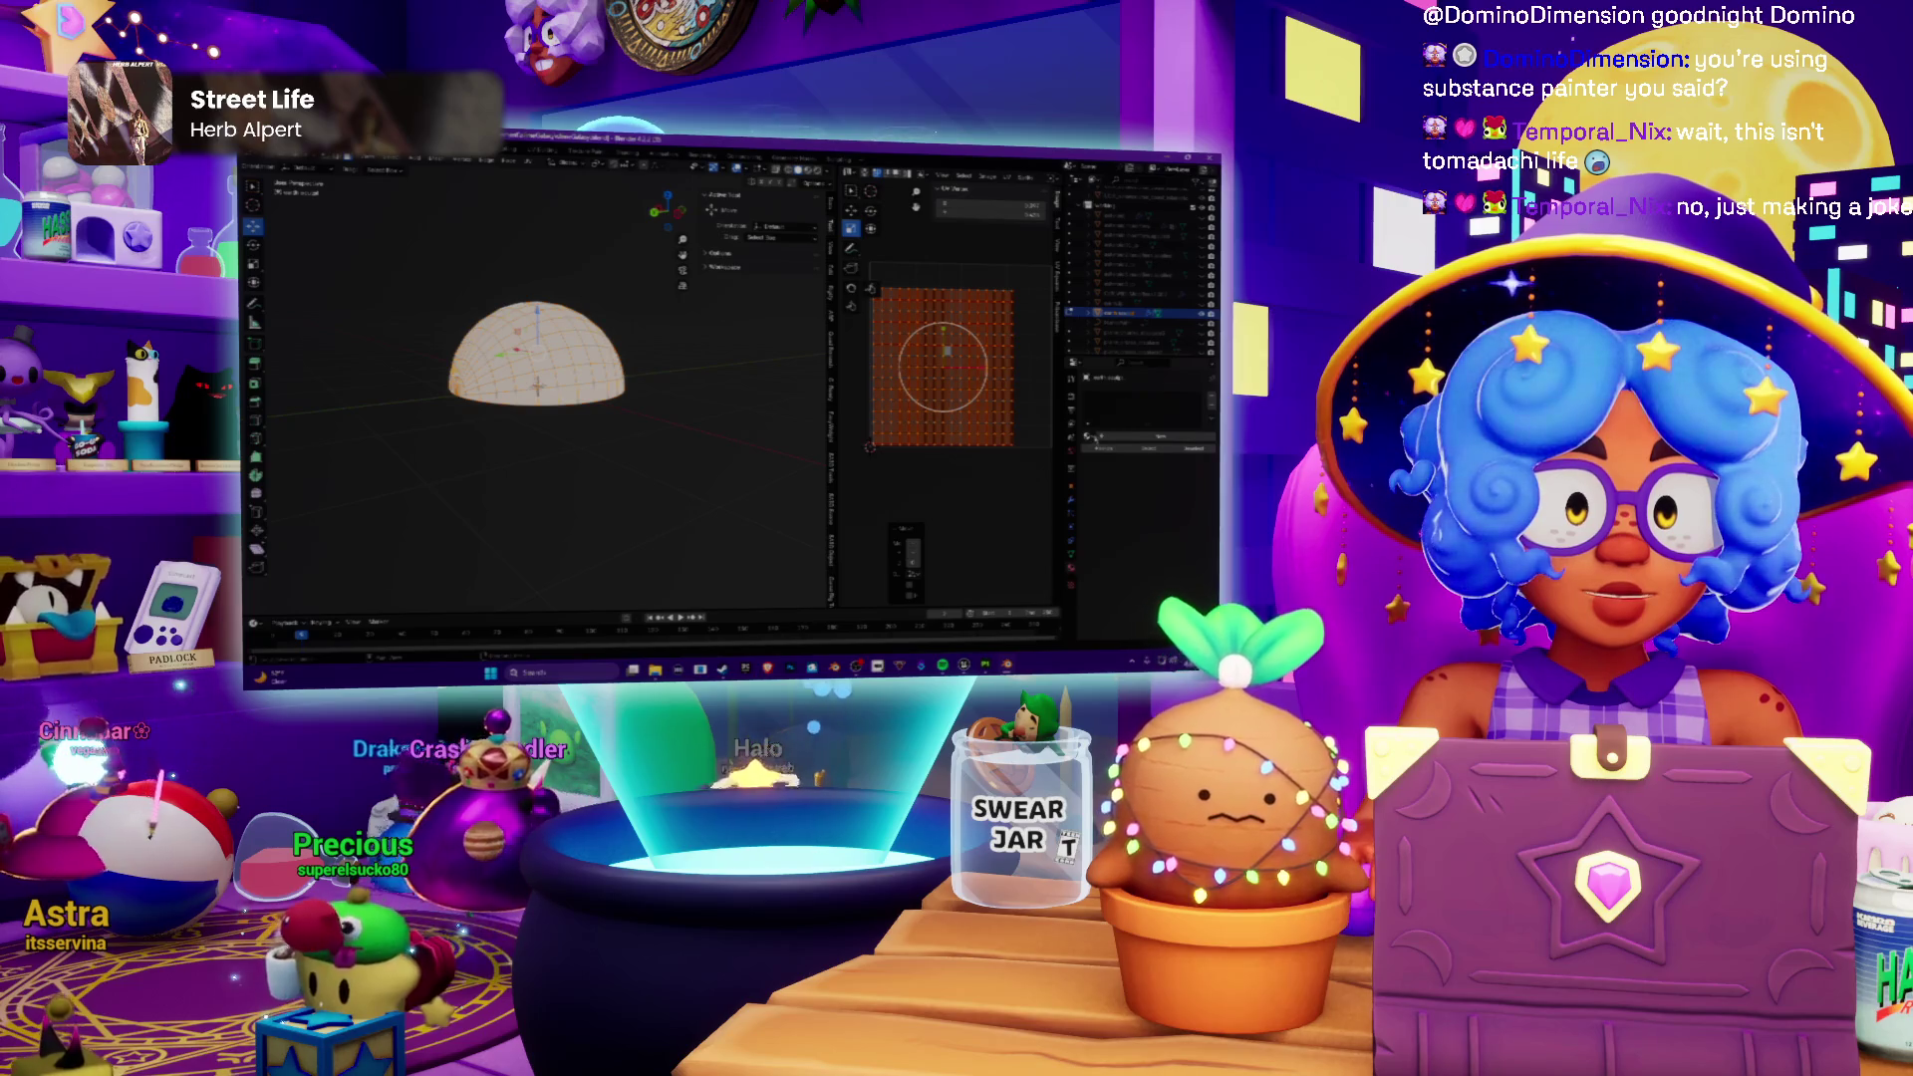
Step: Assign a numbered colour UV test grid to the dome and check it from below and the front
click(1137, 401)
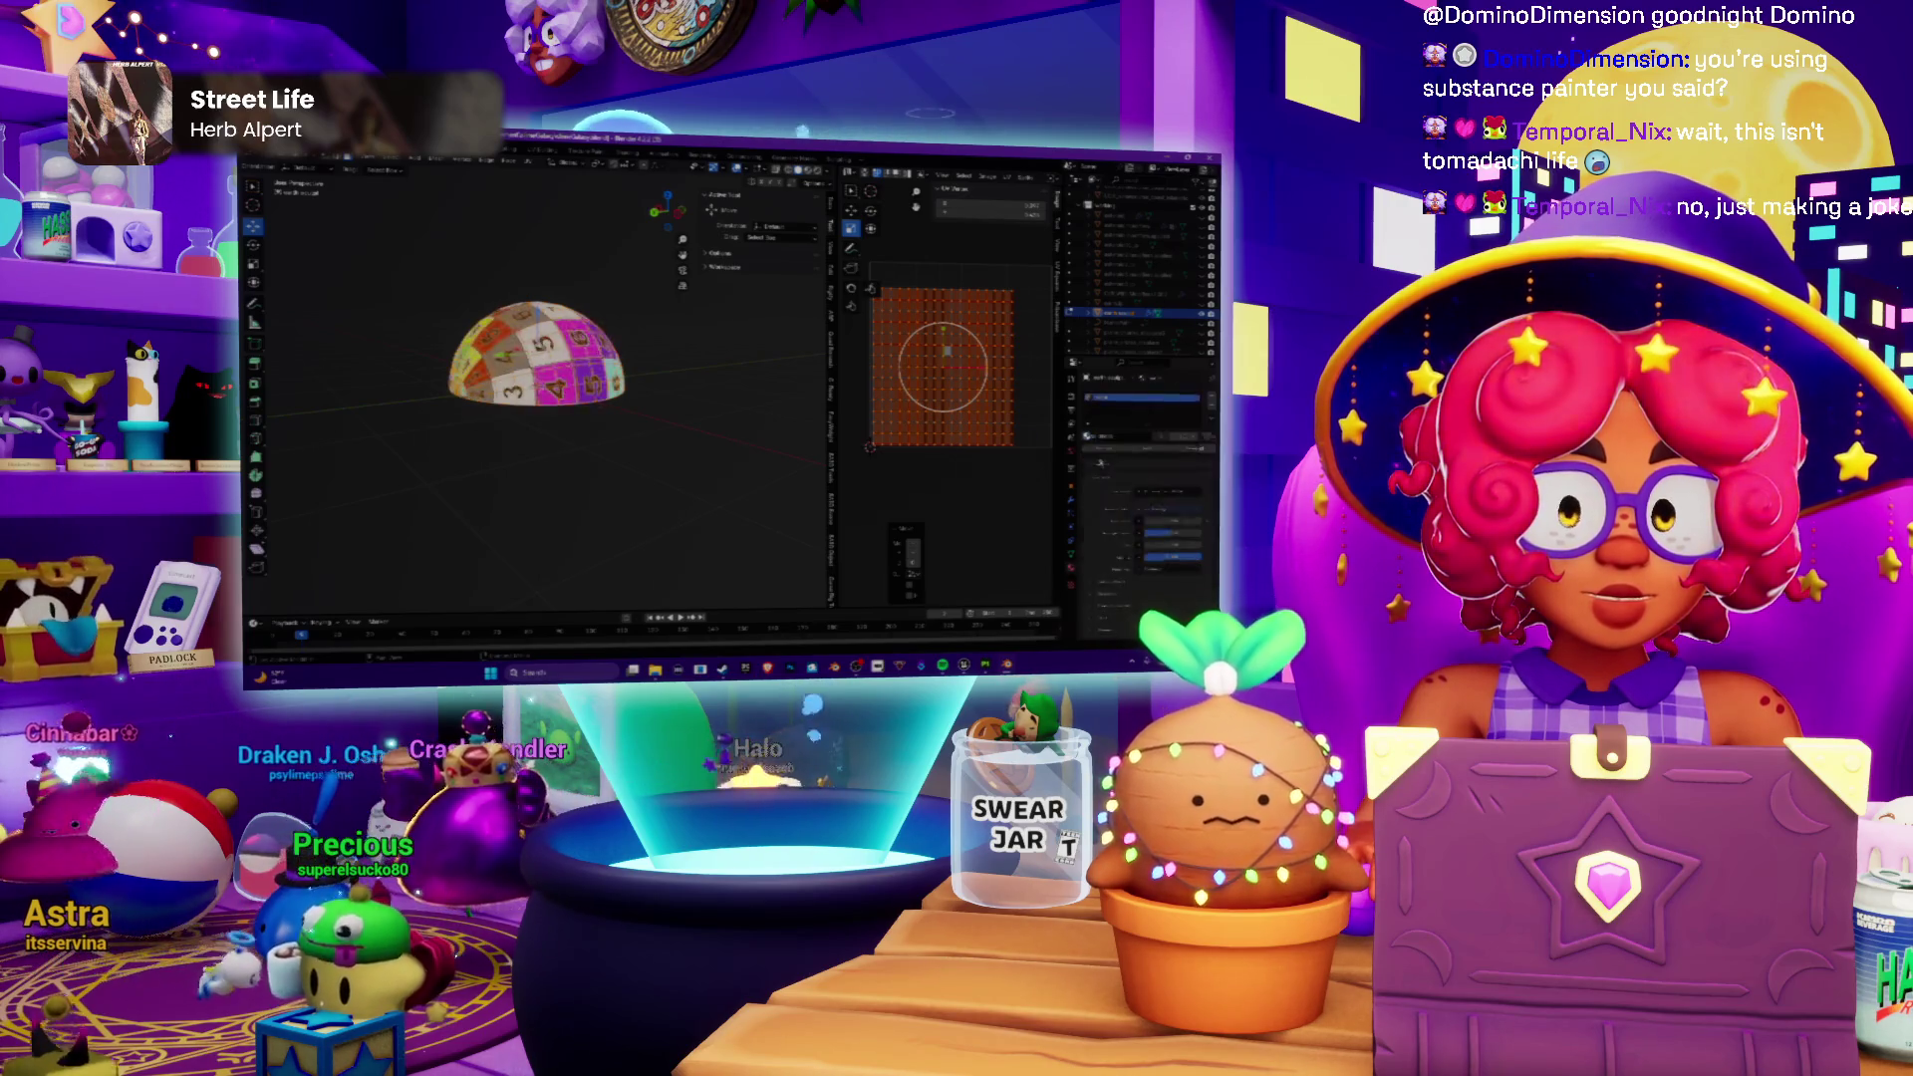
scroll(553, 344, up, 3)
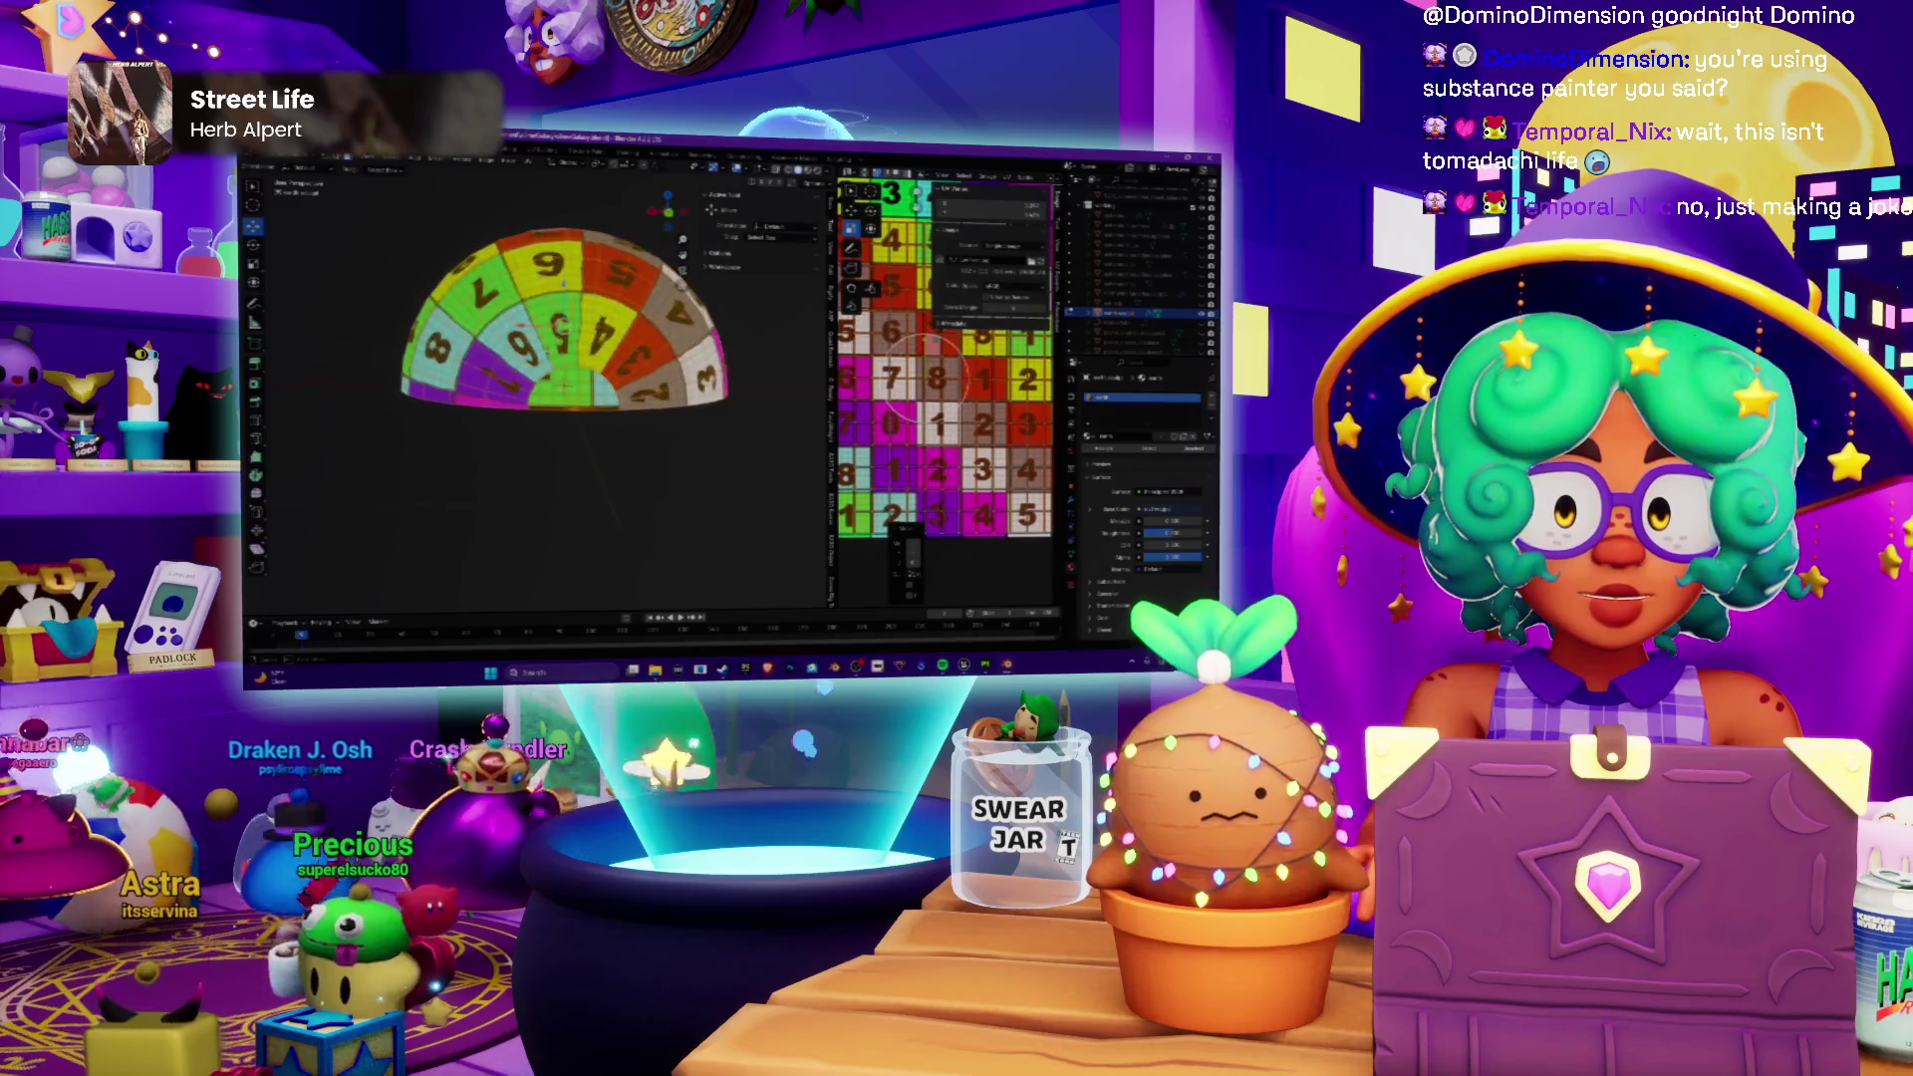
scroll(952, 385, down, 3)
scroll(952, 387, down, 2)
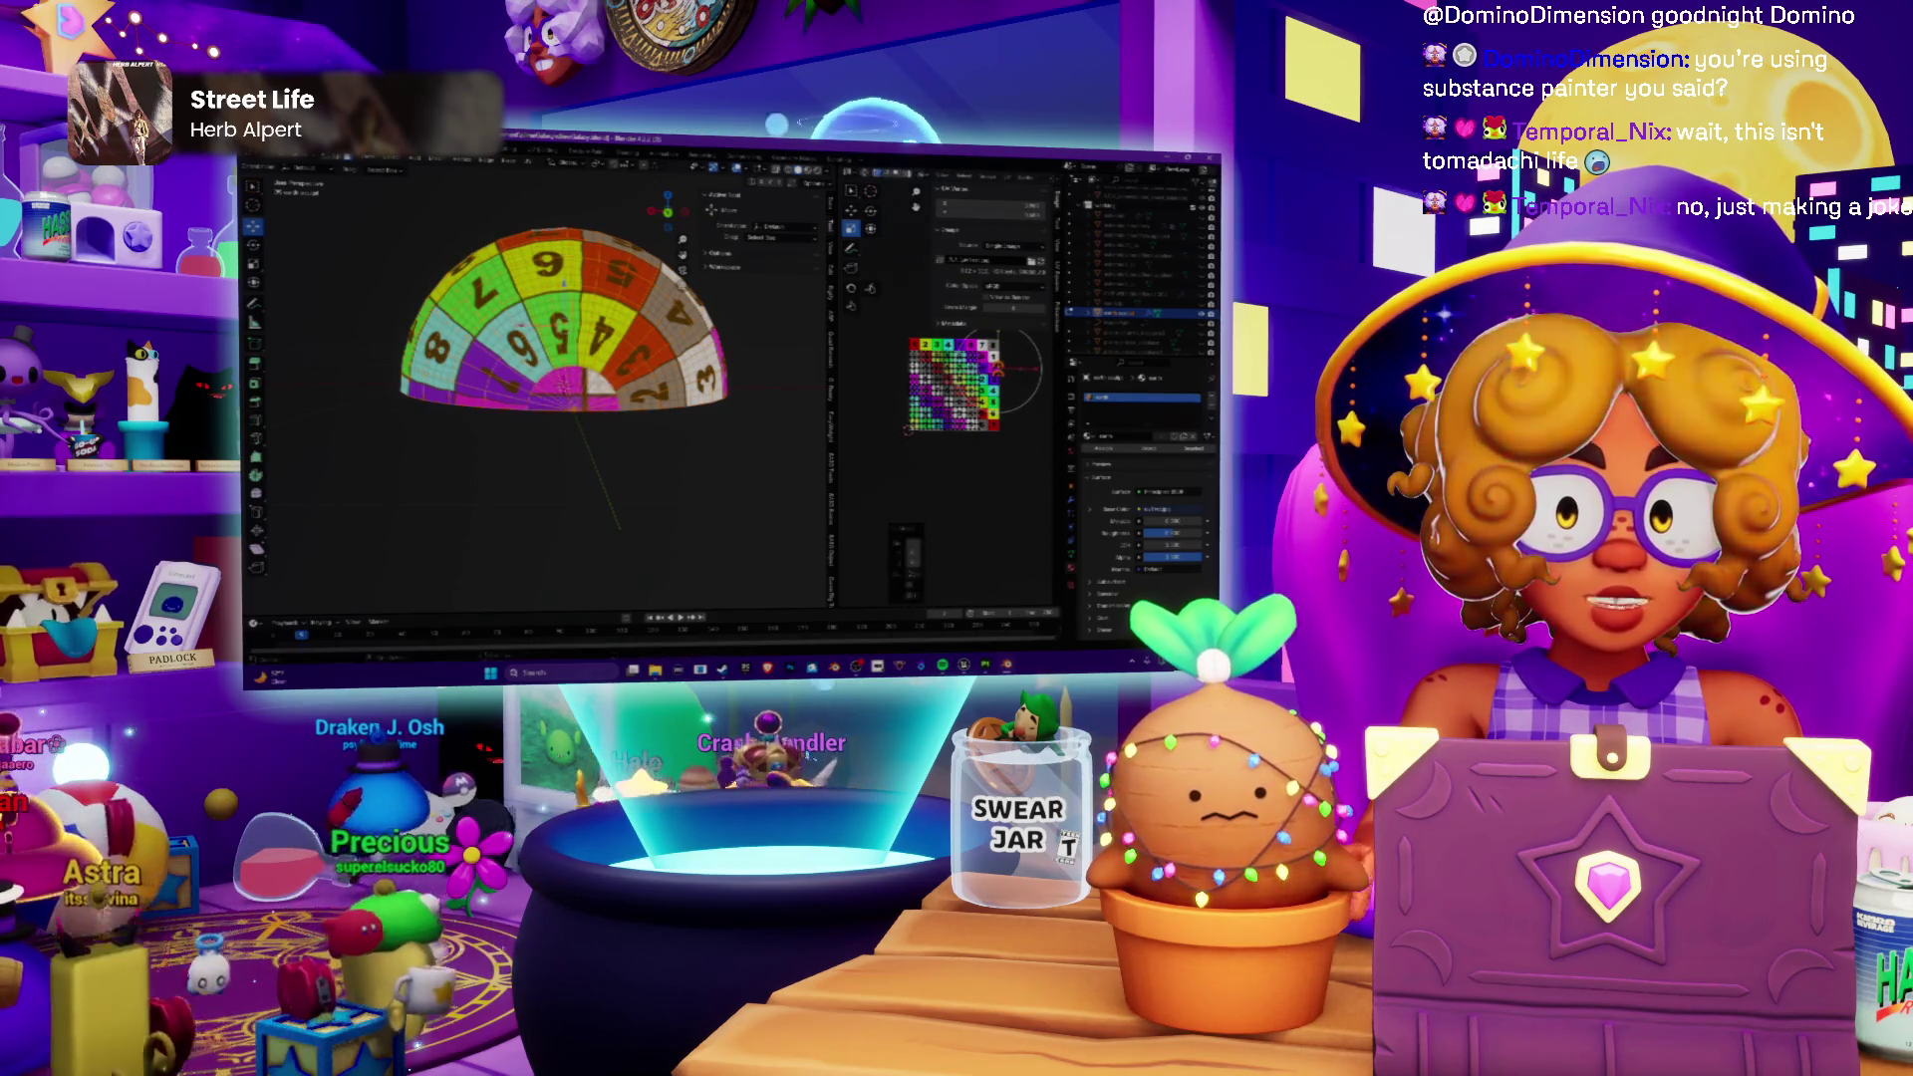
scroll(539, 389, up, 3)
middle_drag(539, 389, 643, 314)
scroll(516, 426, down, 3)
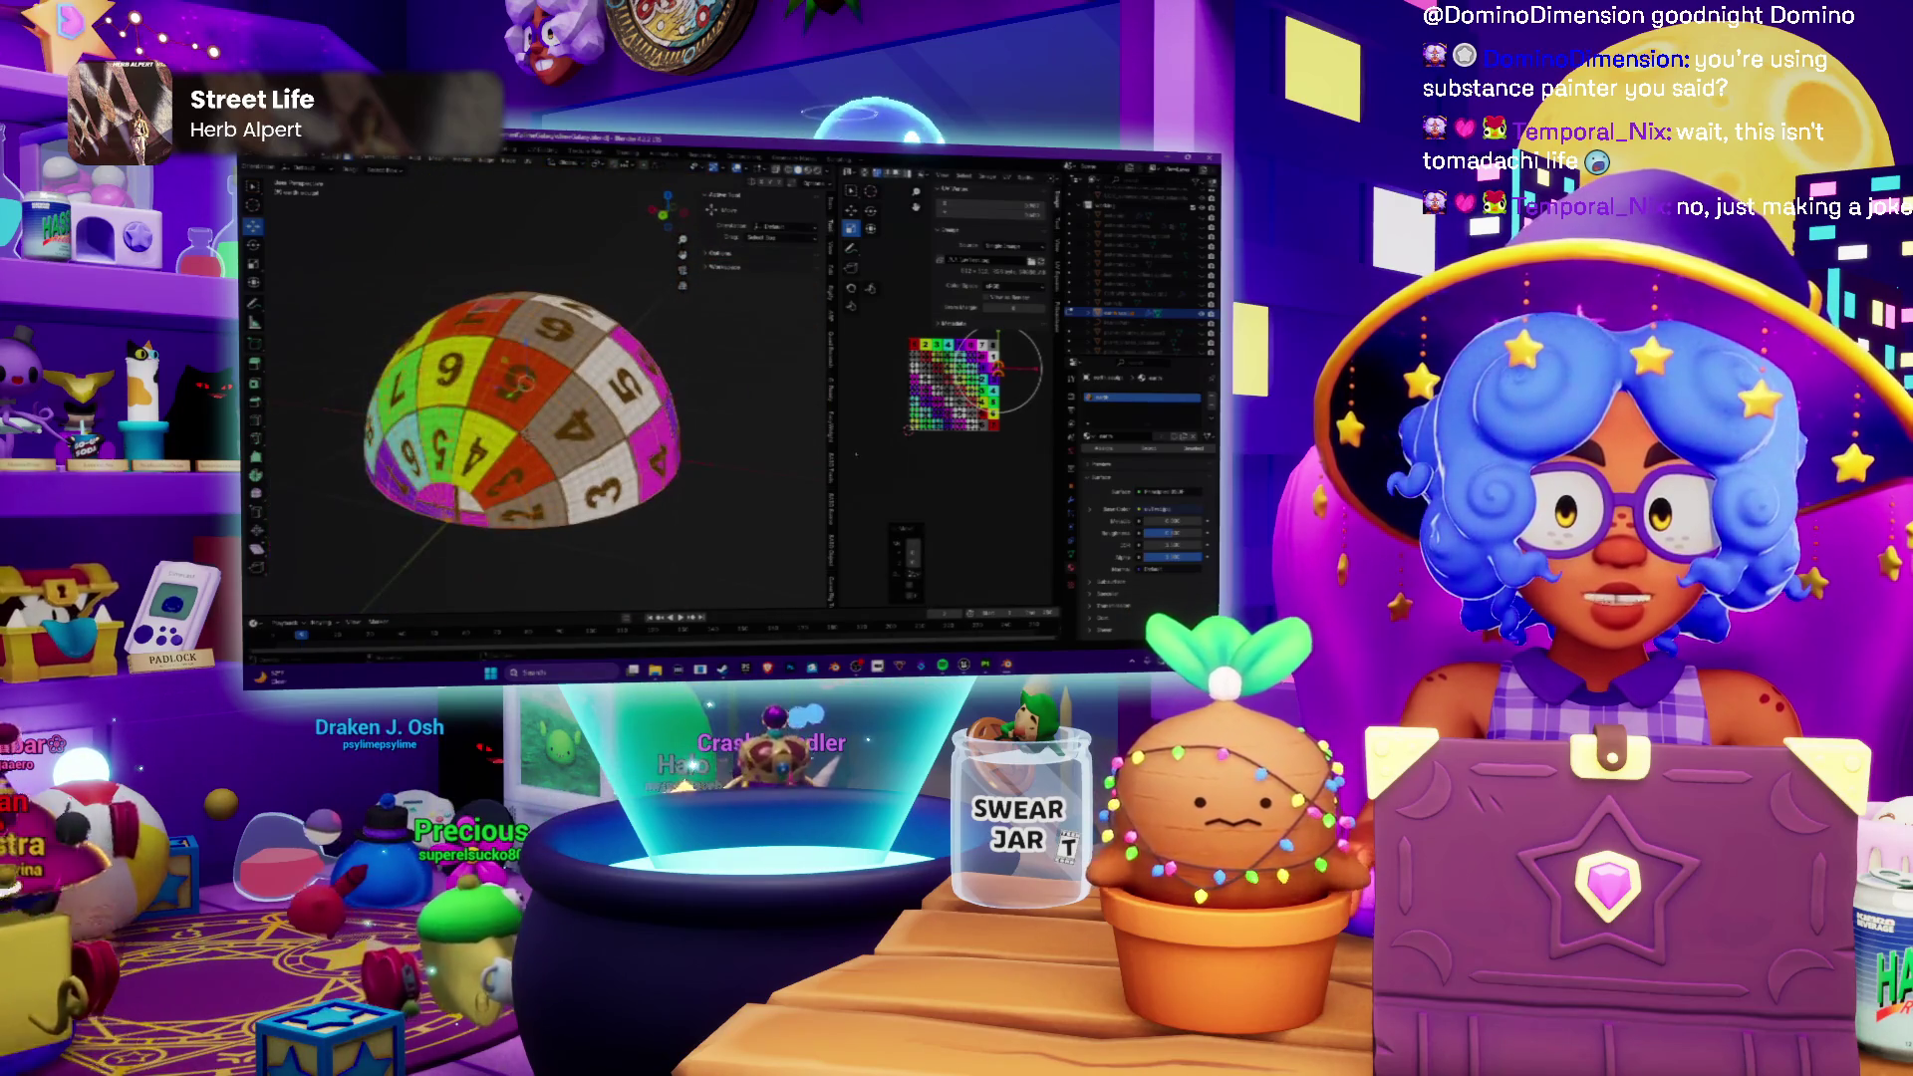
scroll(950, 386, up, 2)
scroll(928, 405, up, 3)
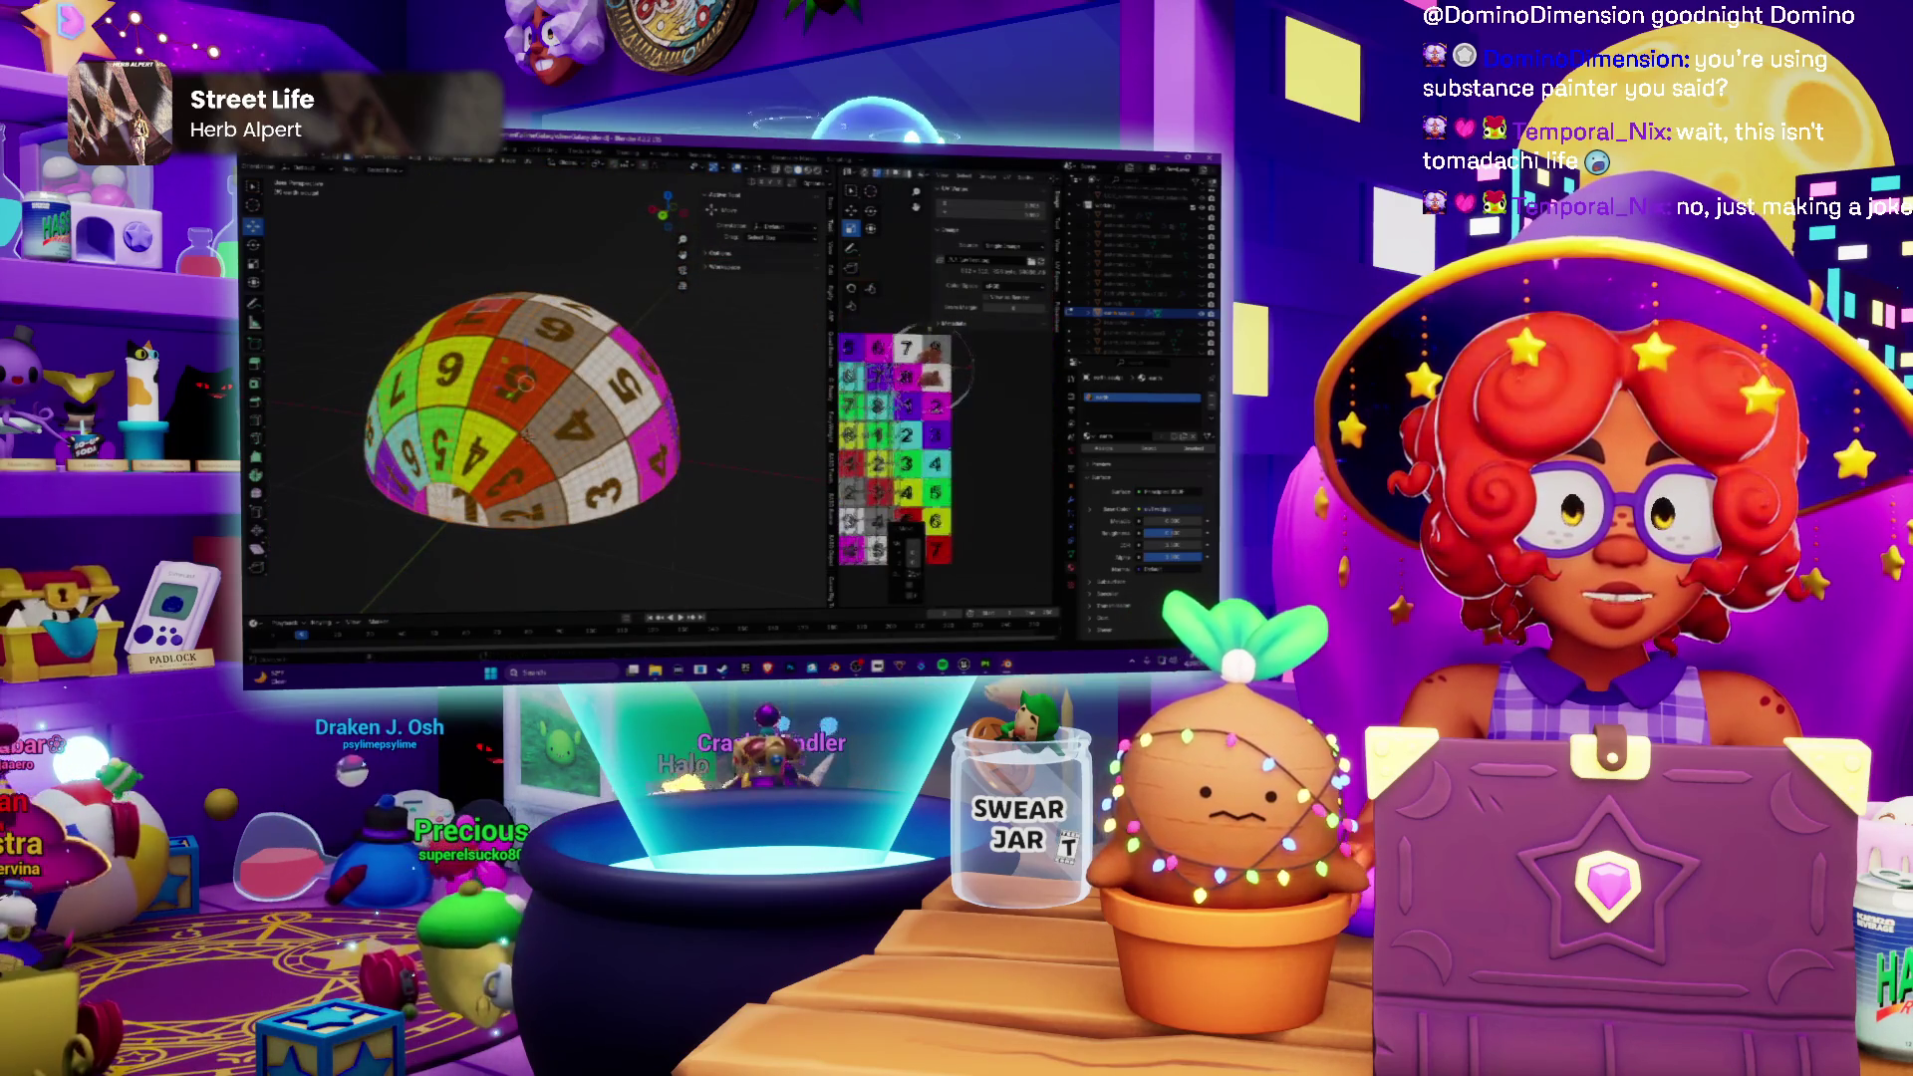
scroll(898, 403, up, 2)
scroll(898, 404, down, 3)
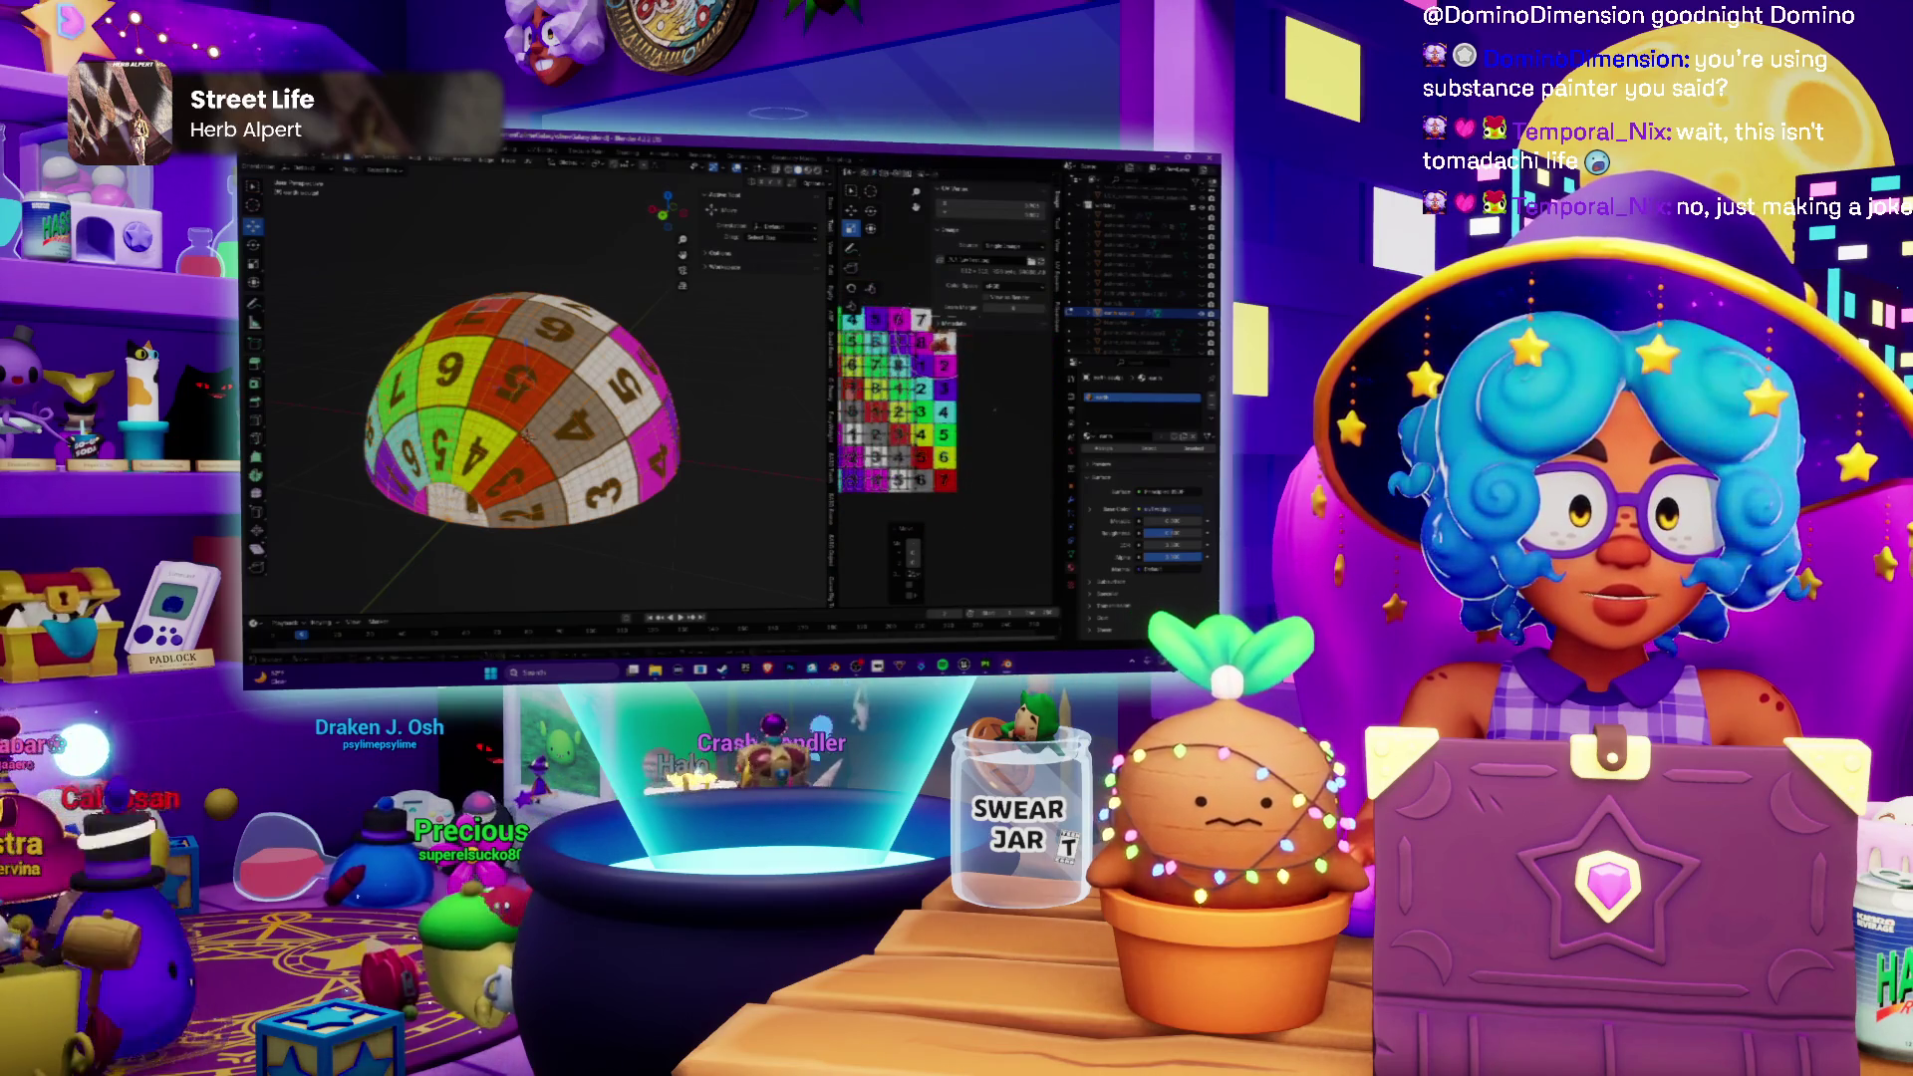
scroll(897, 405, up, 3)
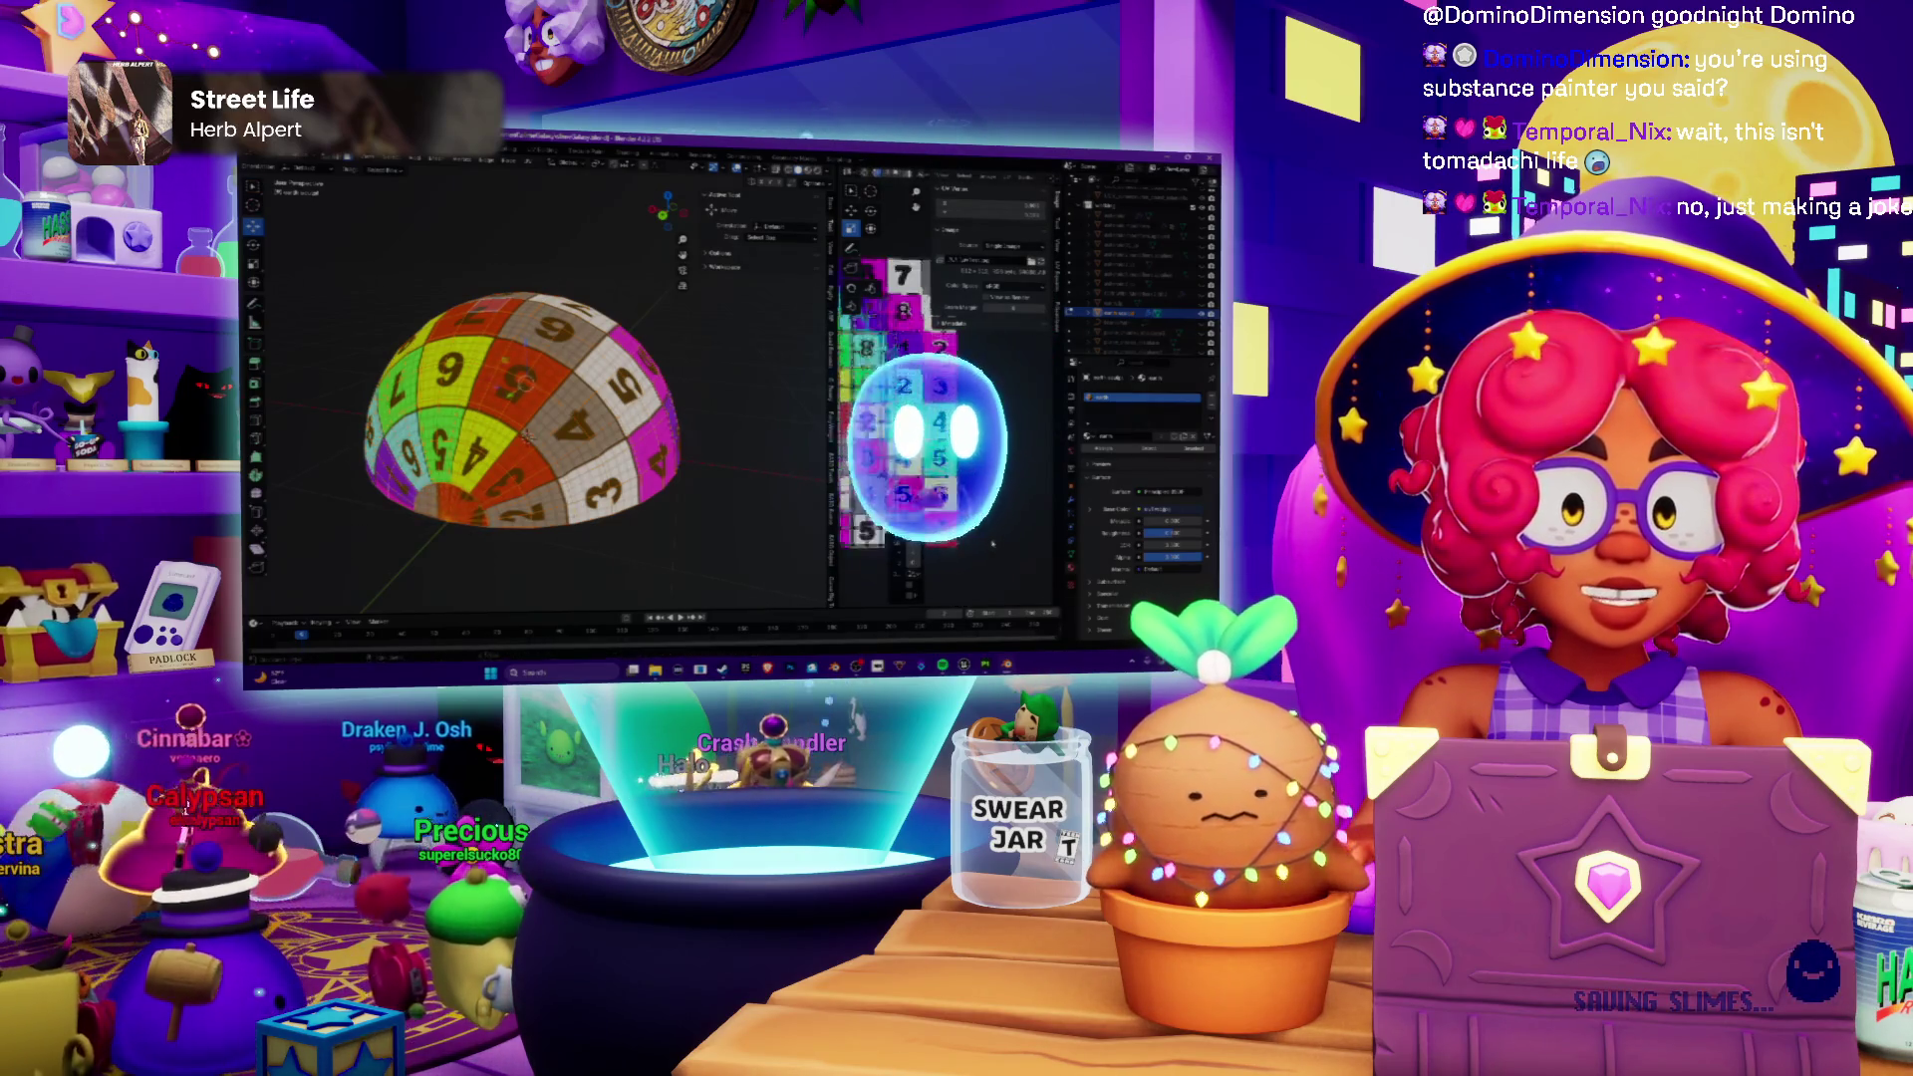
scroll(898, 404, up, 2)
scroll(927, 375, up, 2)
scroll(927, 374, up, 1)
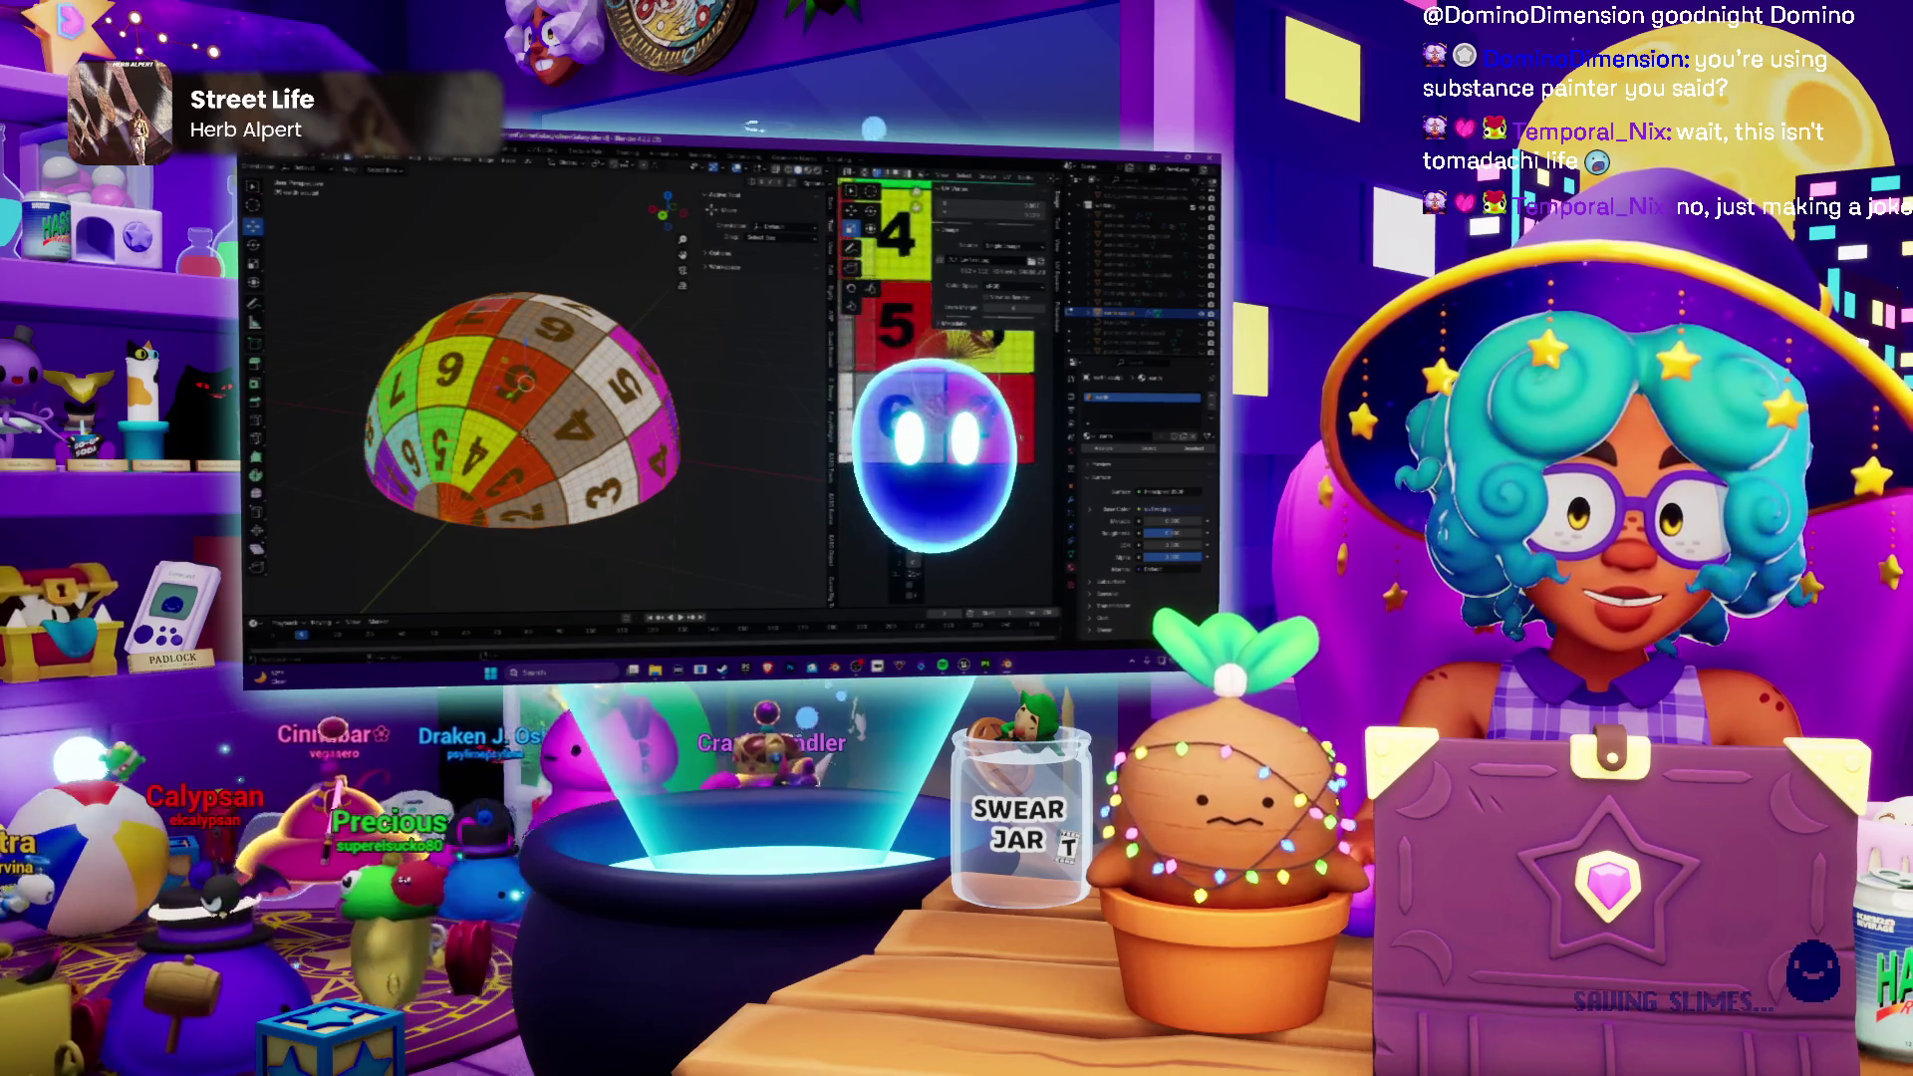
key(KP_1)
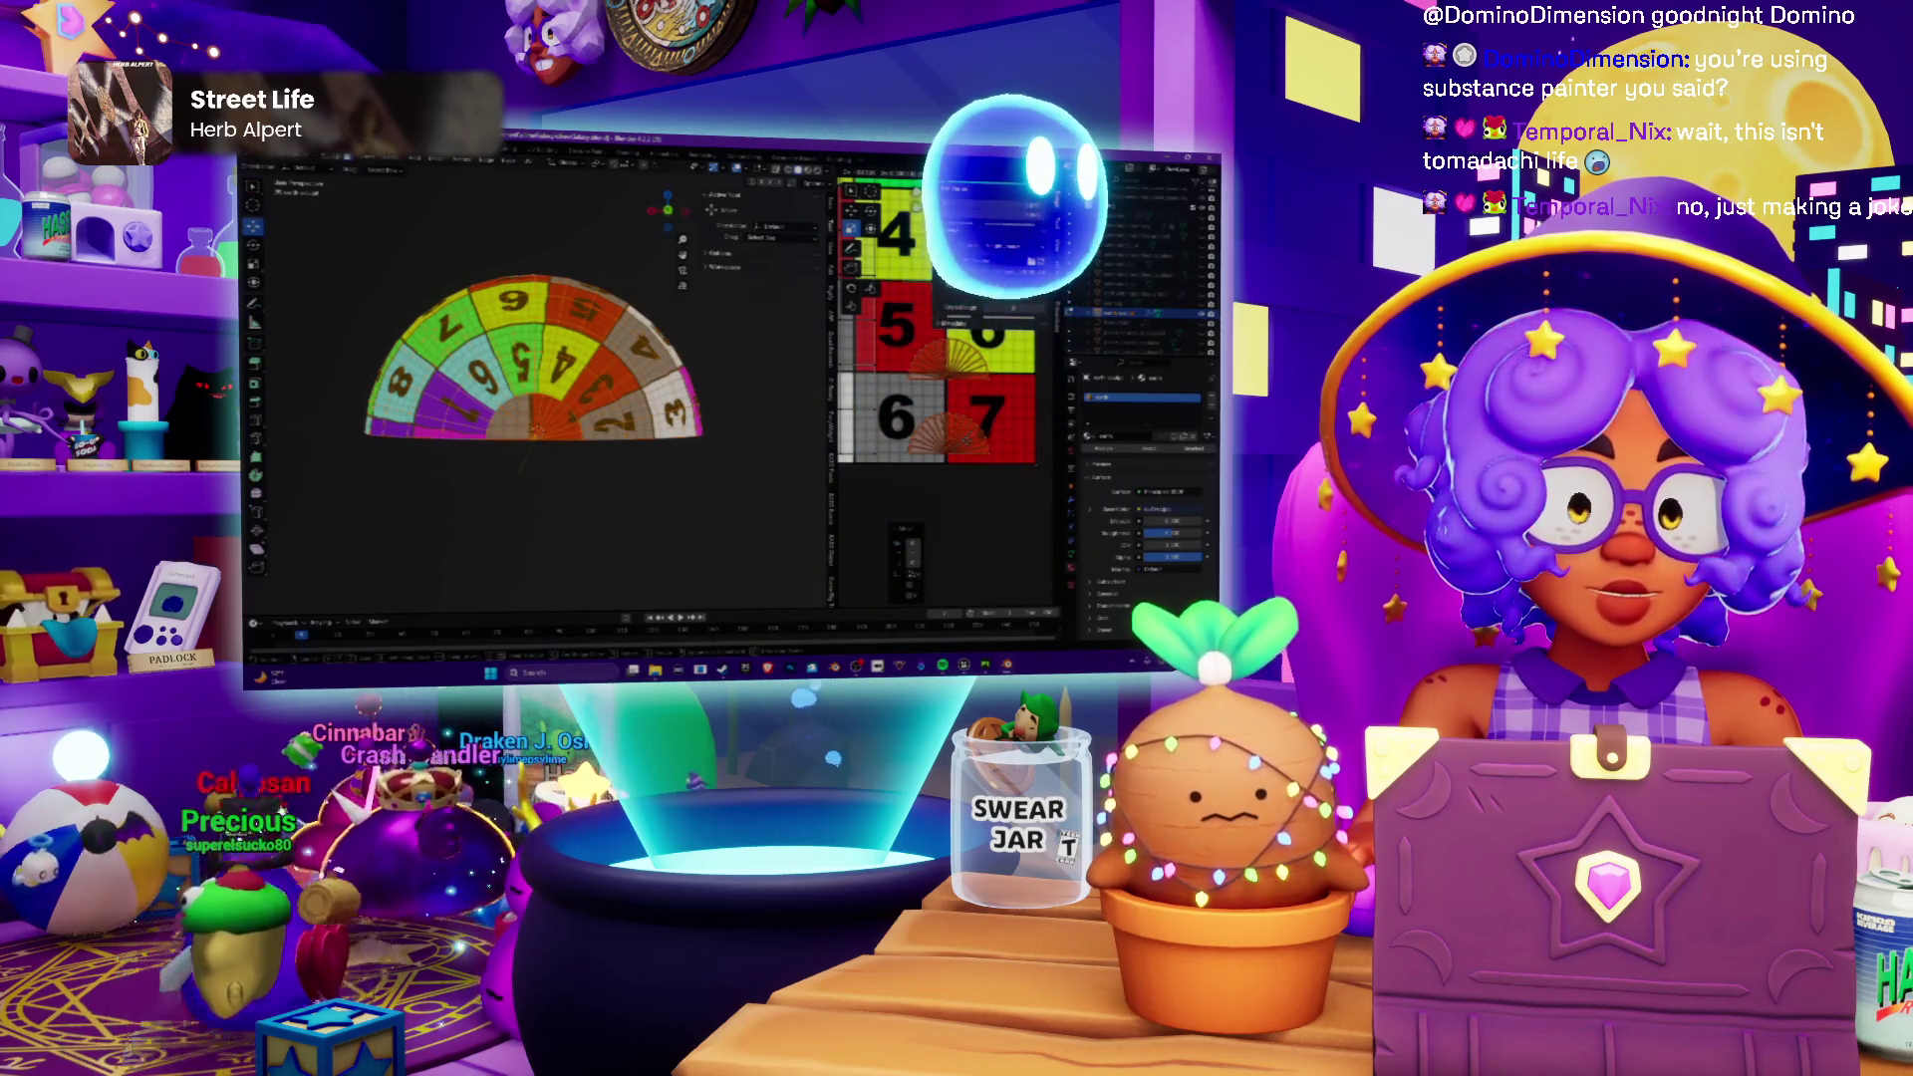
scroll(957, 475, down, 3)
scroll(956, 476, down, 2)
scroll(957, 475, down, 2)
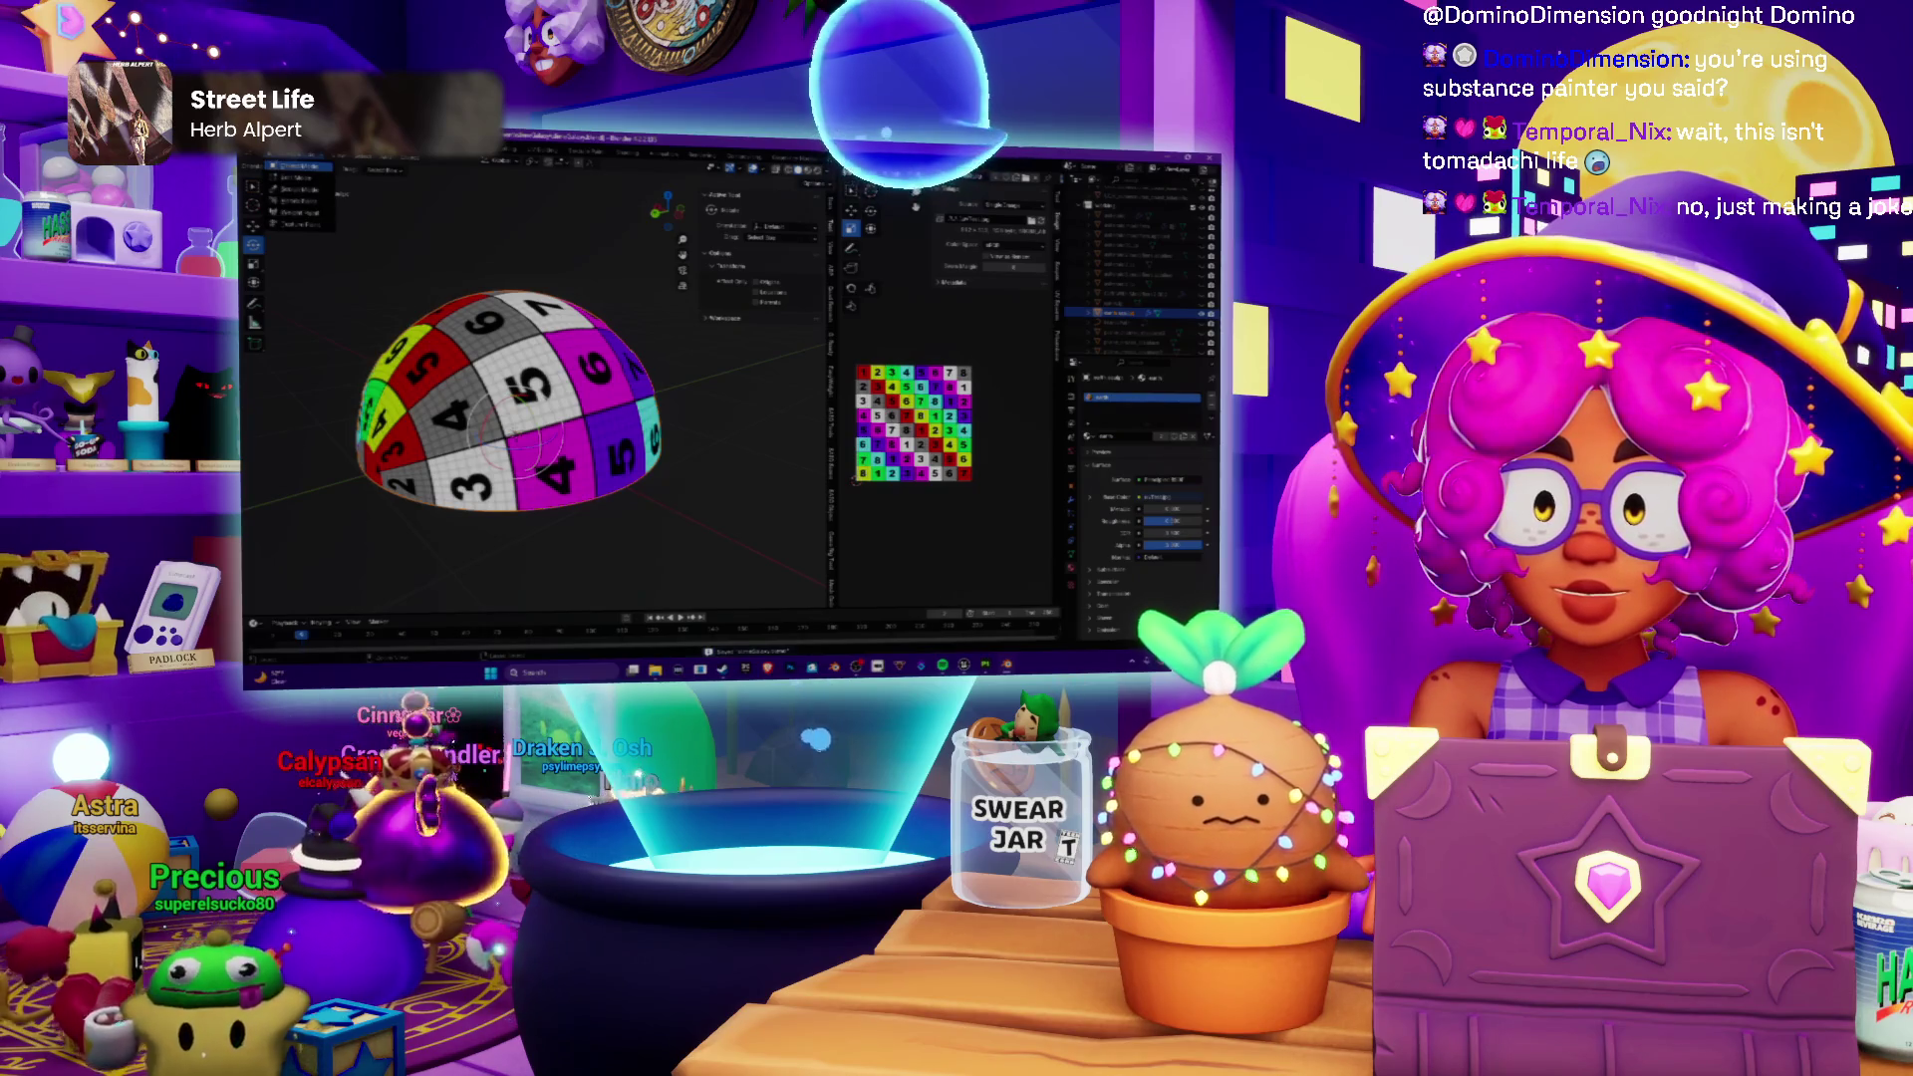
click(272, 175)
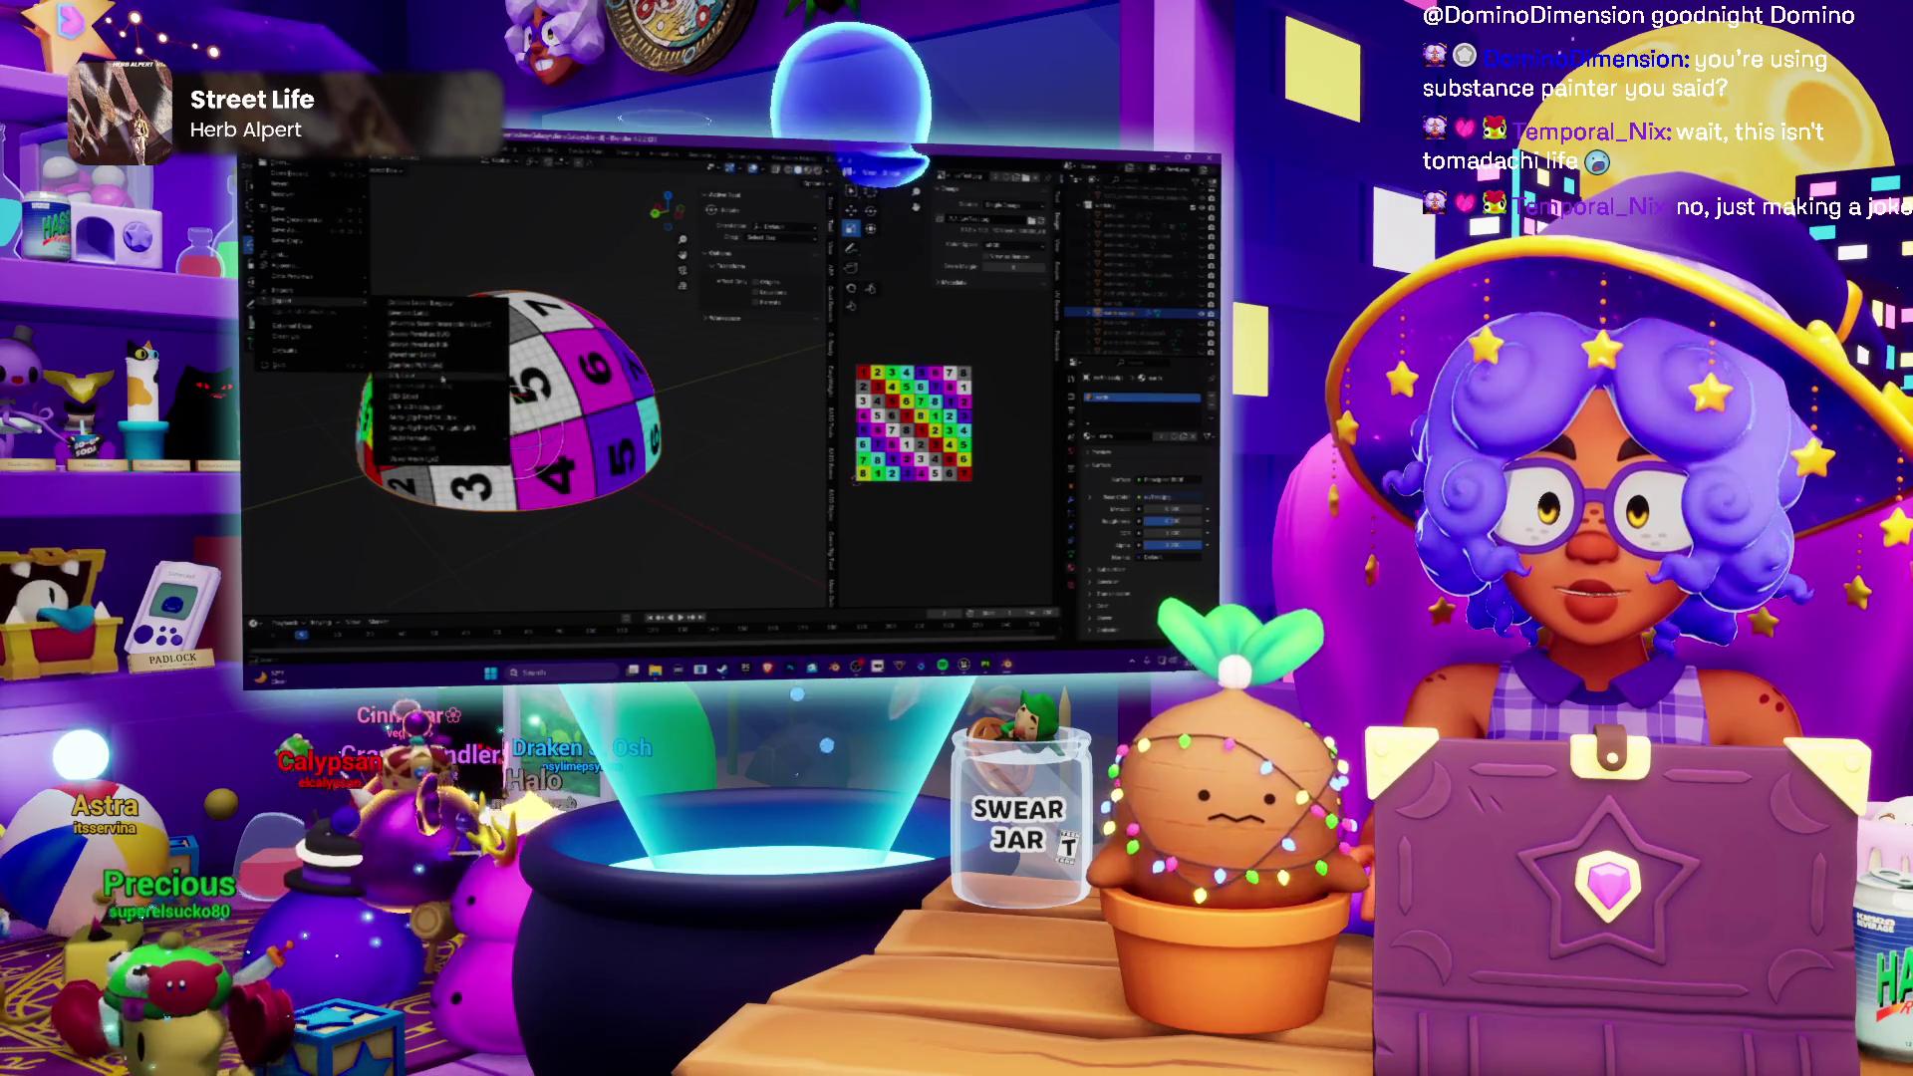
Step: Browse to the saved image file and load it onto the dome in place of the test grid
click(449, 397)
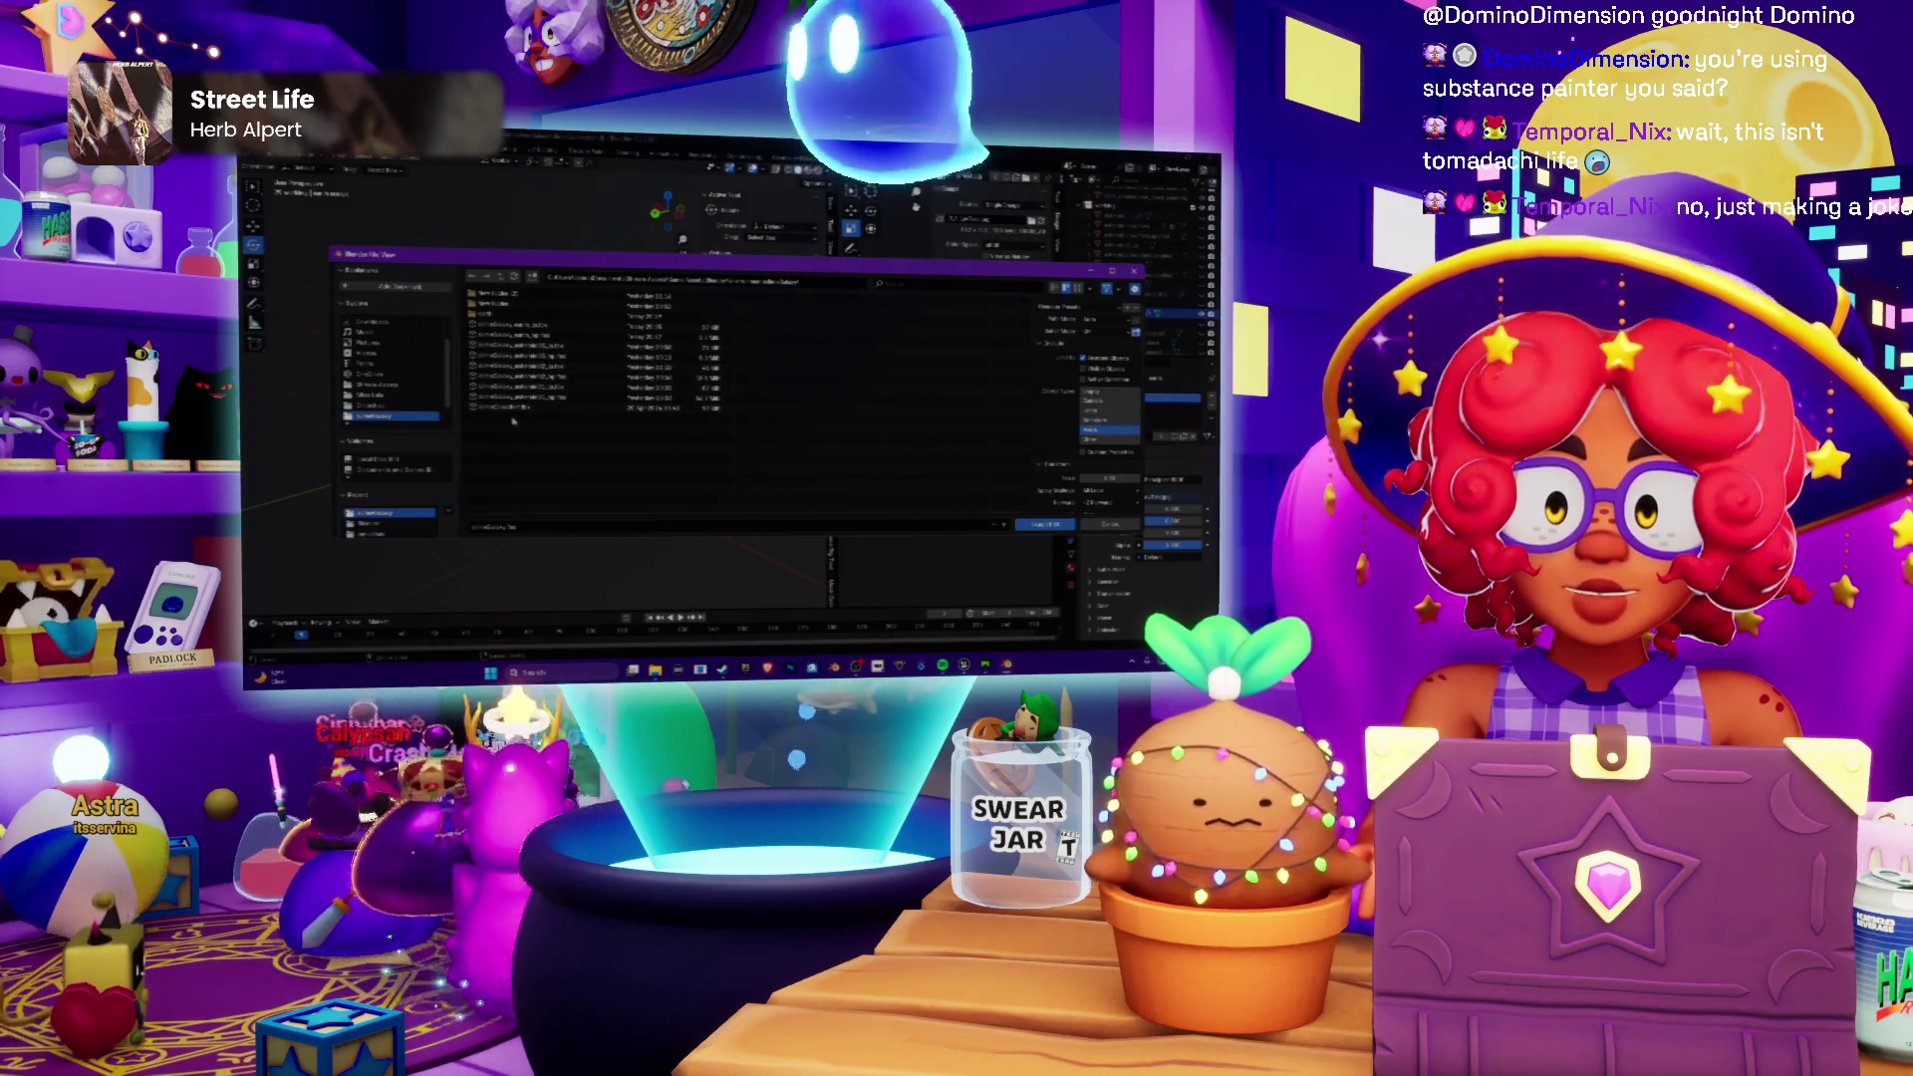
click(517, 326)
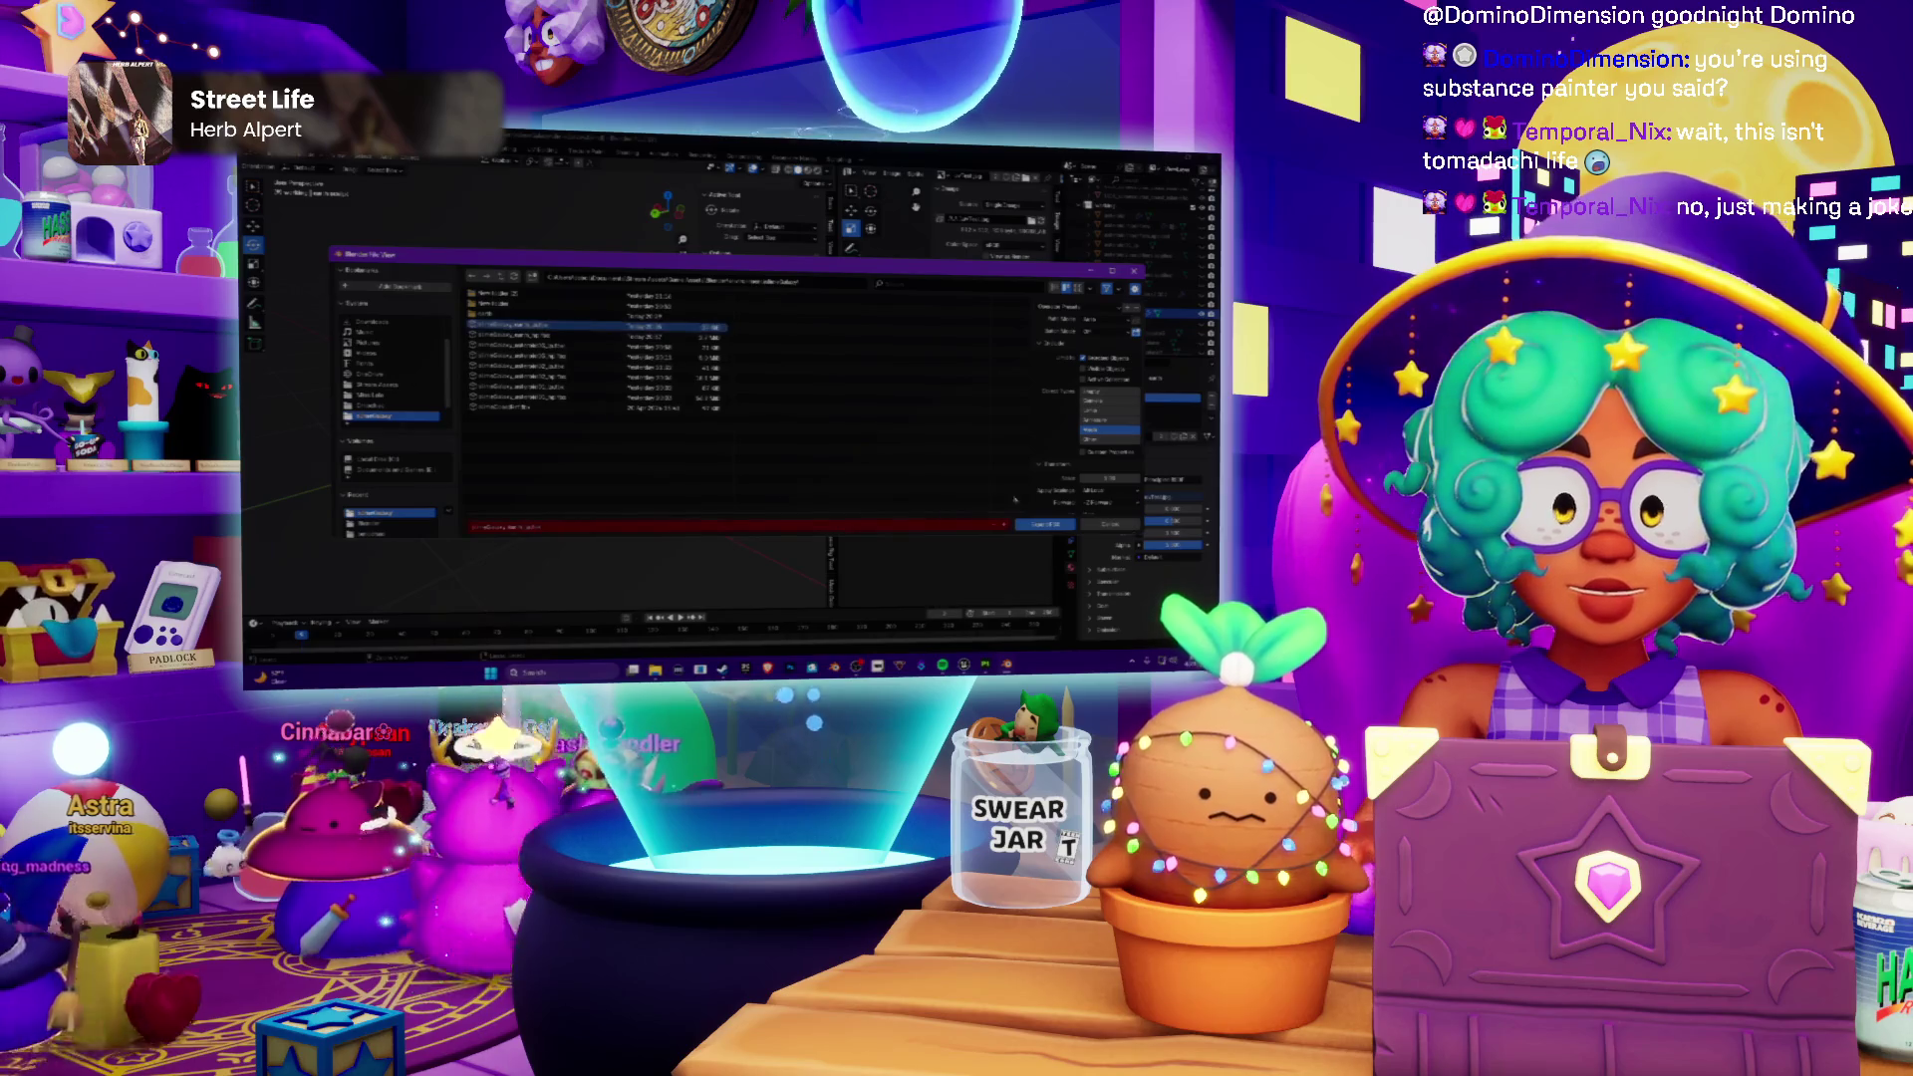
key(Return)
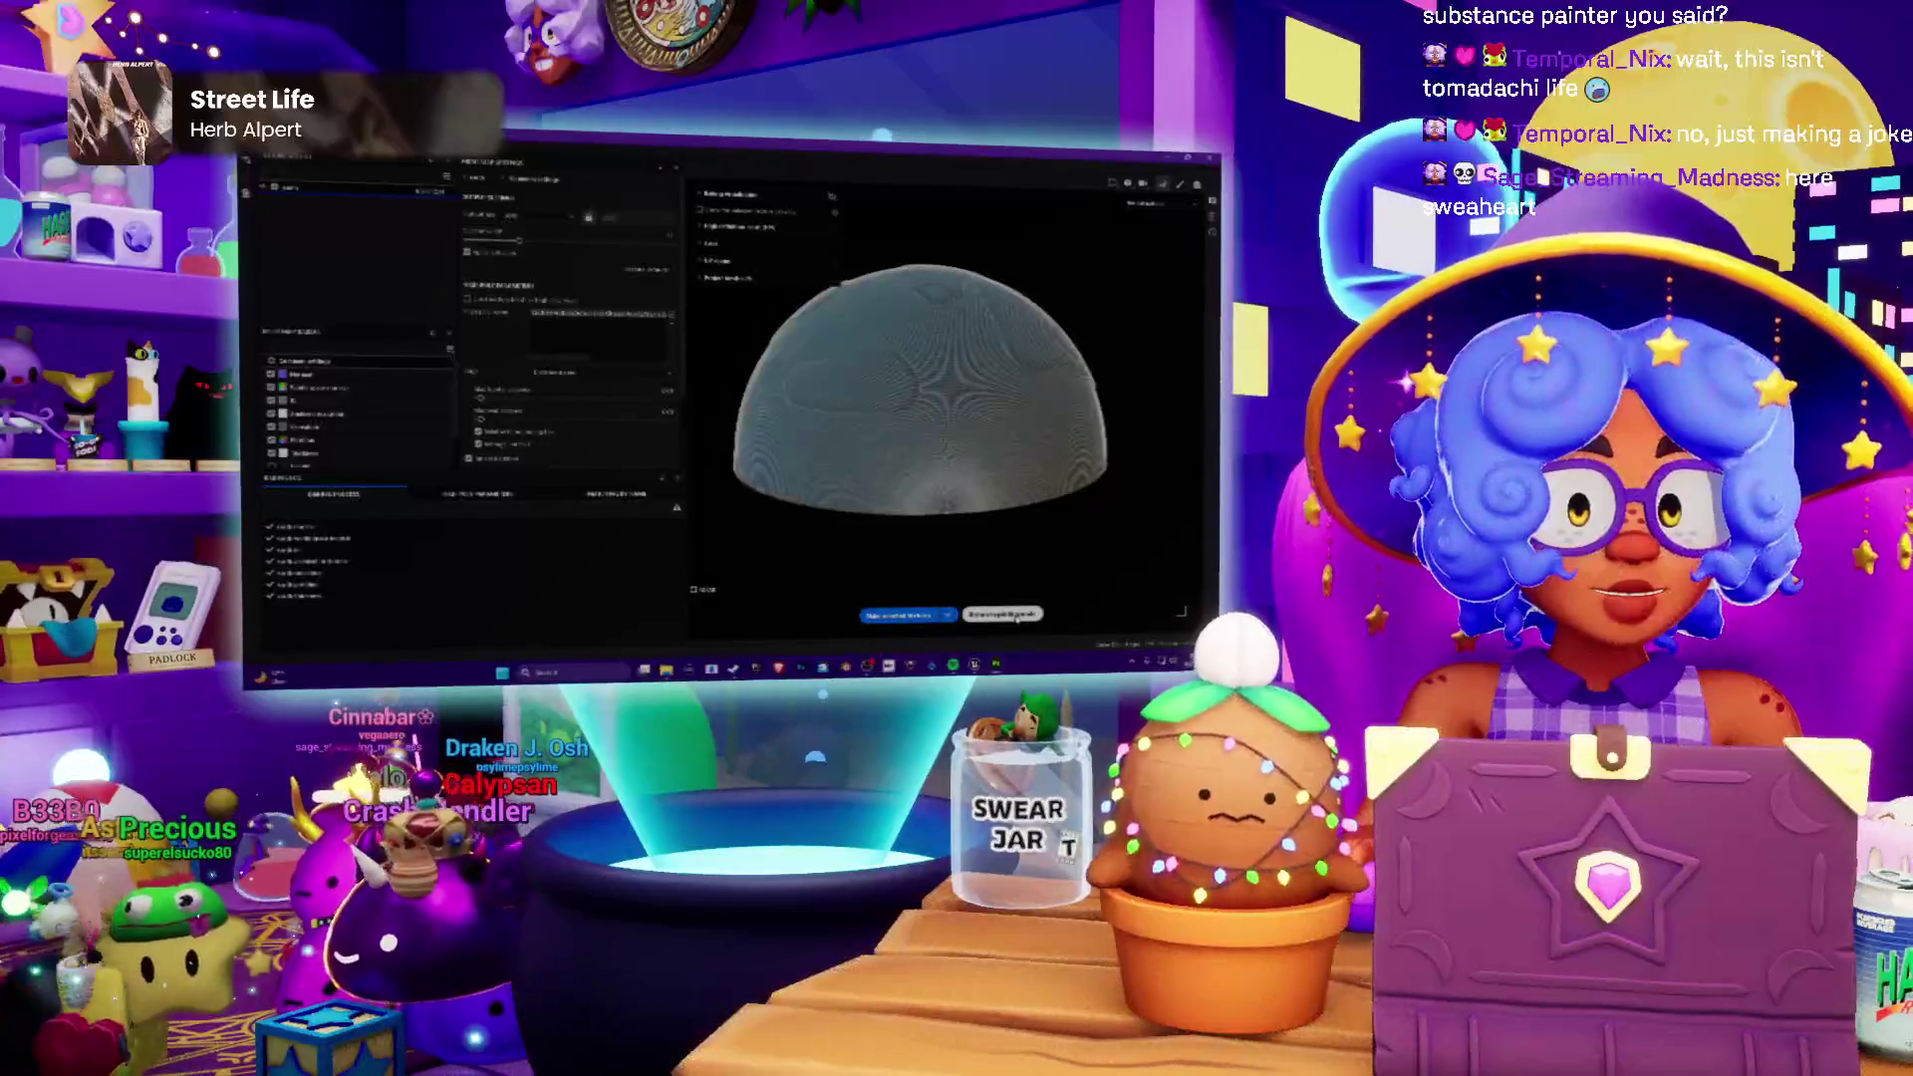
Step: Orbit the globe, then delete the blue ocean fill layer so only green land remains
alt+drag(583, 418, 541, 451)
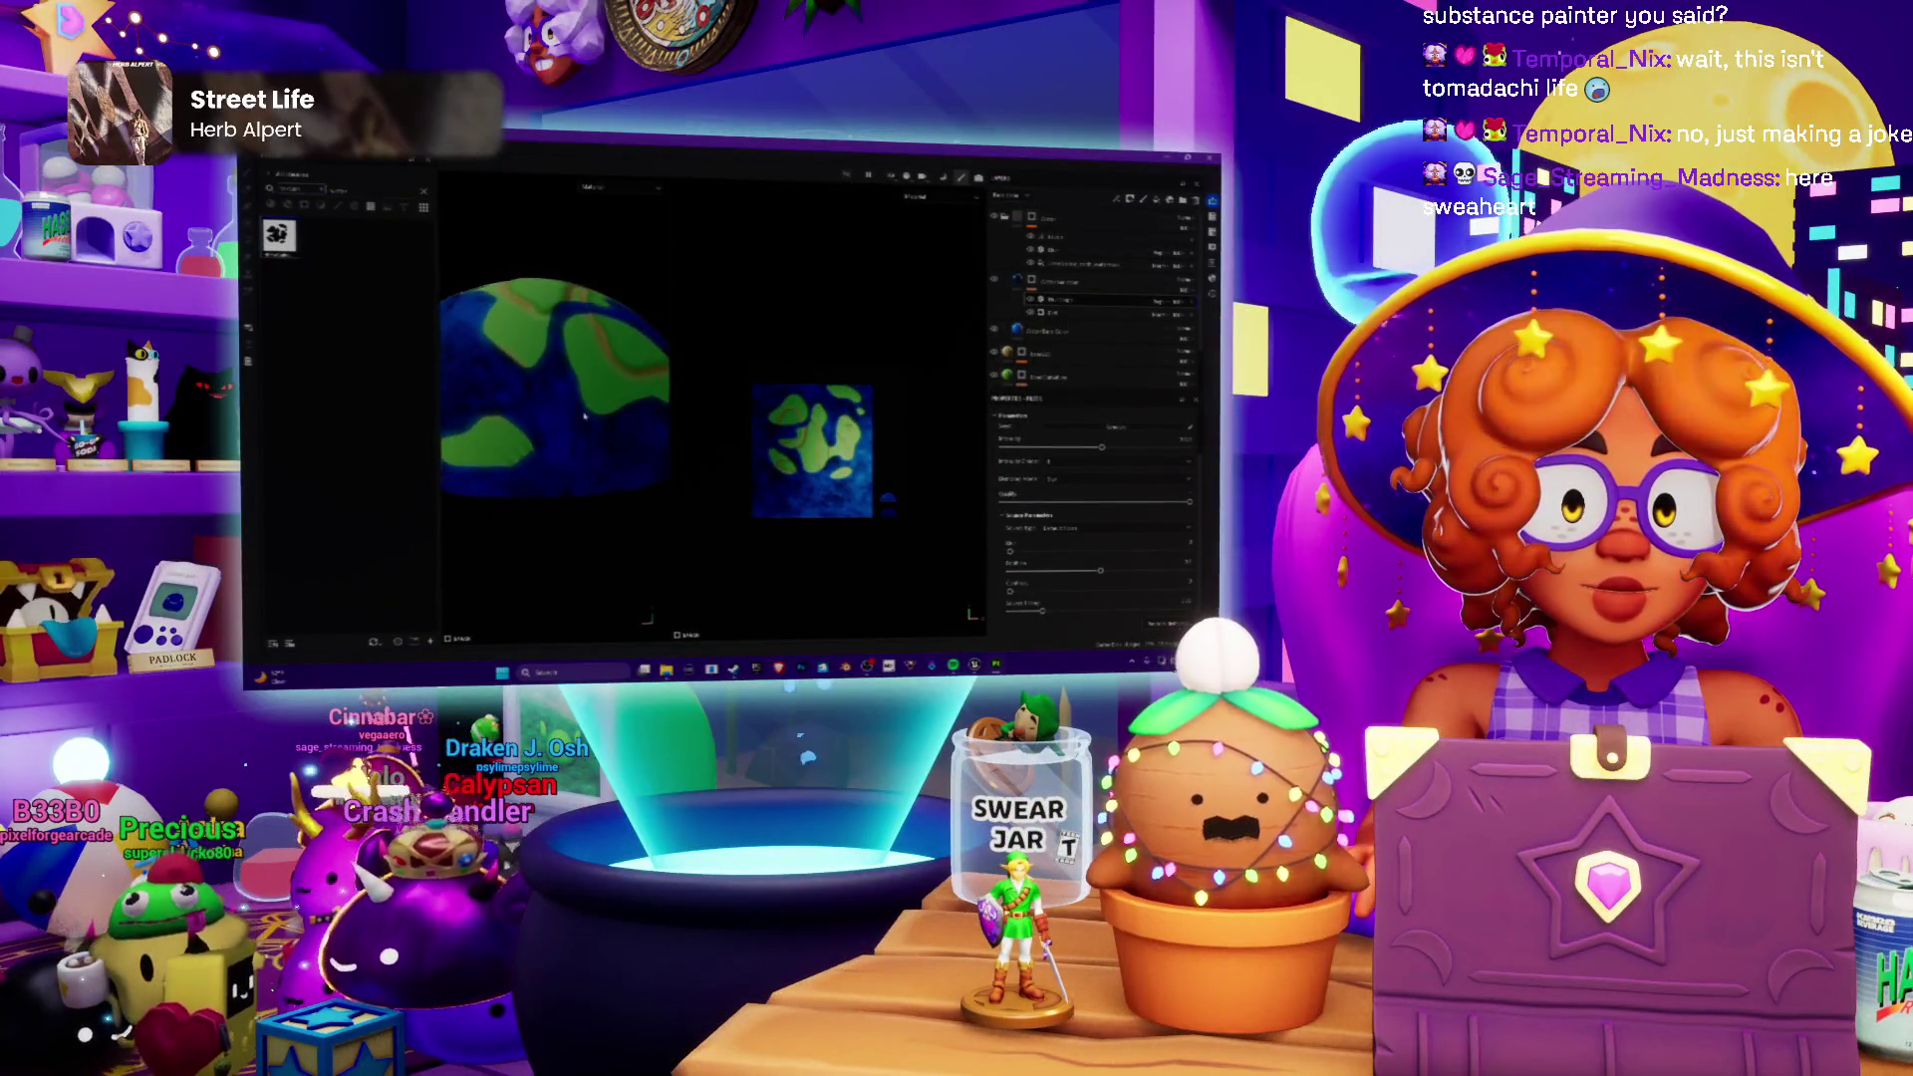
mouse_move(583, 373)
alt+mouse_down()
mouse_move(554, 434)
mouse_move(695, 417)
alt+mouse_up()
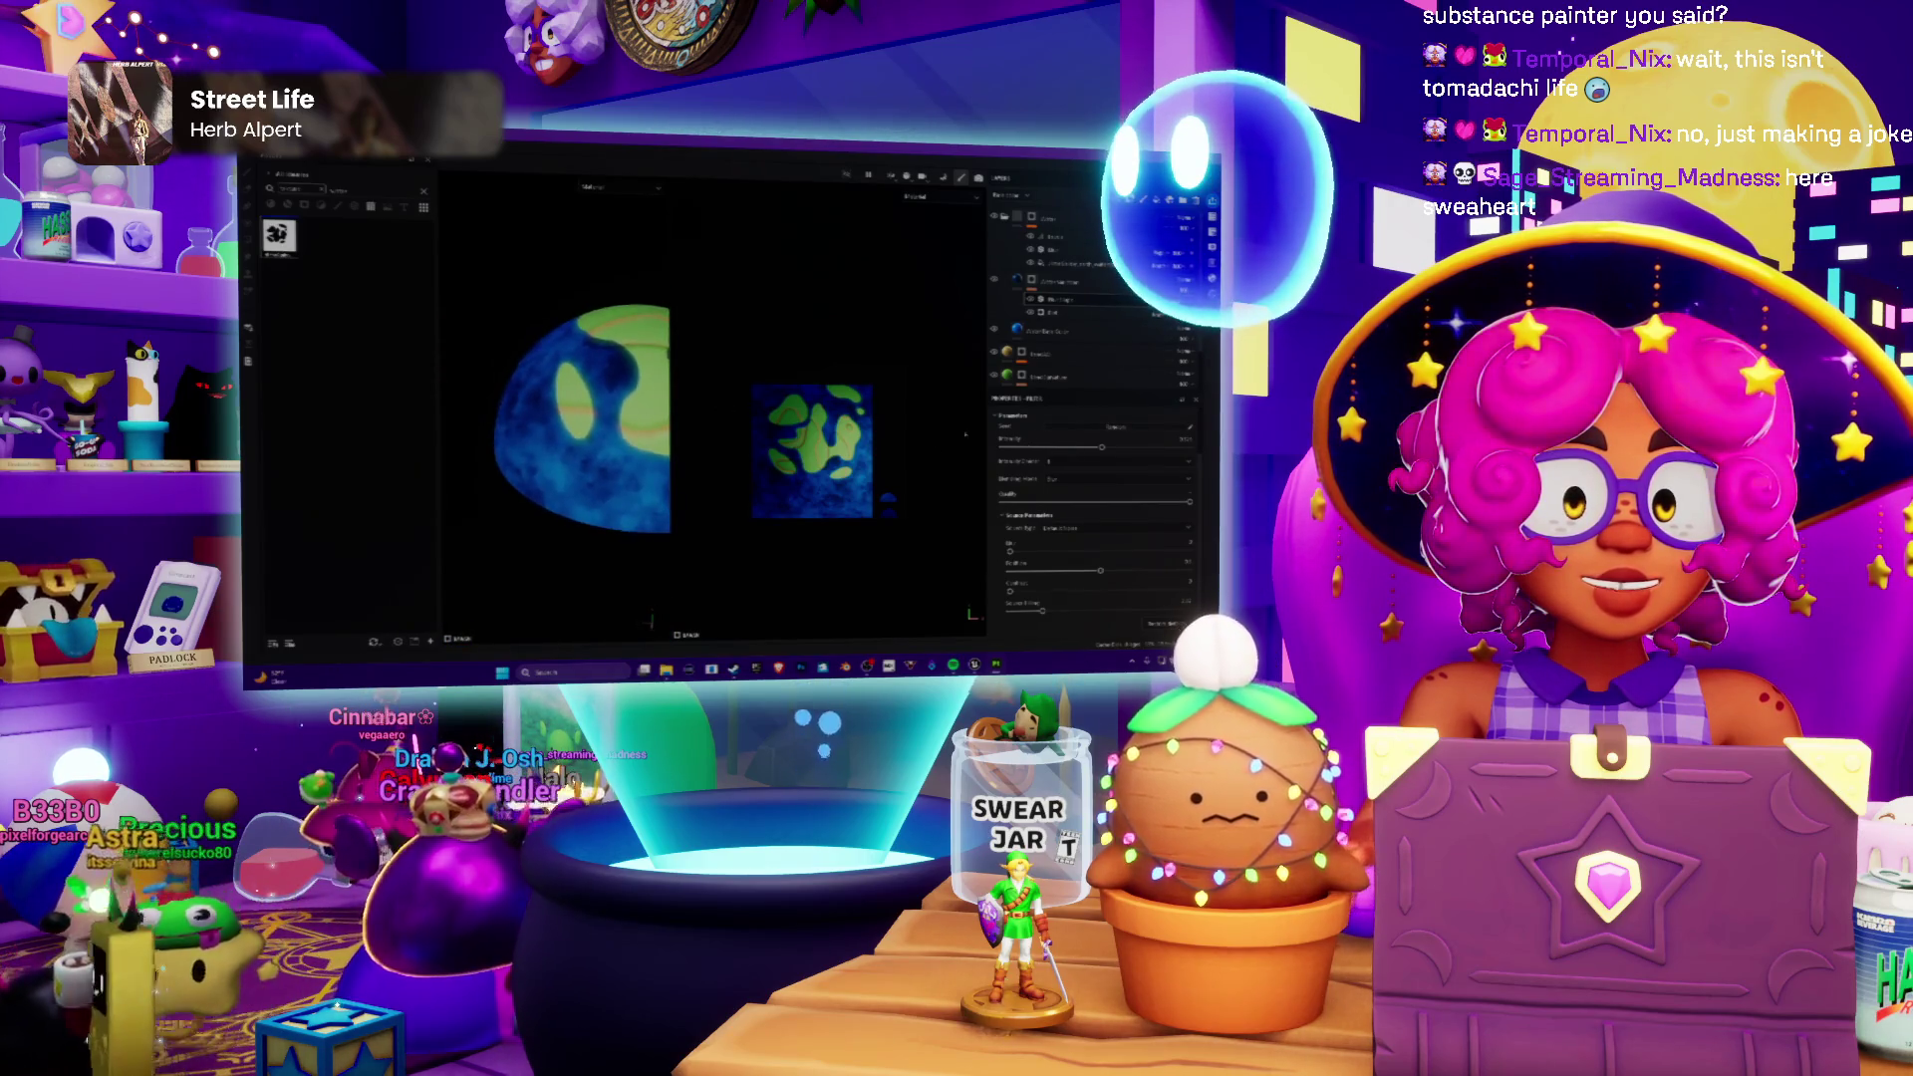
scroll(782, 479, up, 3)
scroll(818, 410, down, 2)
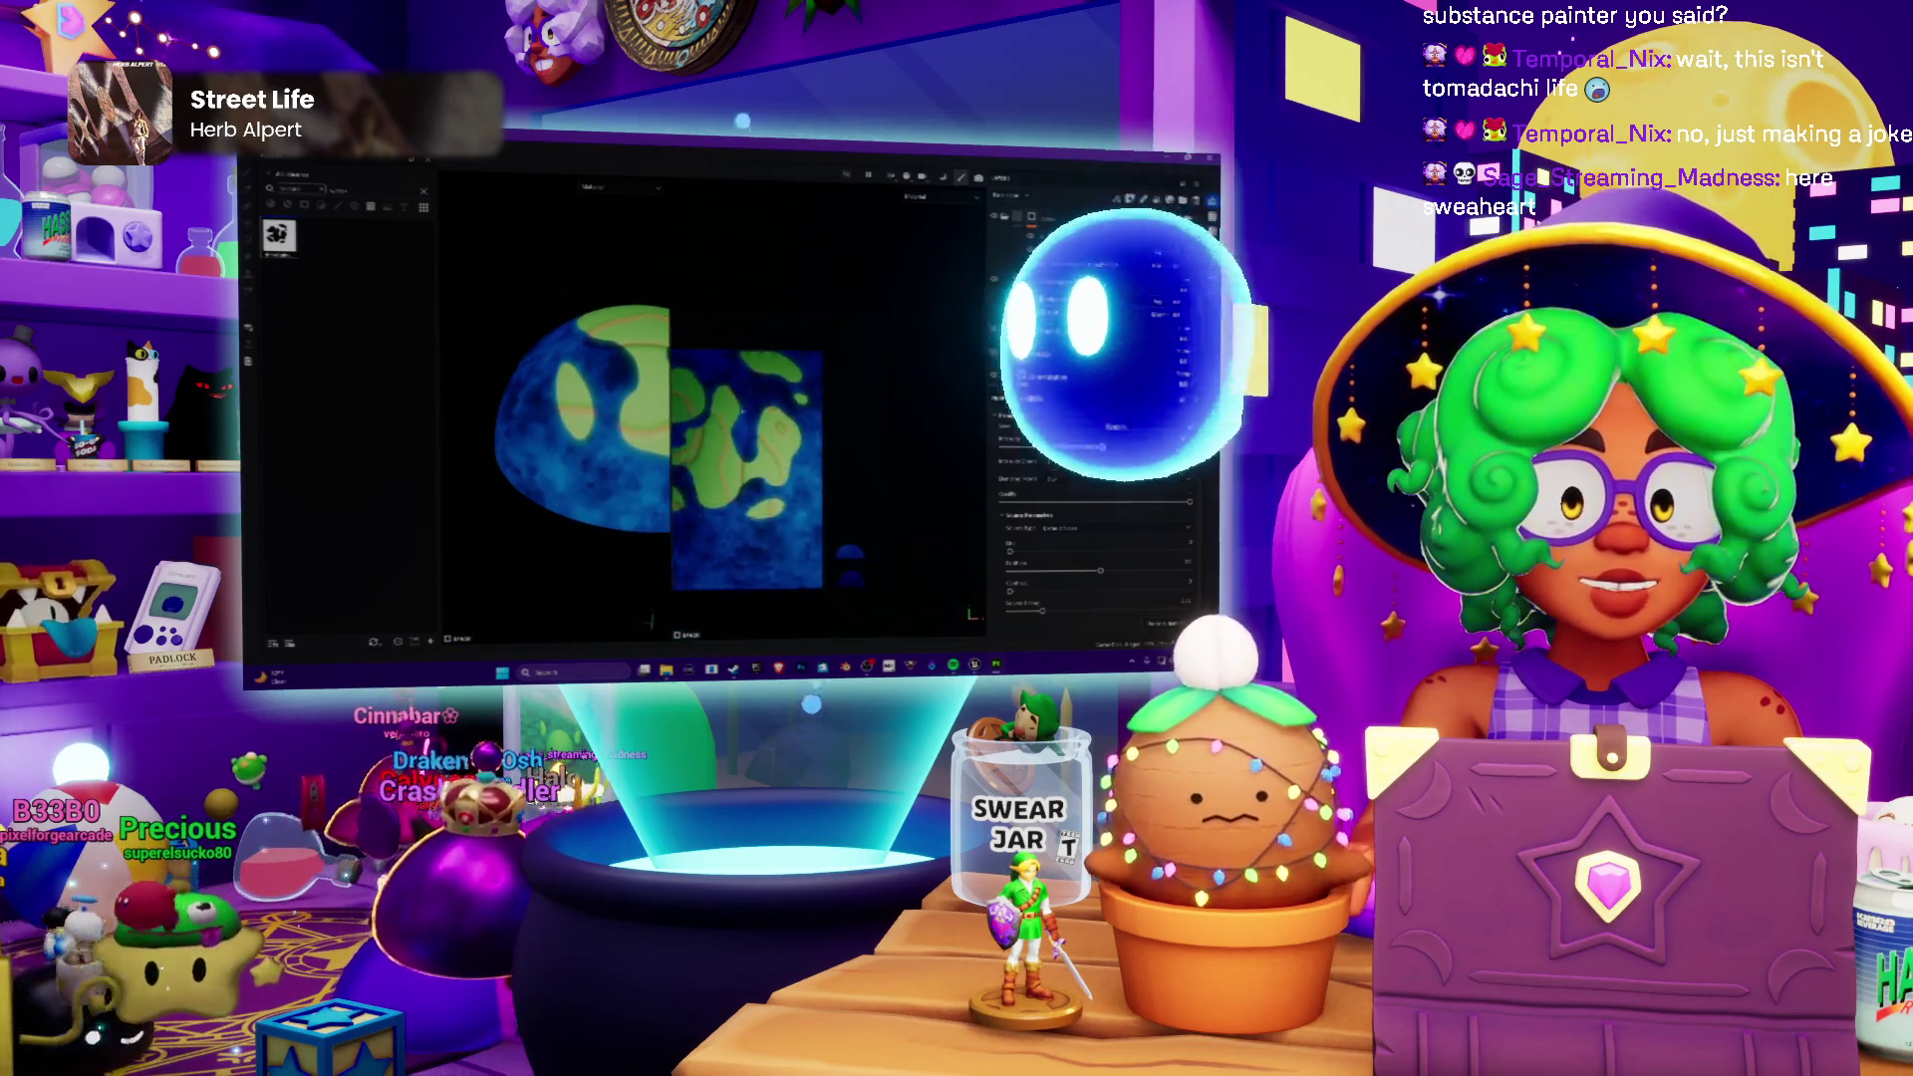
mouse_move(599, 434)
alt+mouse_down()
mouse_move(546, 449)
mouse_move(646, 616)
alt+mouse_up()
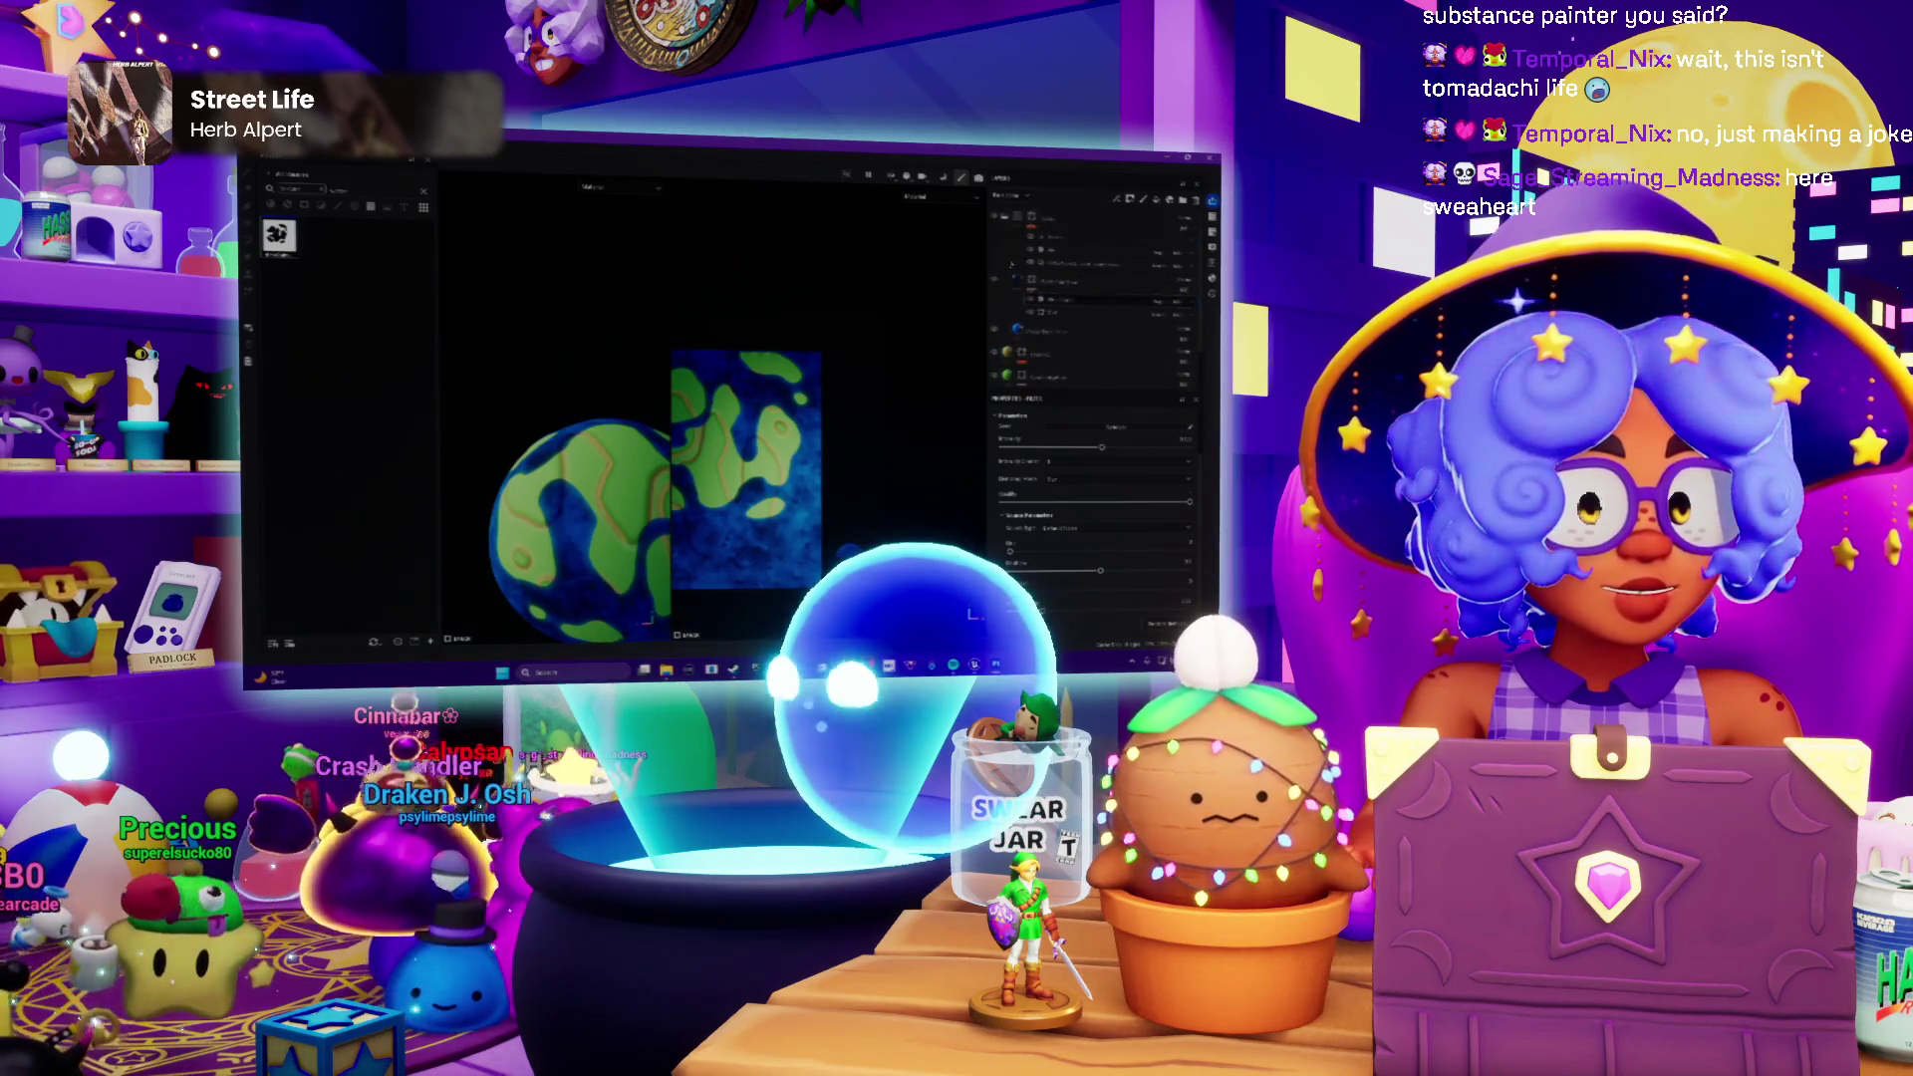
key(Delete)
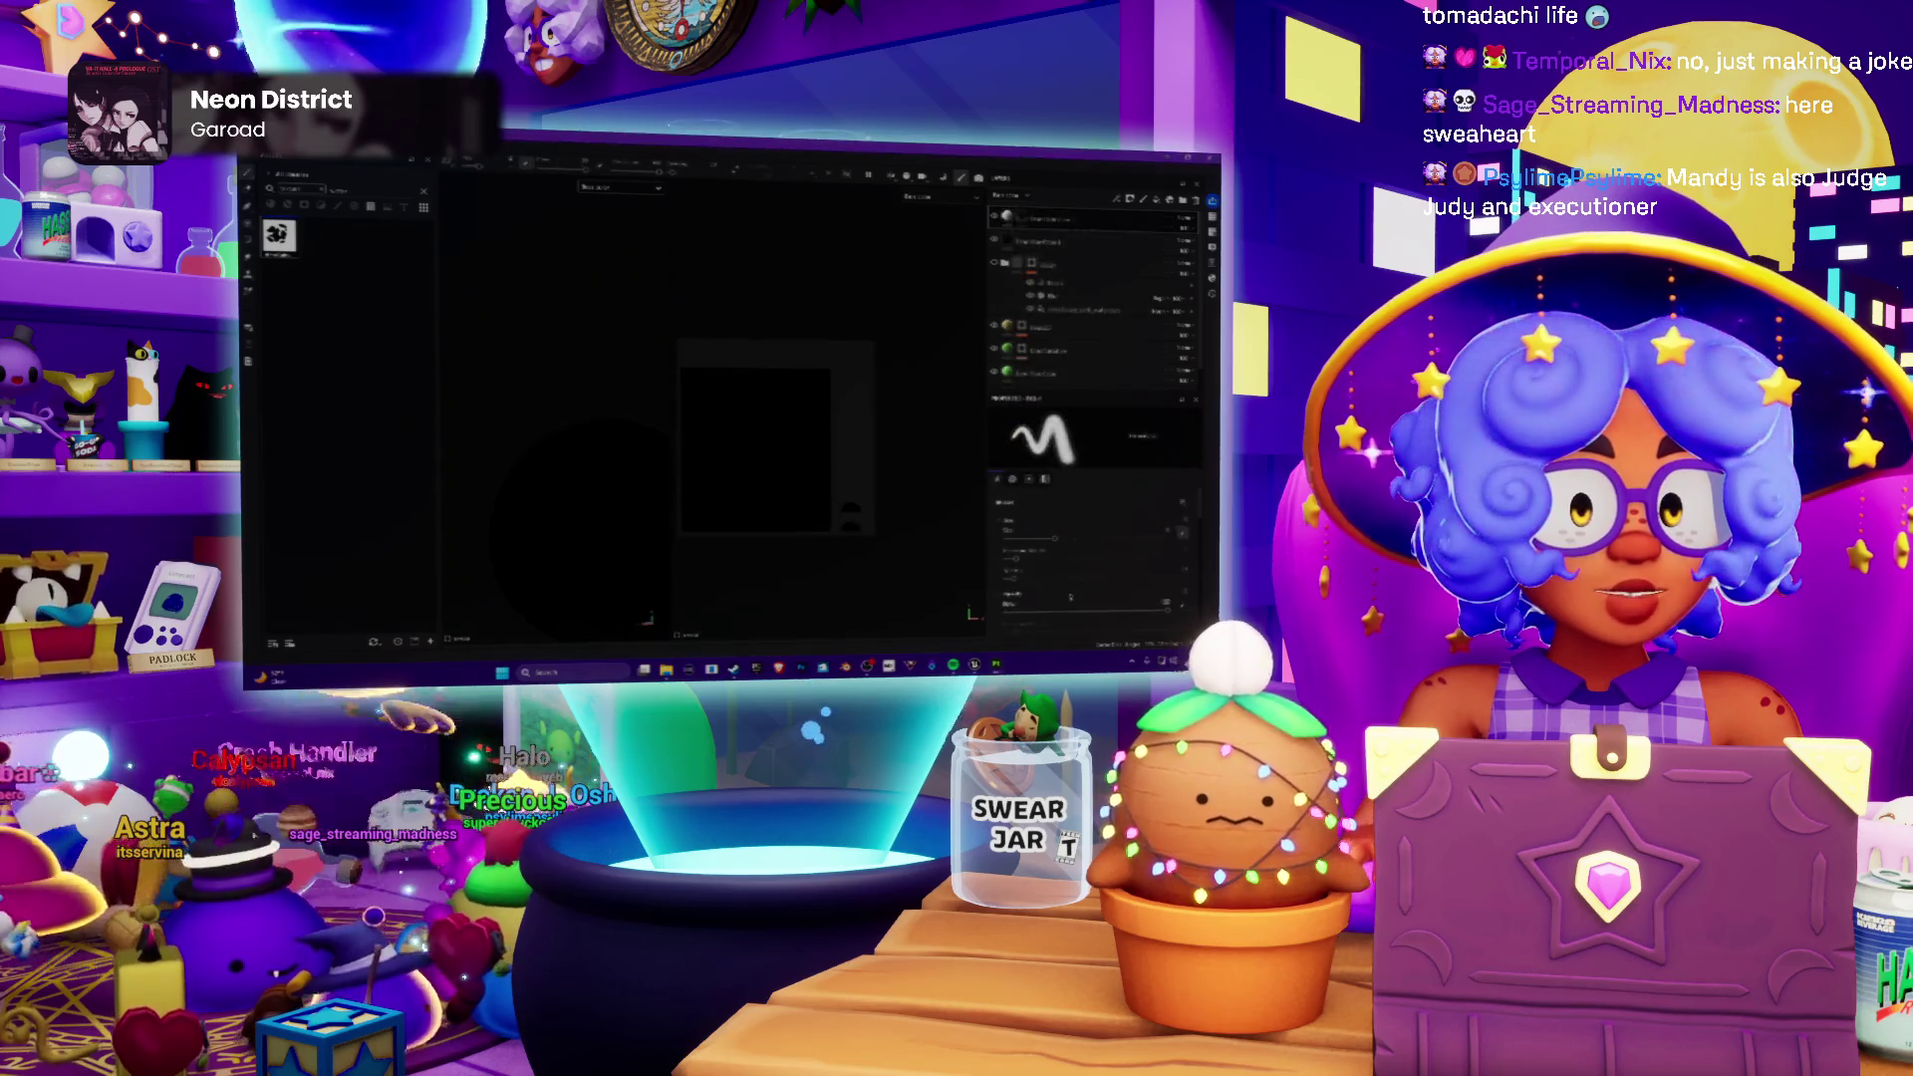
Step: Add a new layer group for the white globe with black land outlines, then close the Photoshop document
right_click(1024, 217)
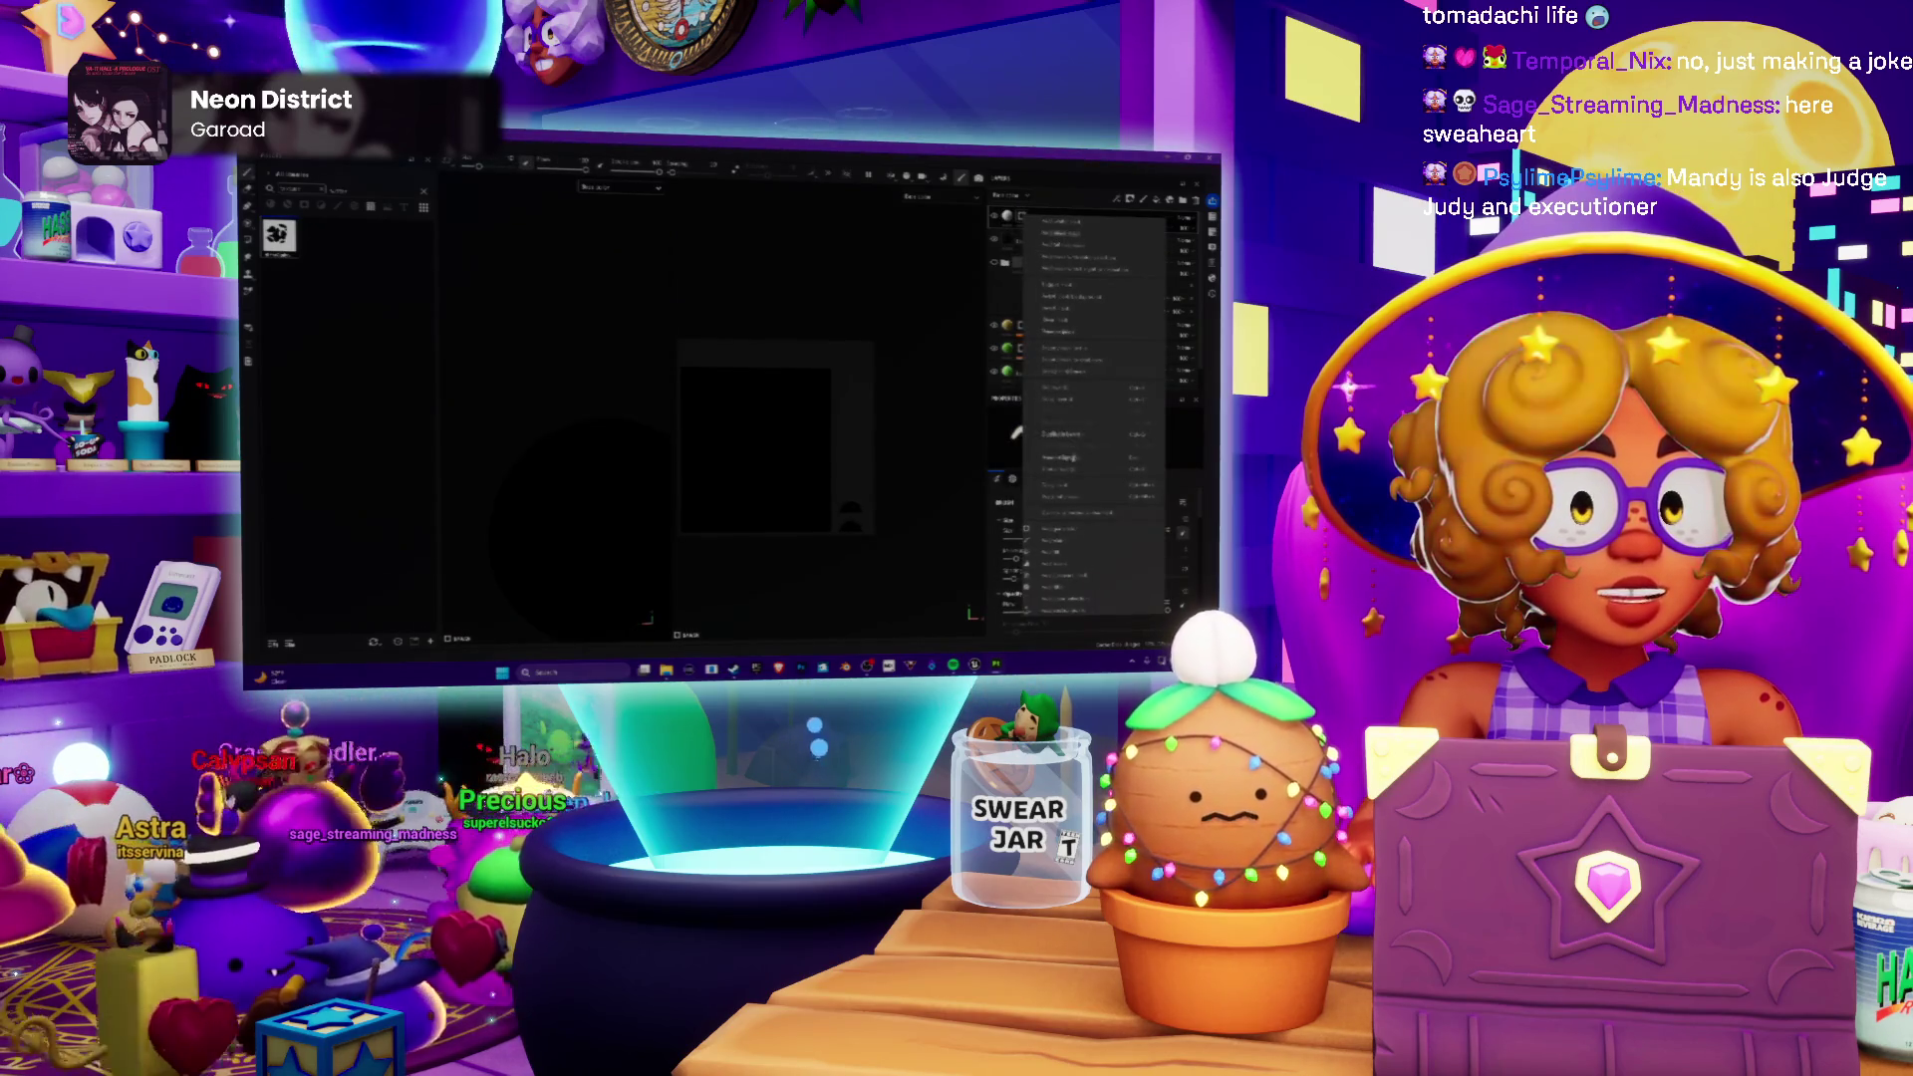
click(1072, 533)
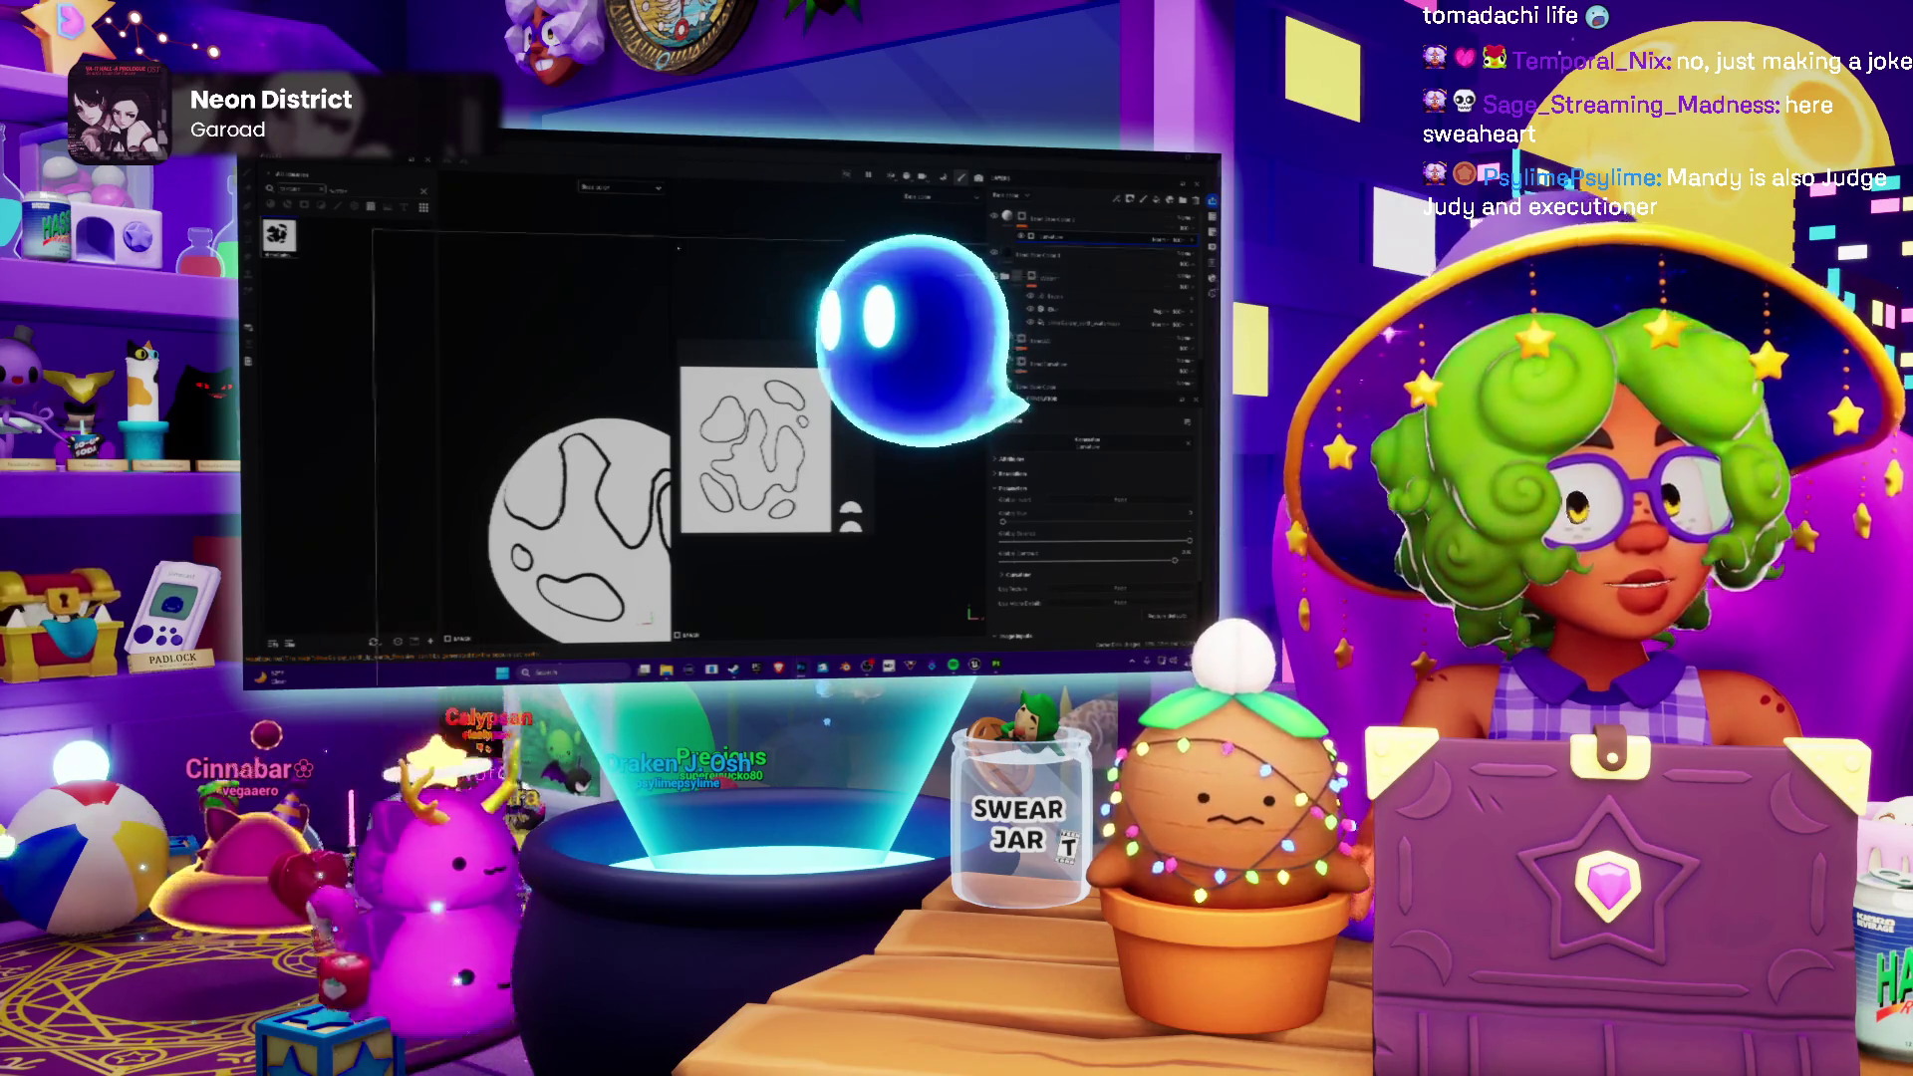
key(ctrl+w)
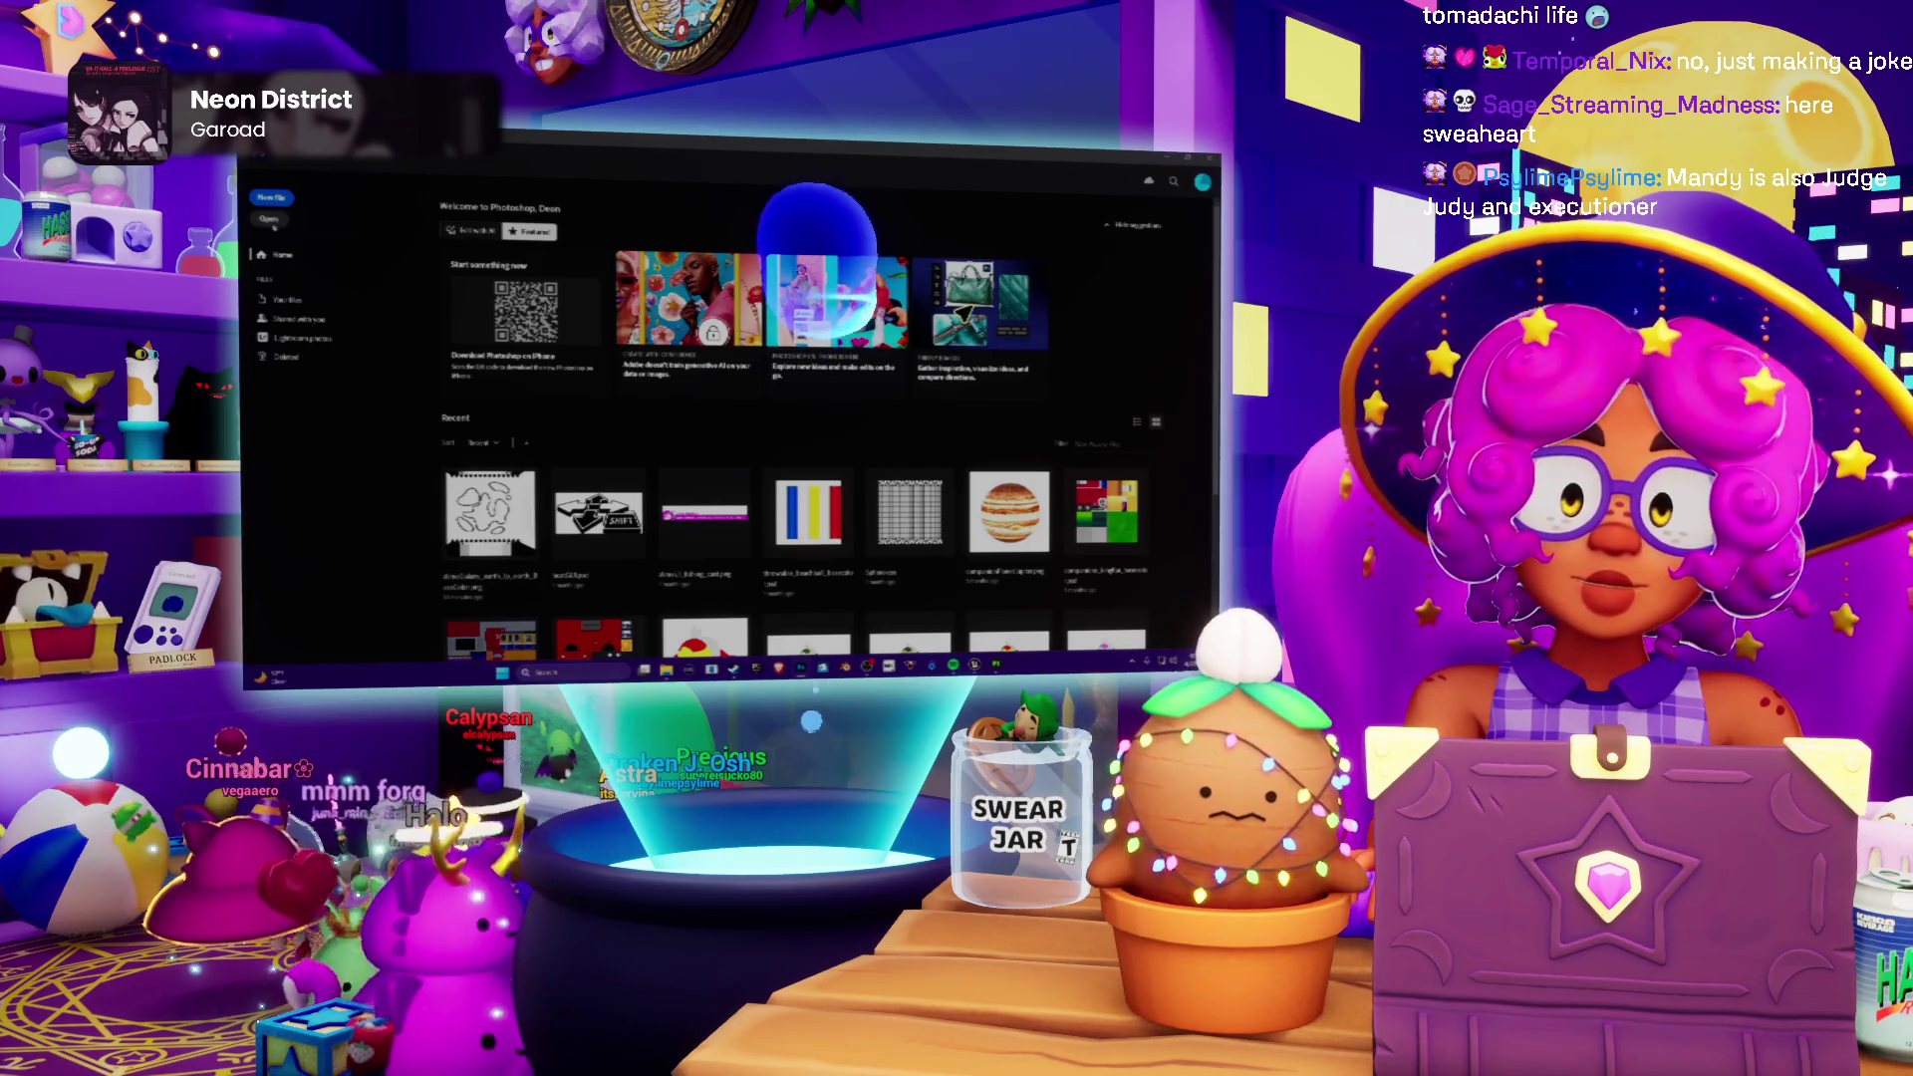
Step: Reopen the land outline drawing in Photoshop and zoom it to fill the view
key(ctrl+o)
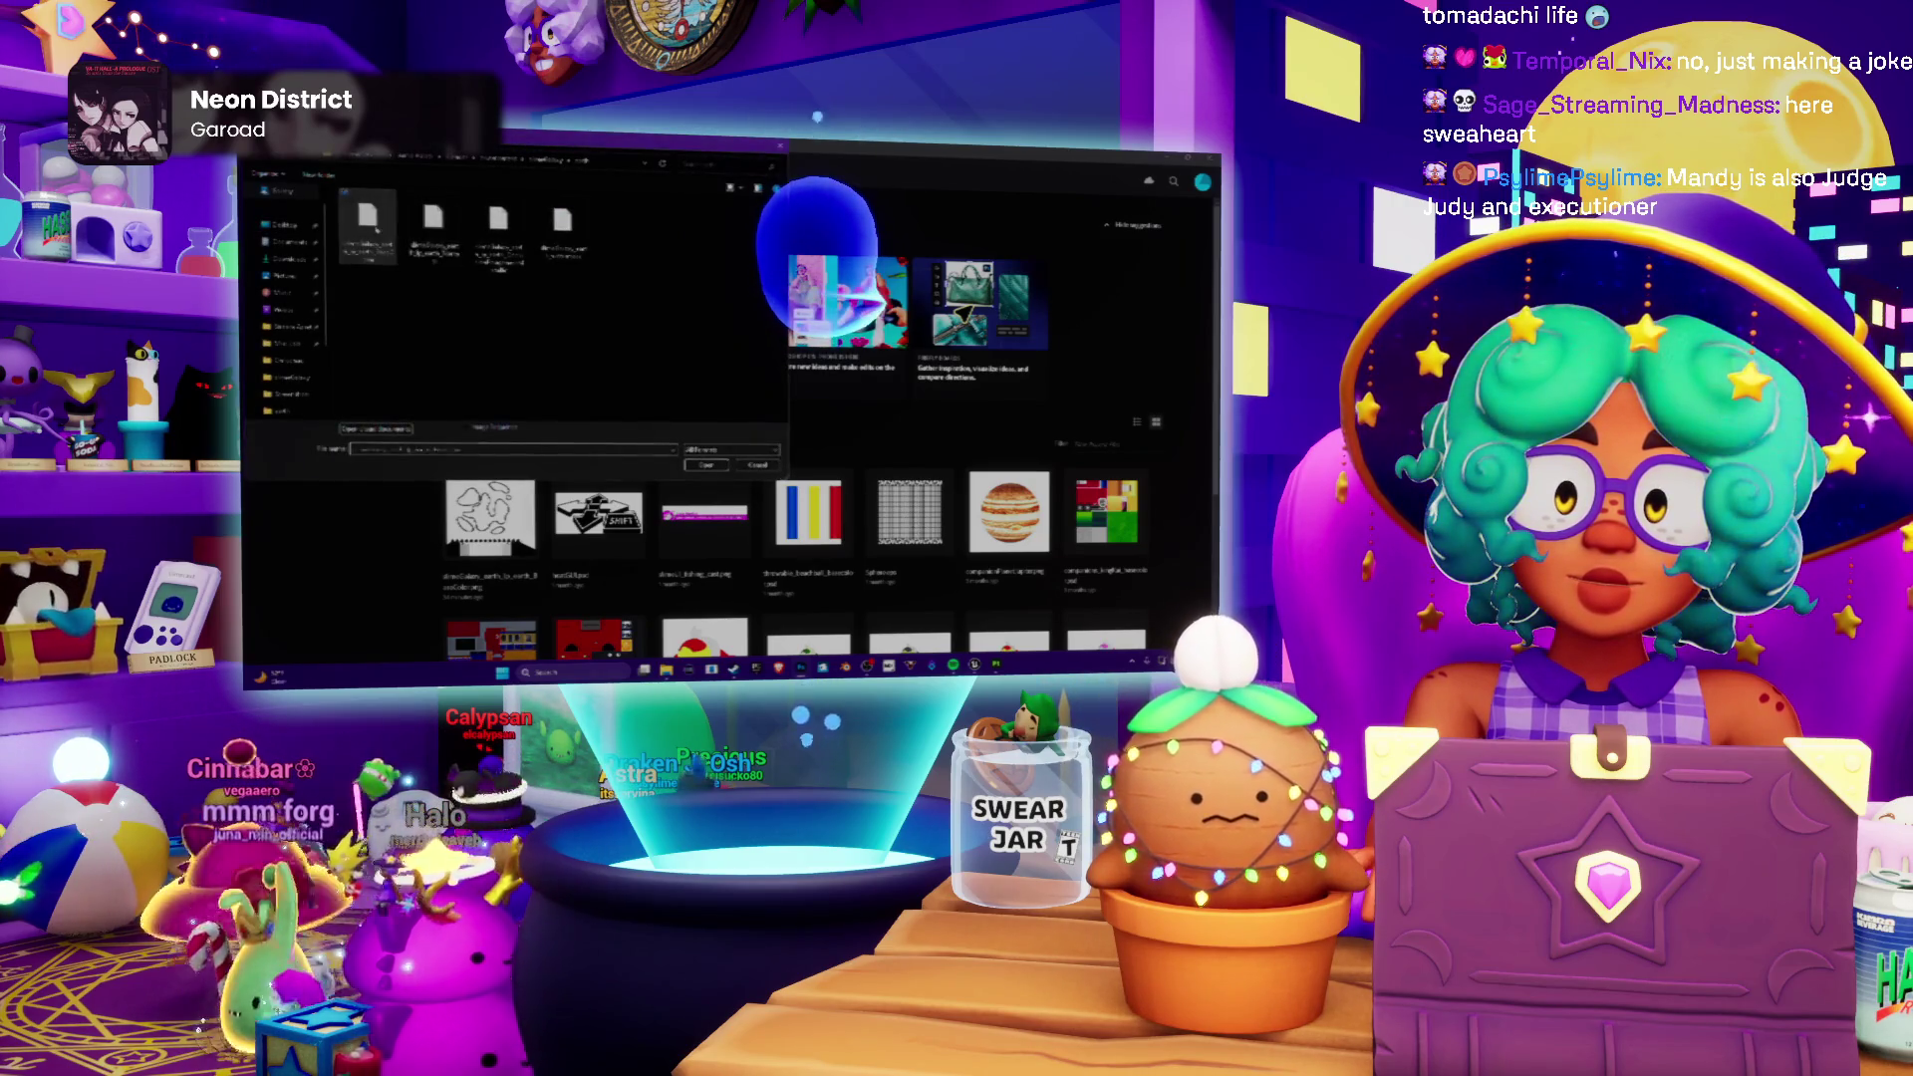
key(Return)
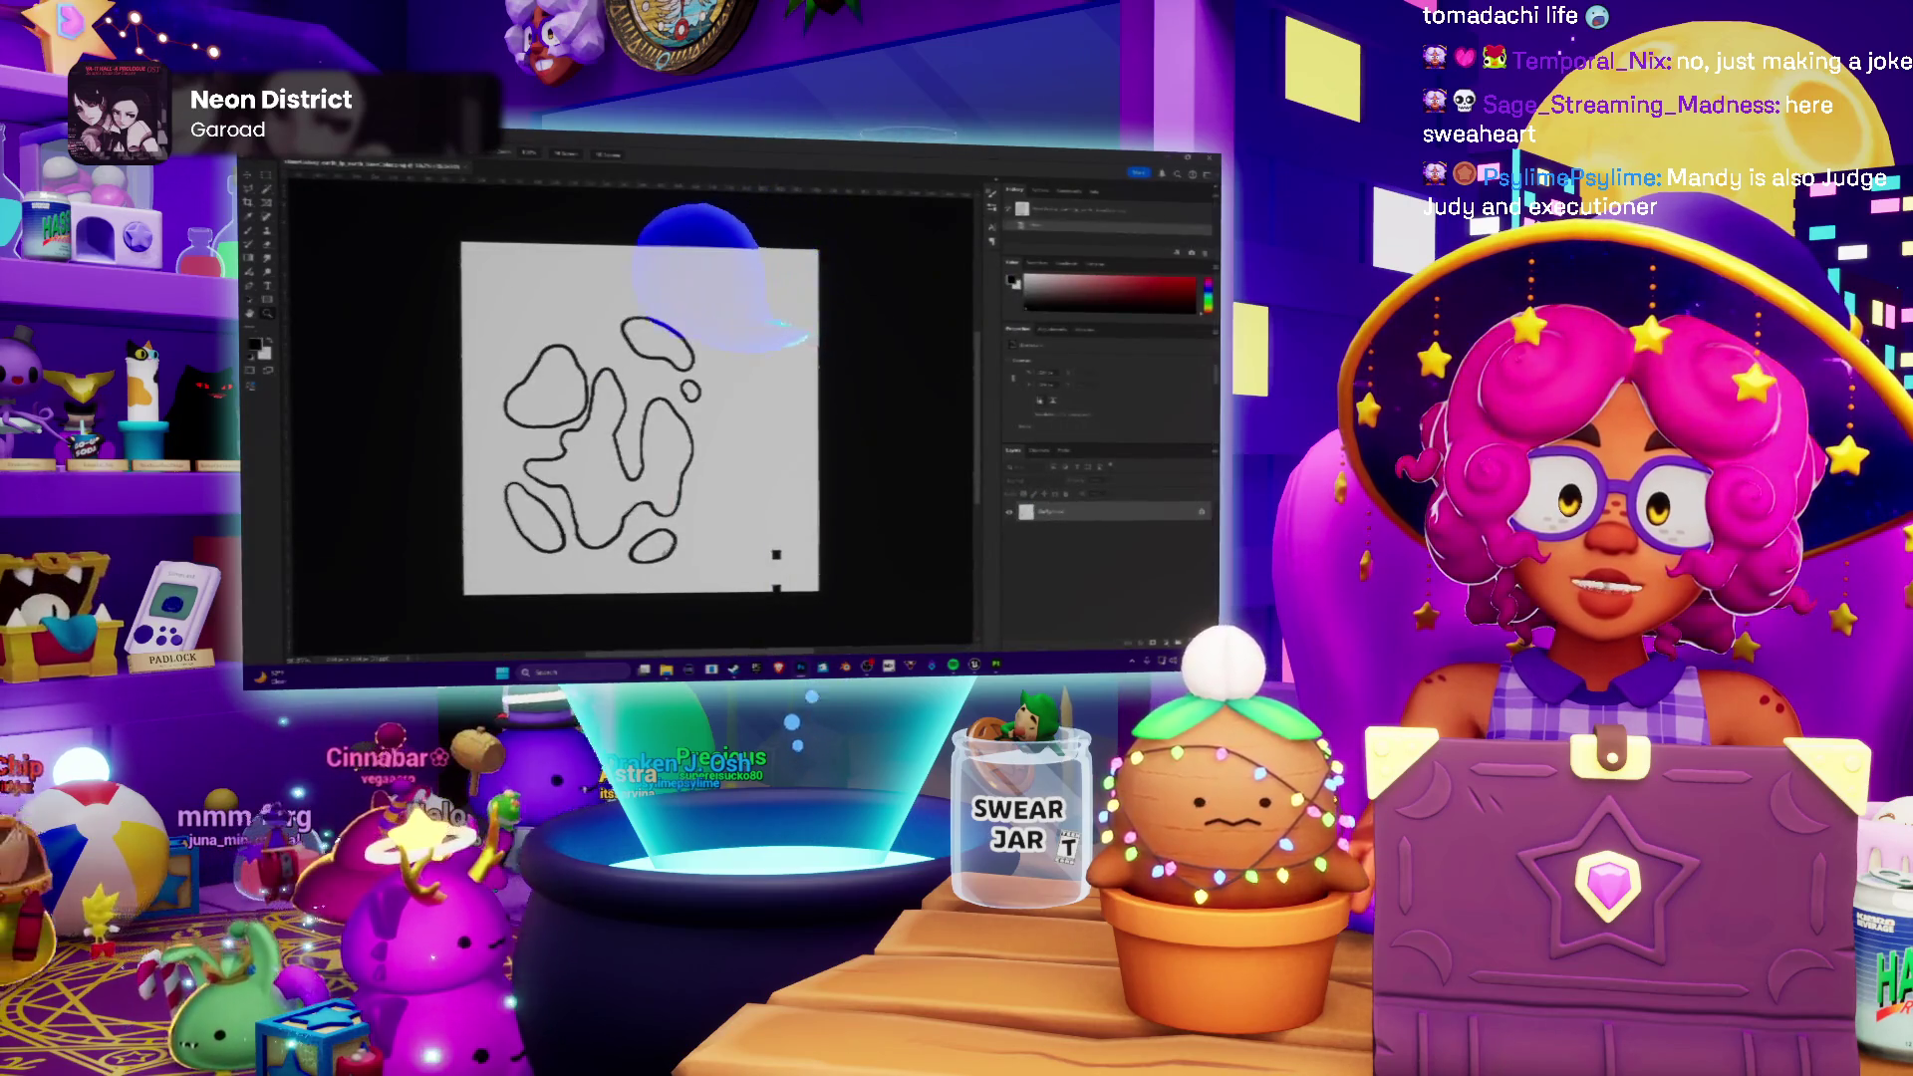
key(ctrl+plus)
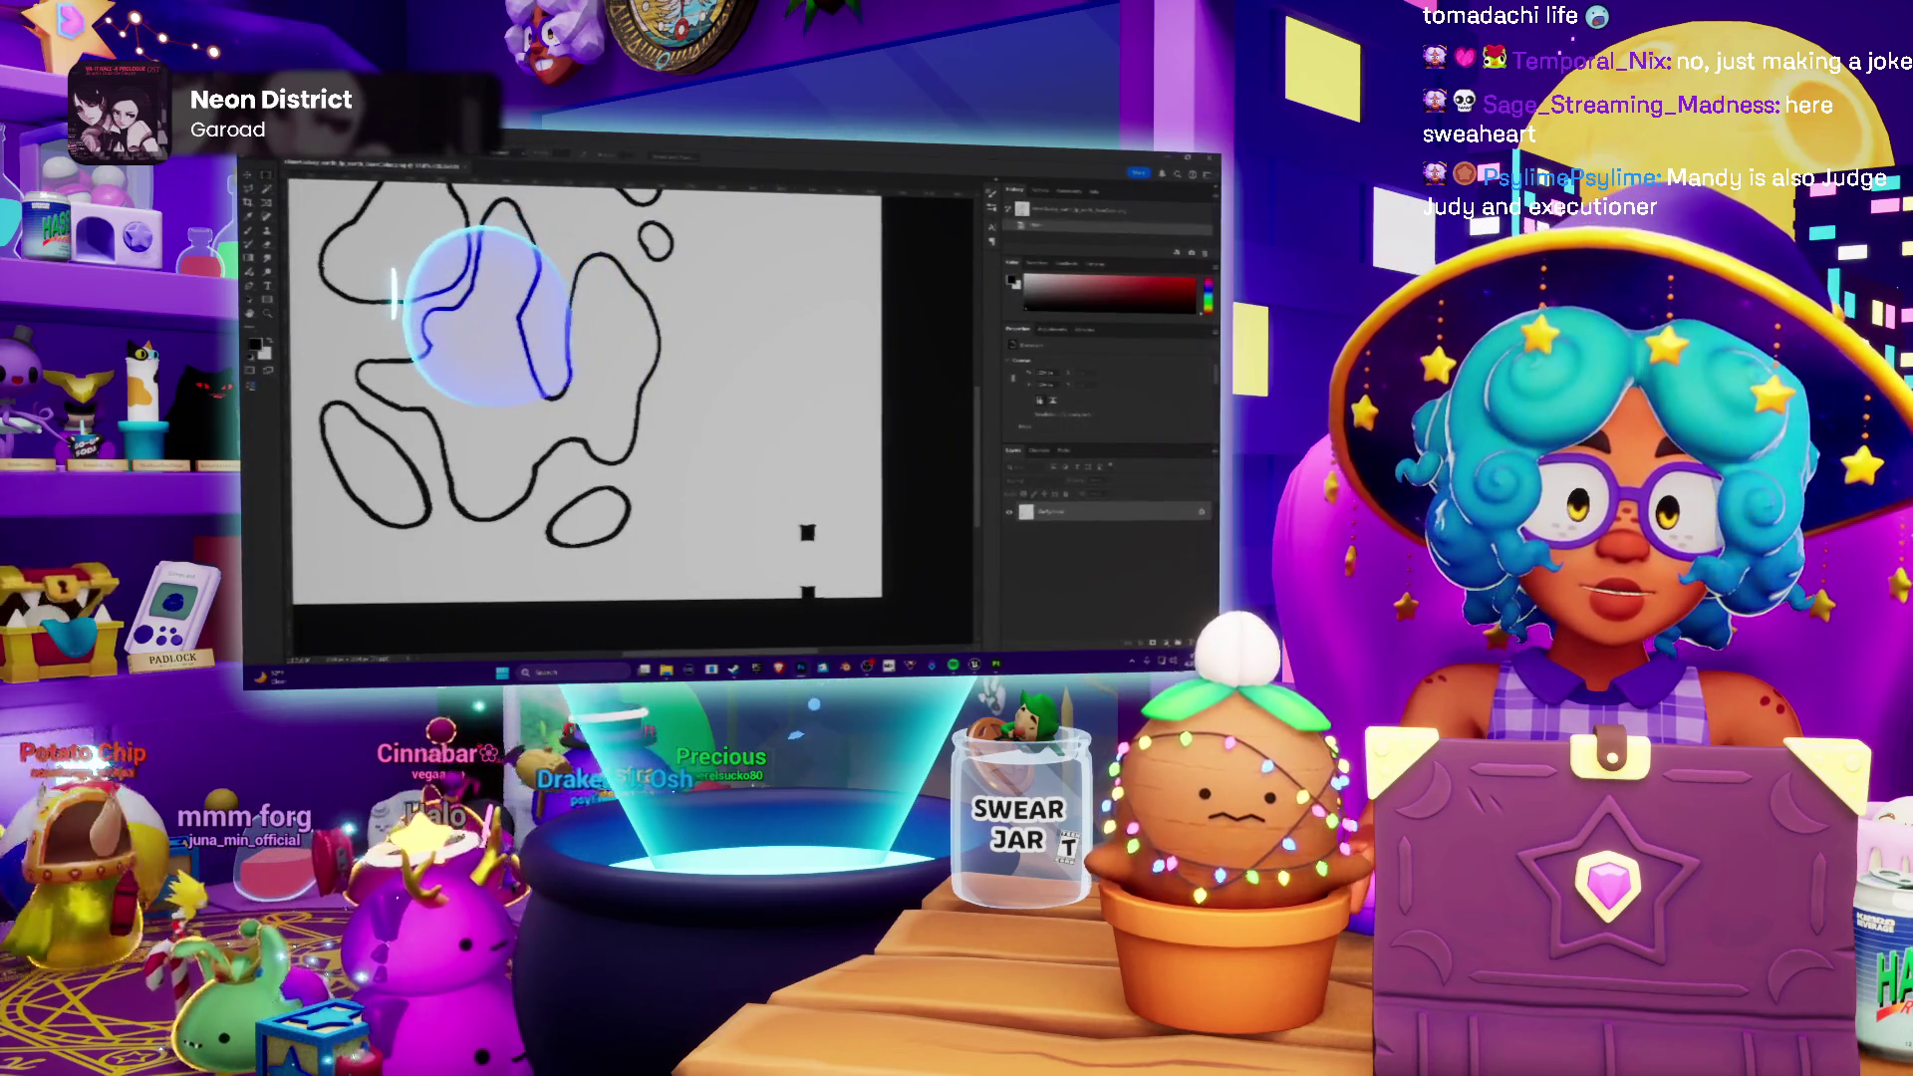
scroll(583, 389, down, 2)
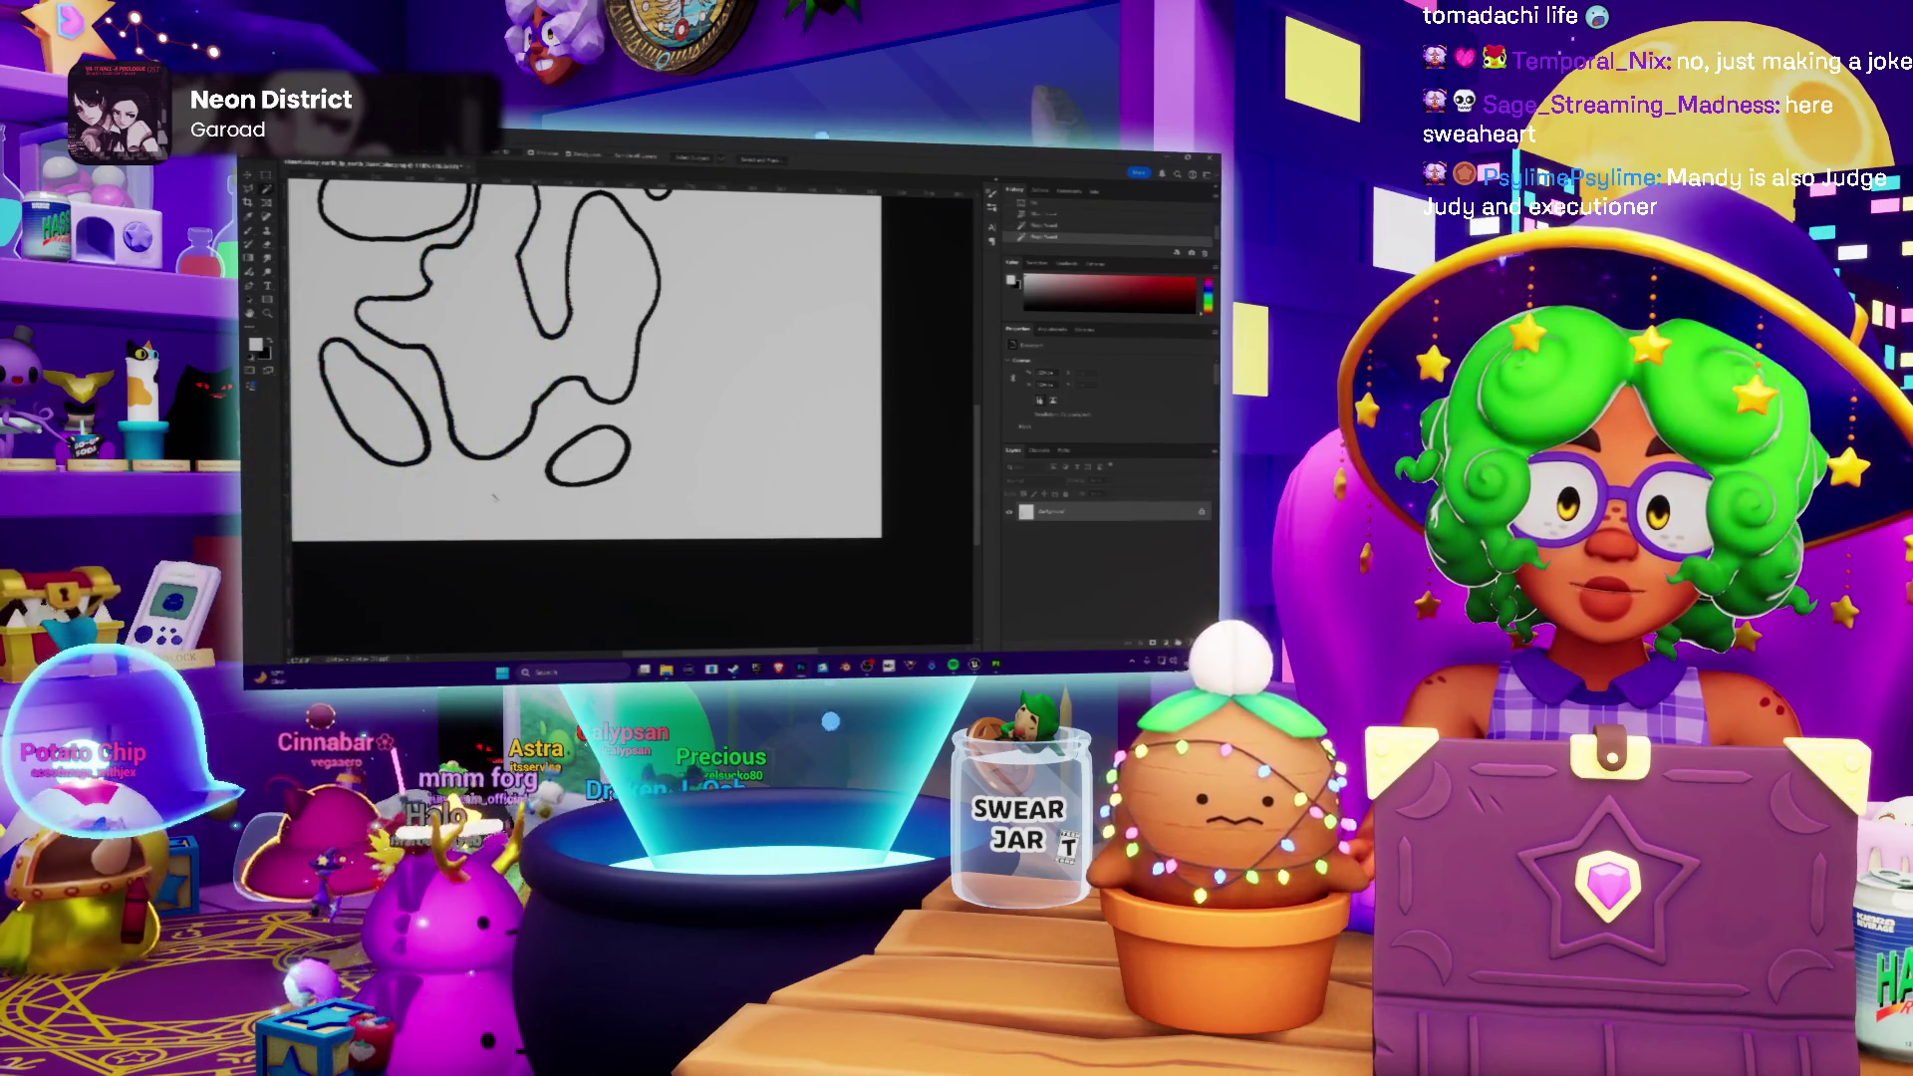
alt+scroll(677, 382, down, 3)
alt+scroll(682, 348, up, 1)
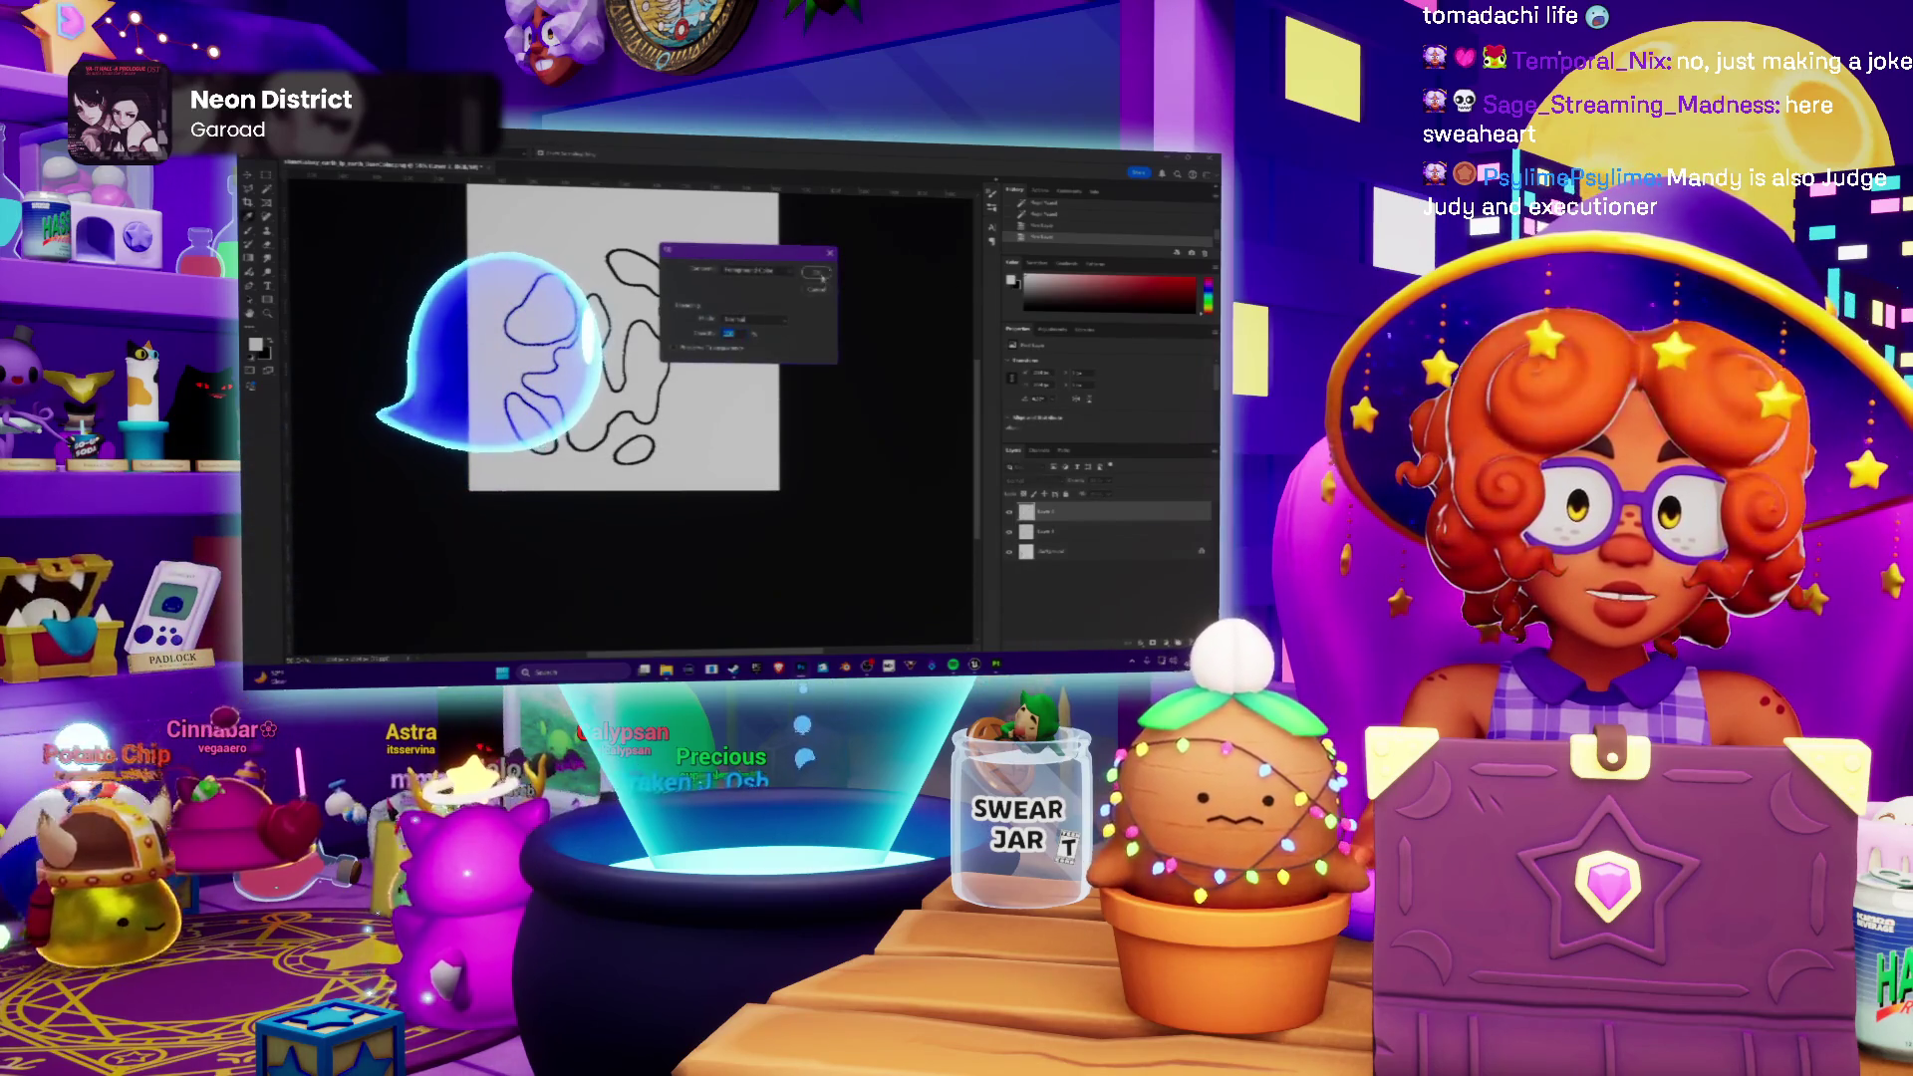
key(Return)
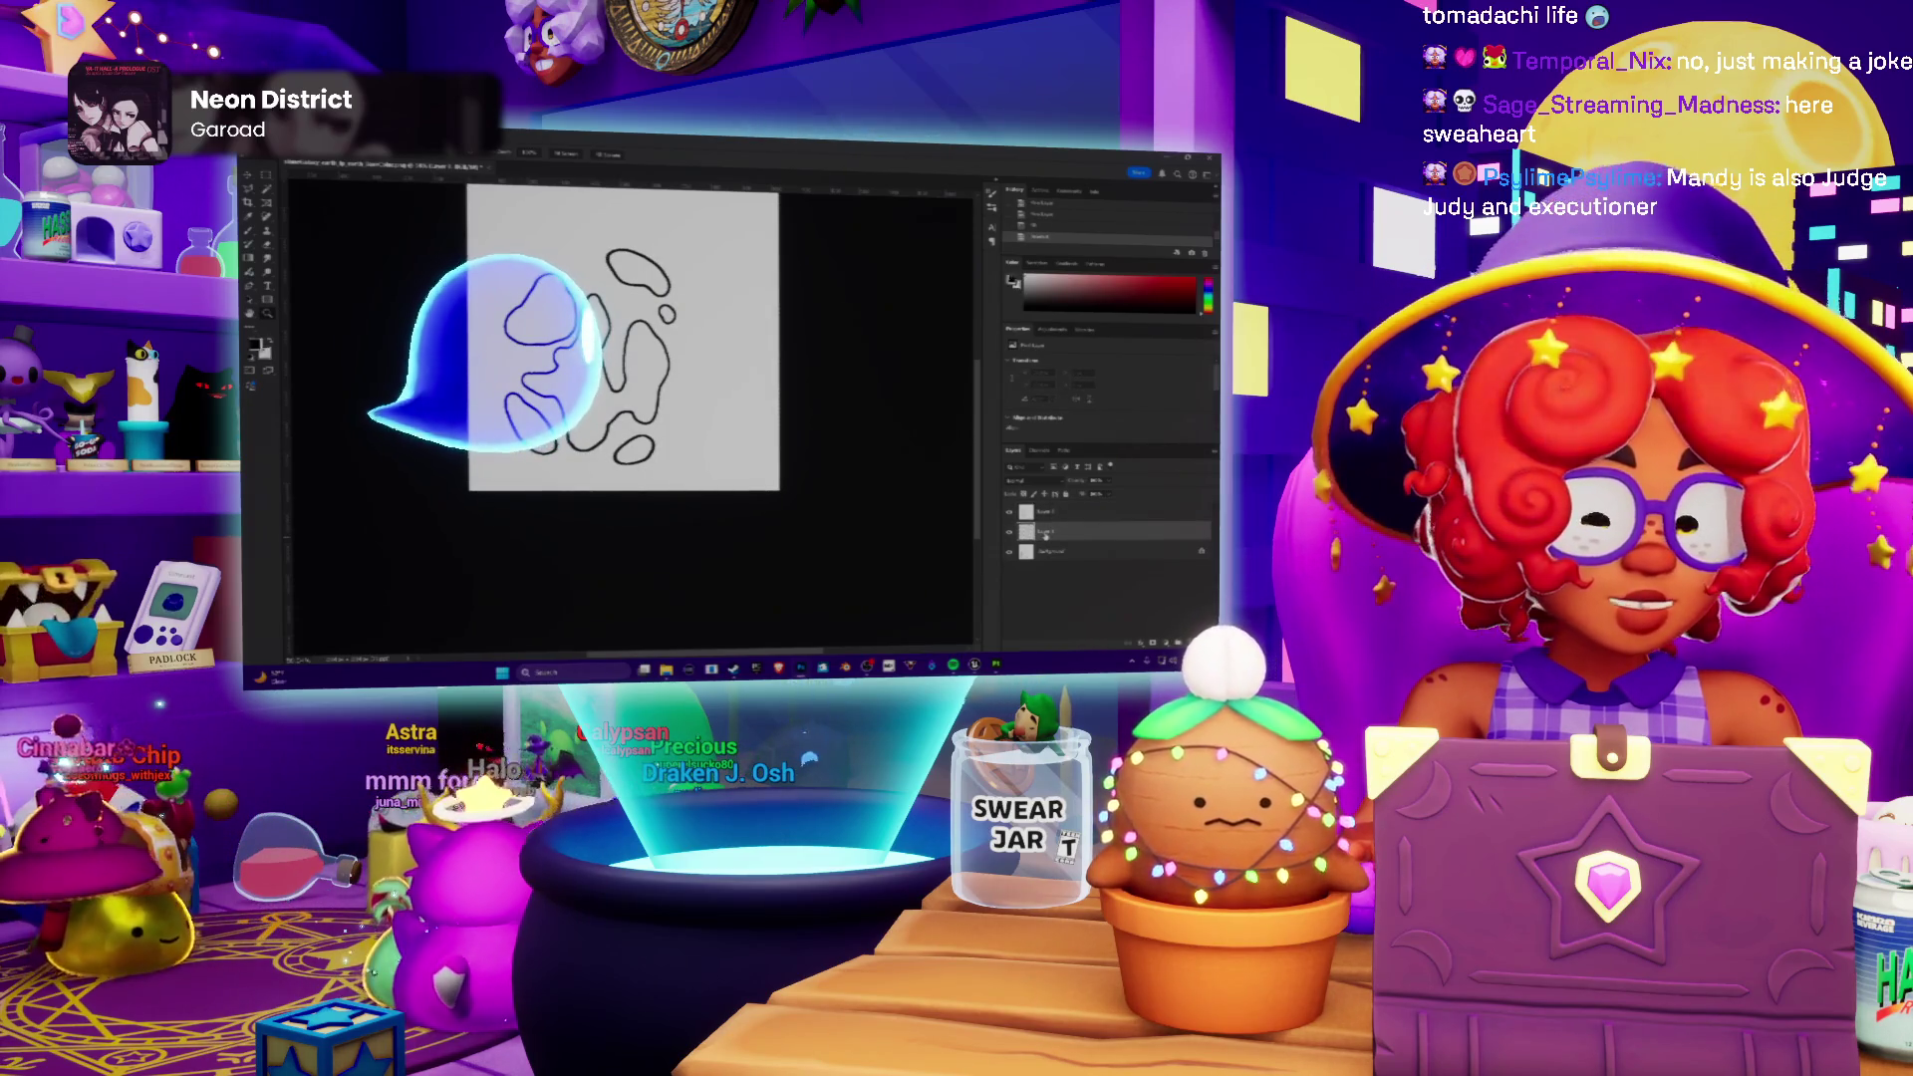
Step: Add a new layer and fill the blob outlines solid black
key(ctrl+shift+n)
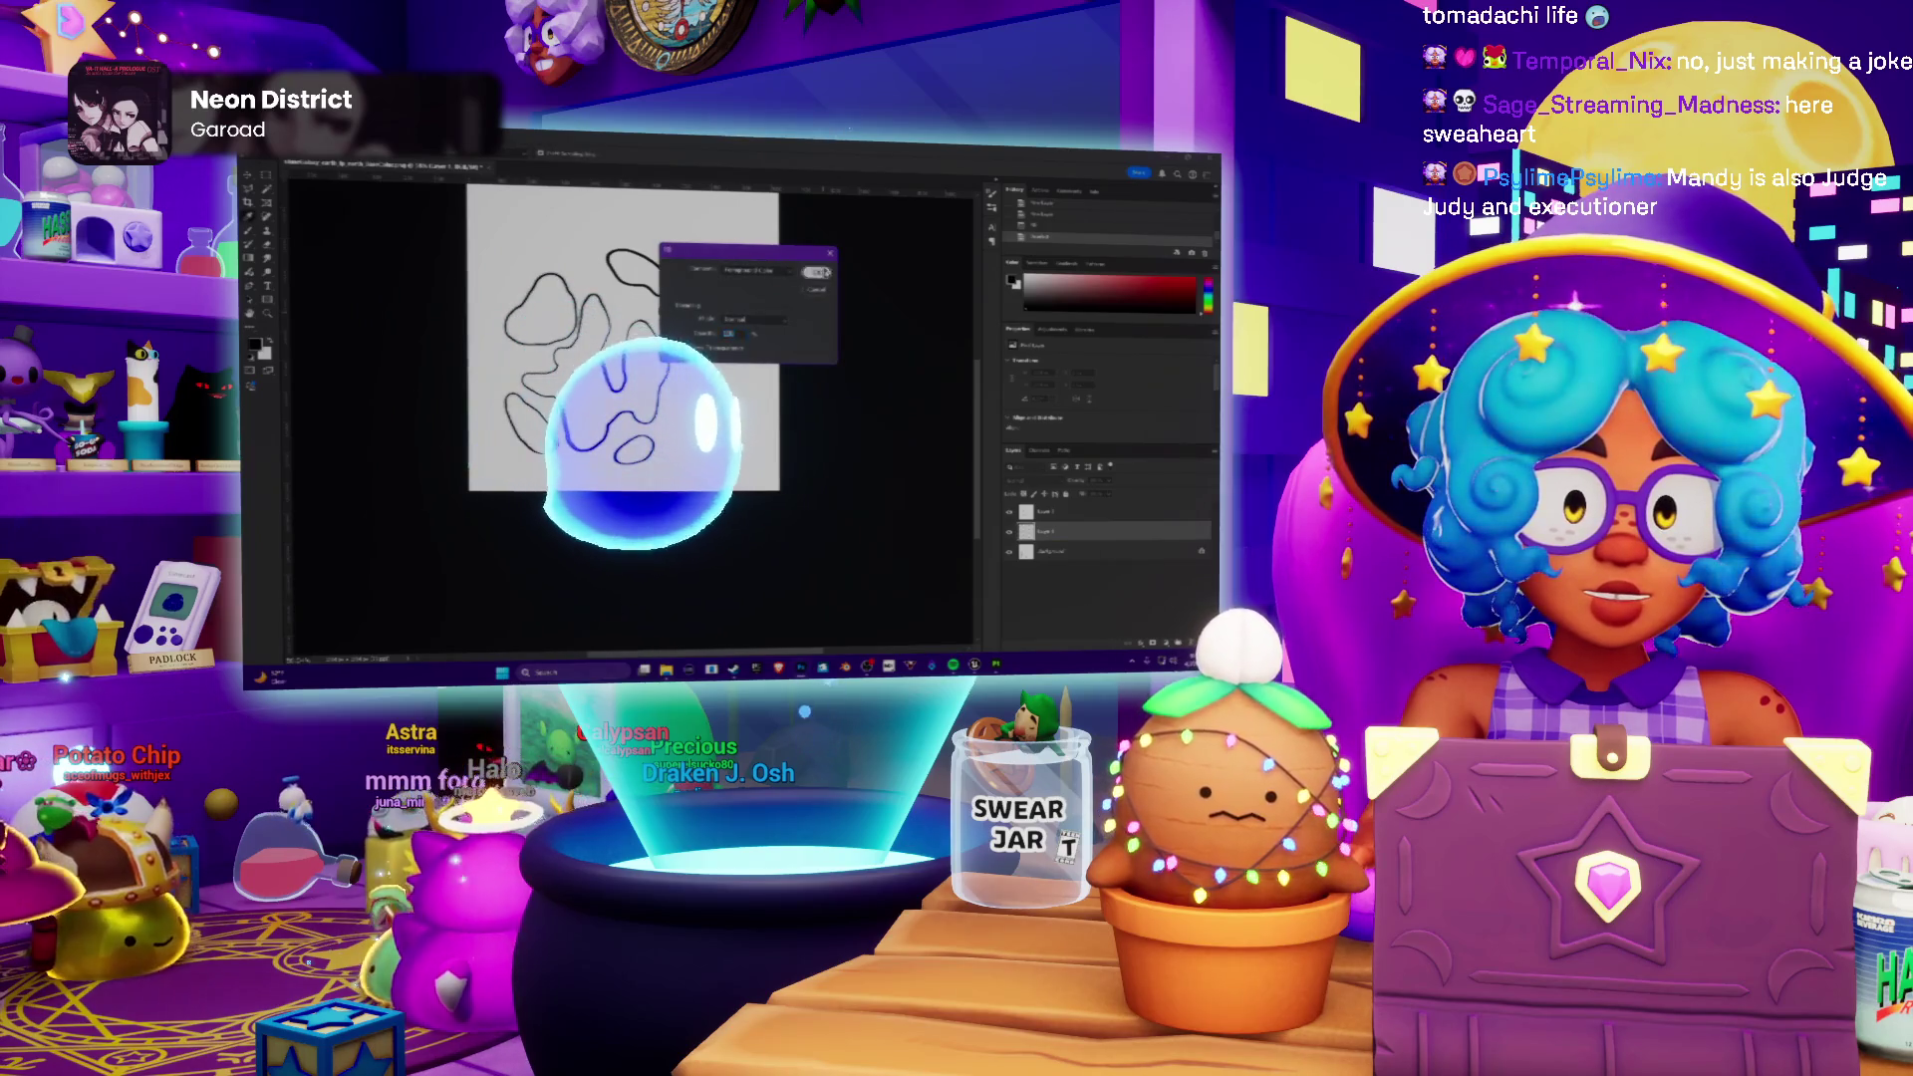
key(Return)
key(alt+BackSpace)
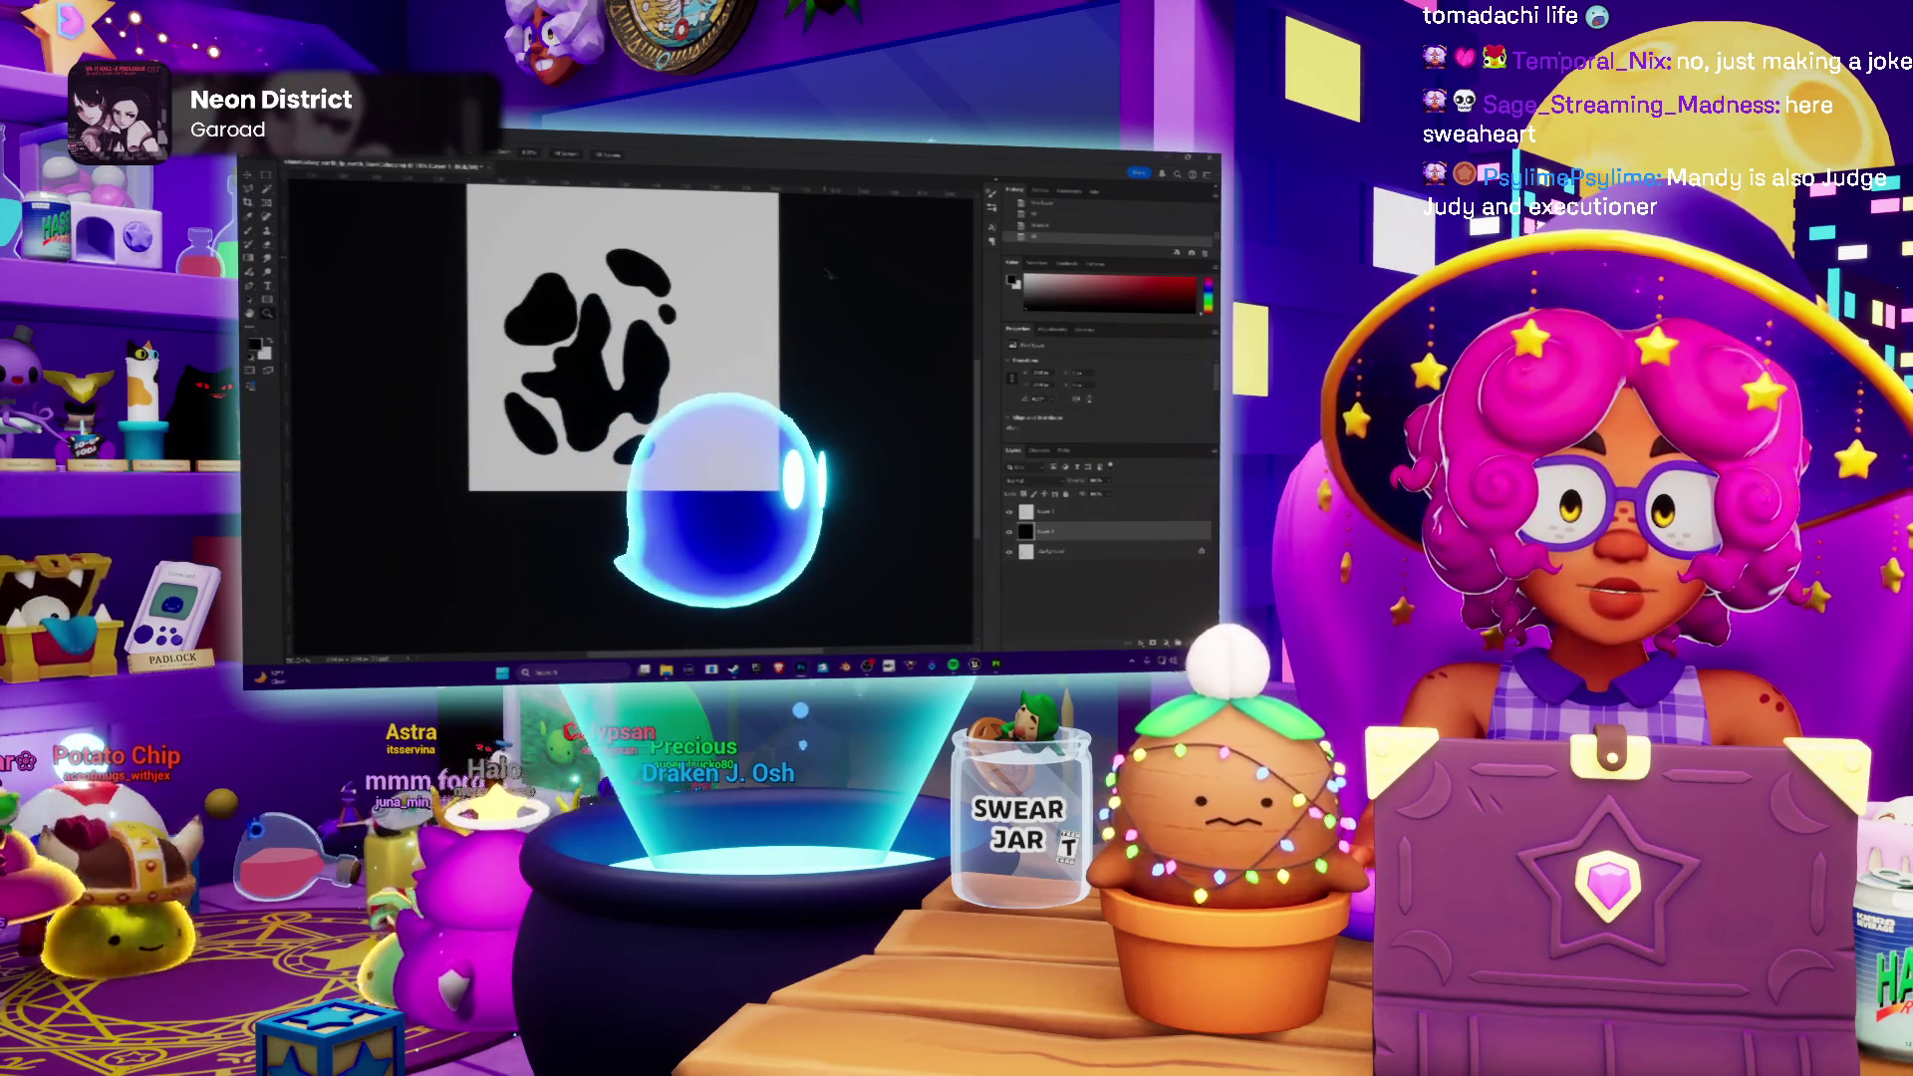
Step: Save the black blob map via Save As as a PNG, replacing the existing file, then return to Painter
click(292, 155)
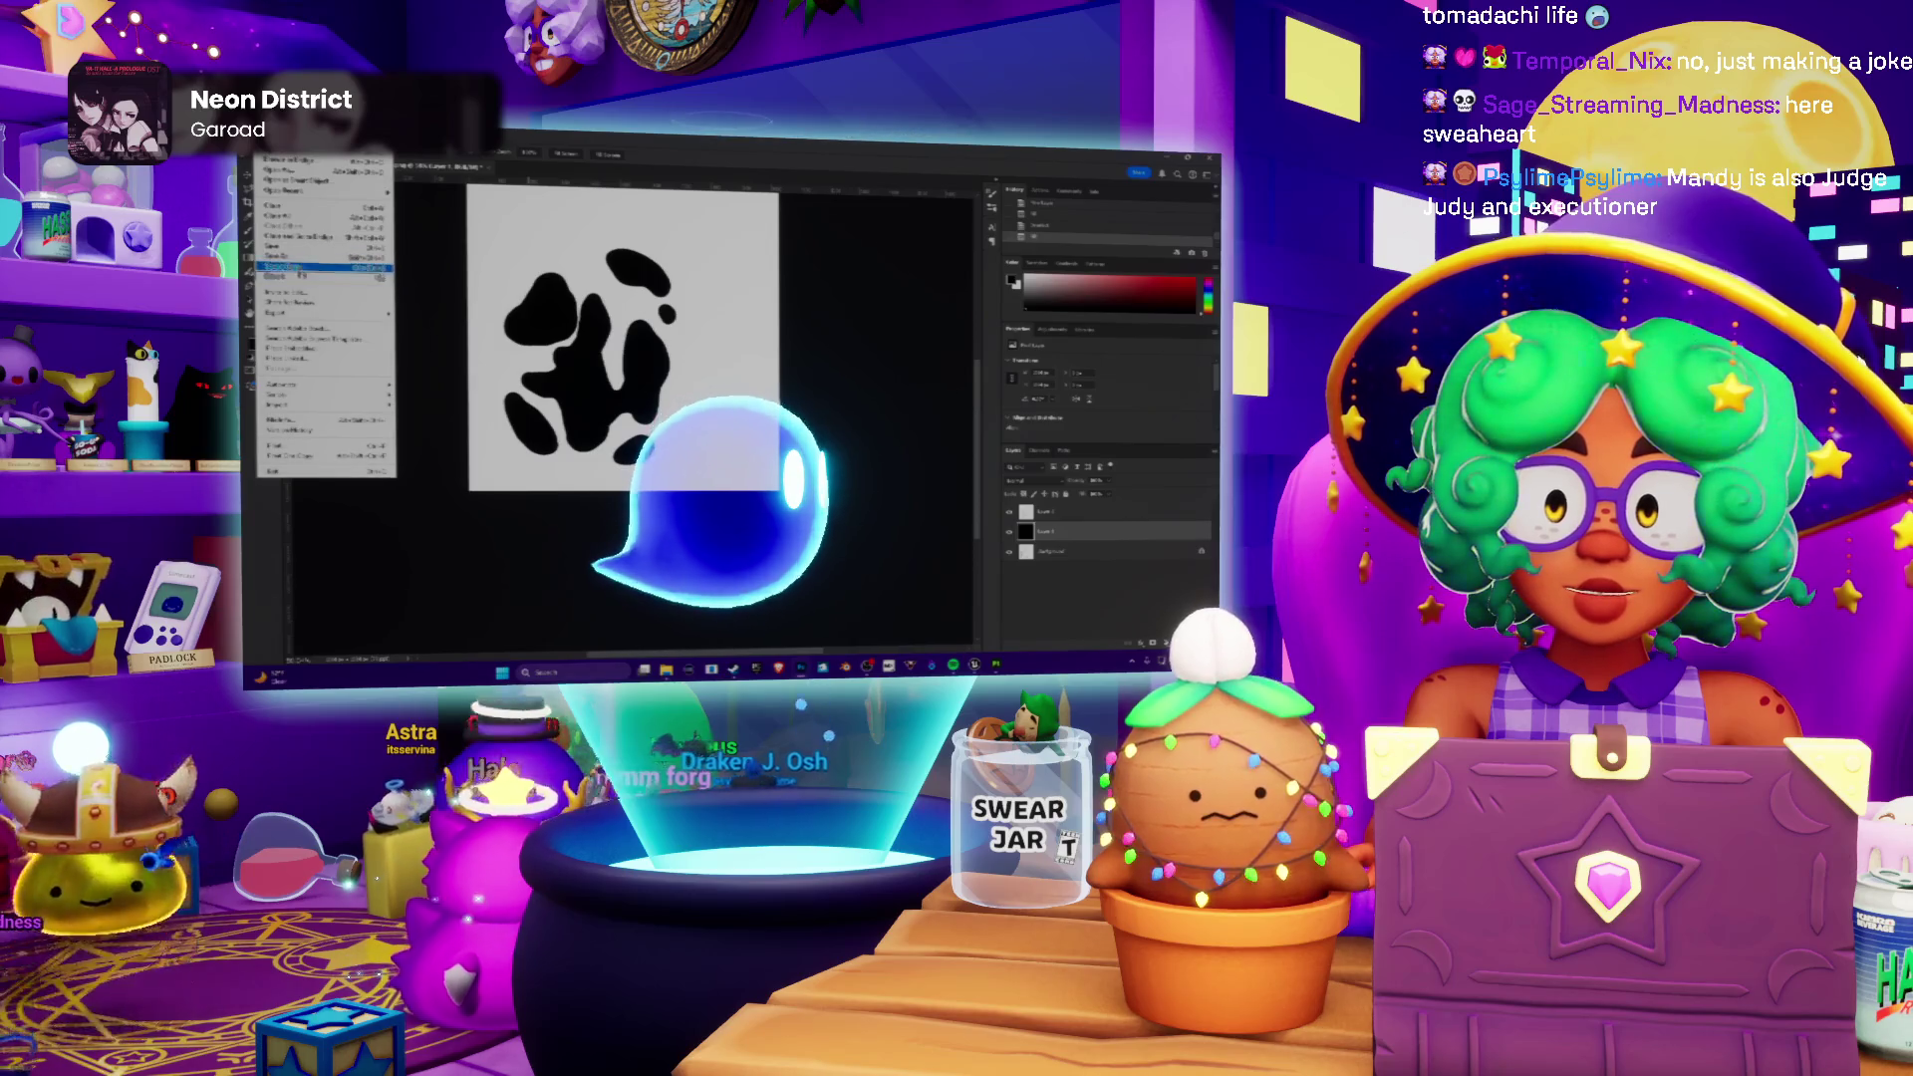
click(321, 267)
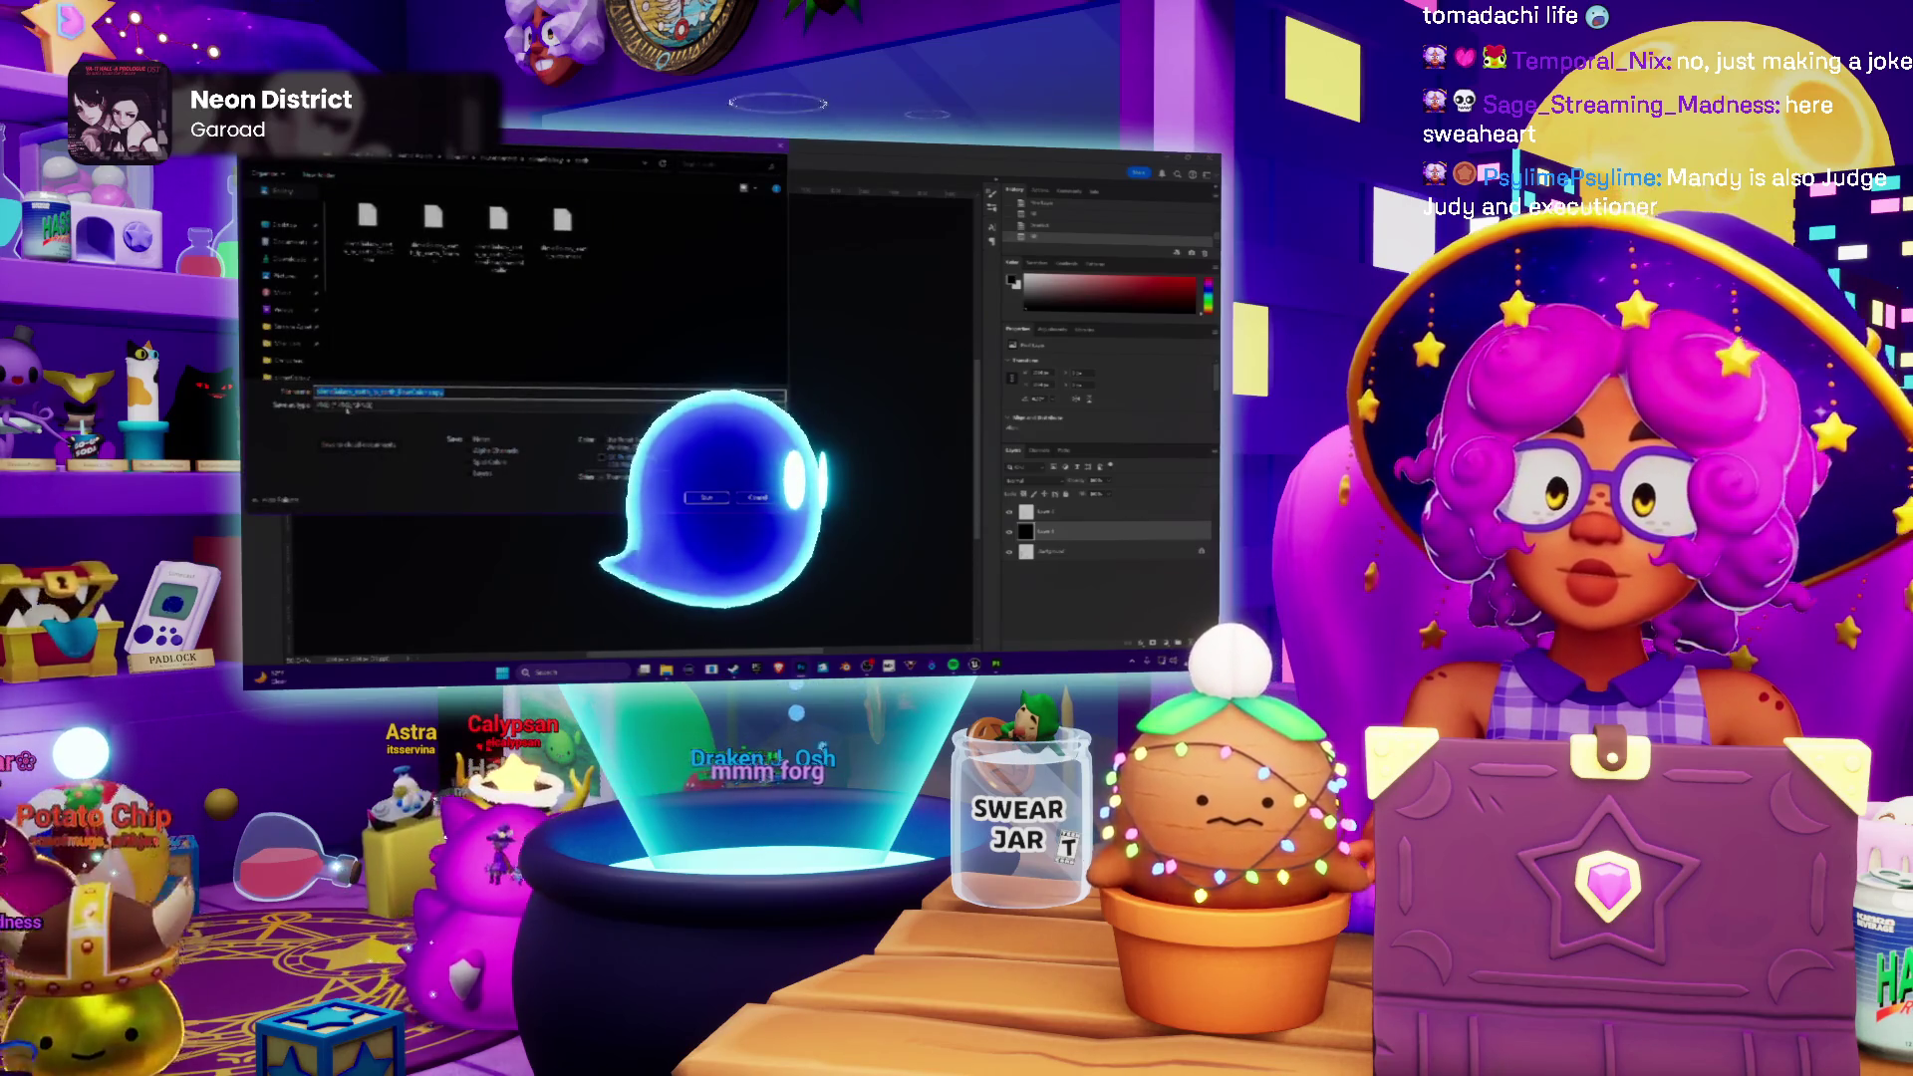
key(Return)
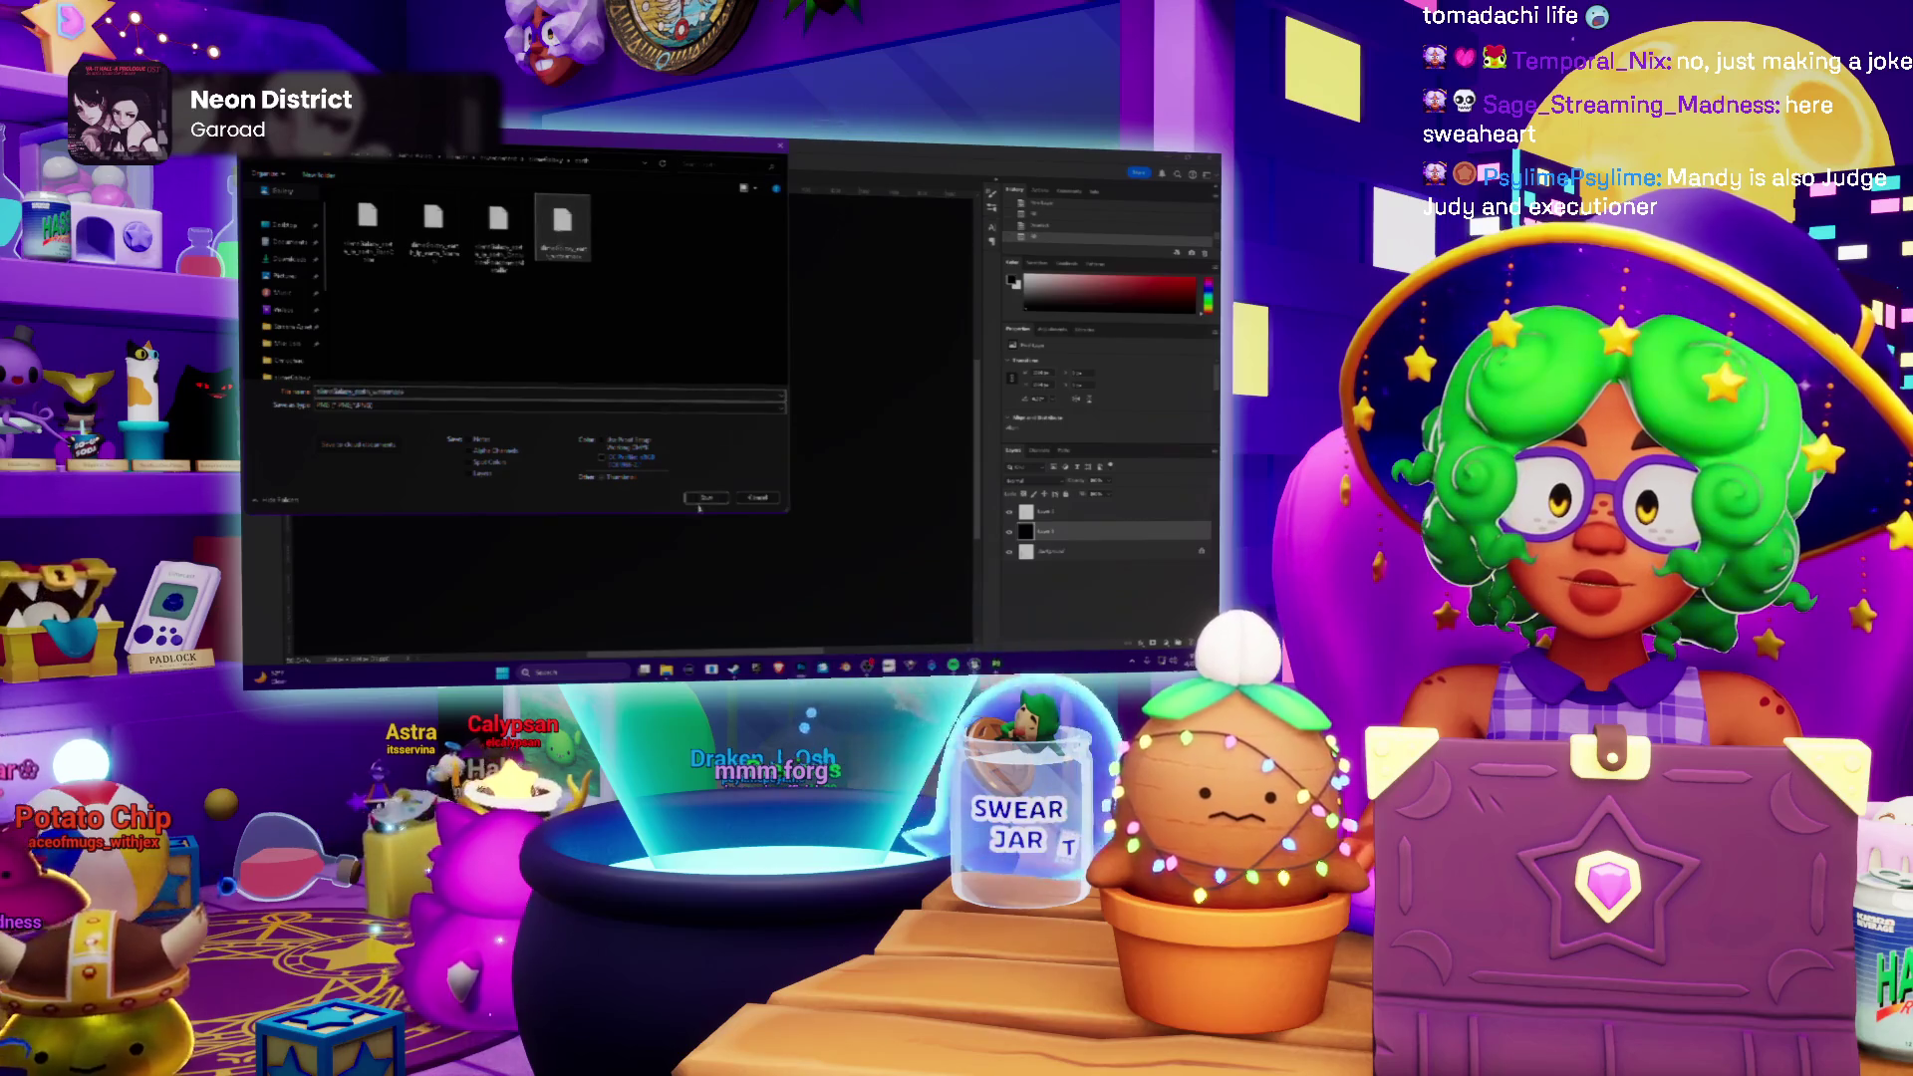
key(Return)
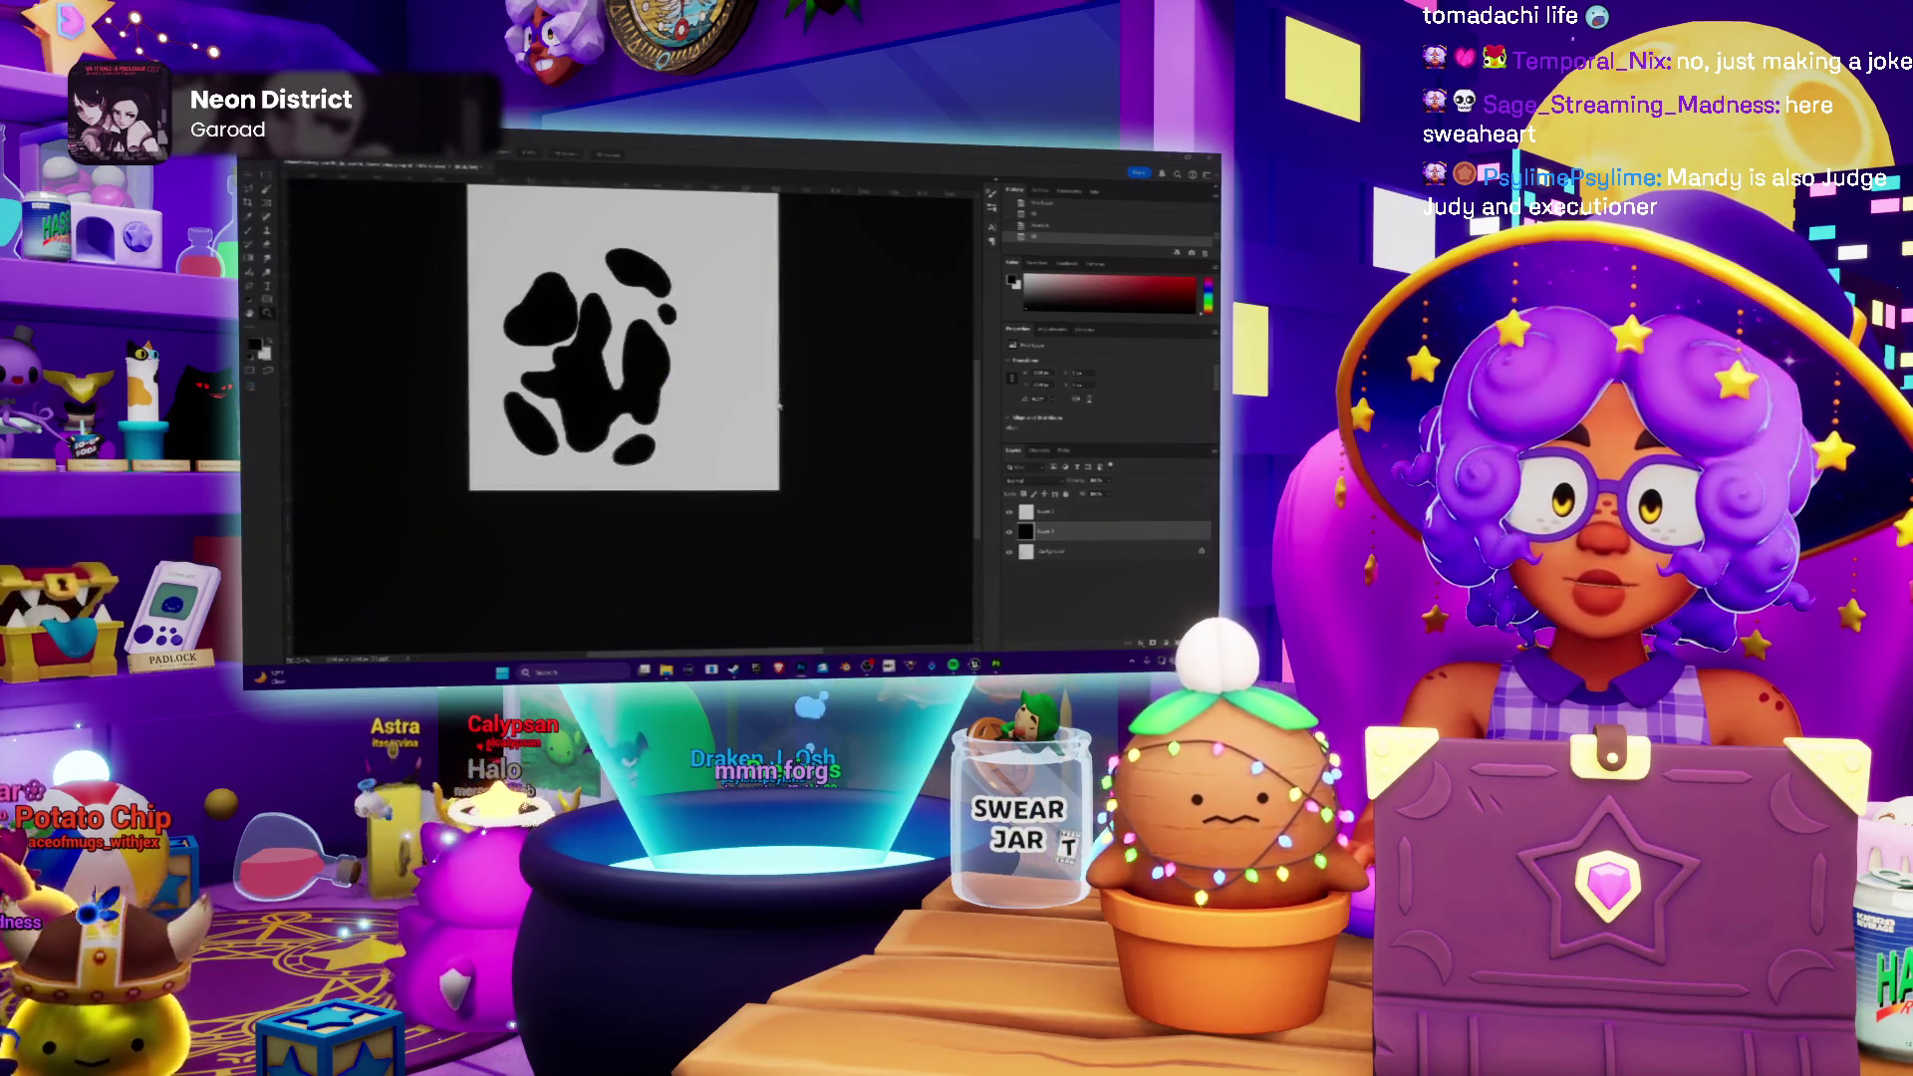
click(813, 296)
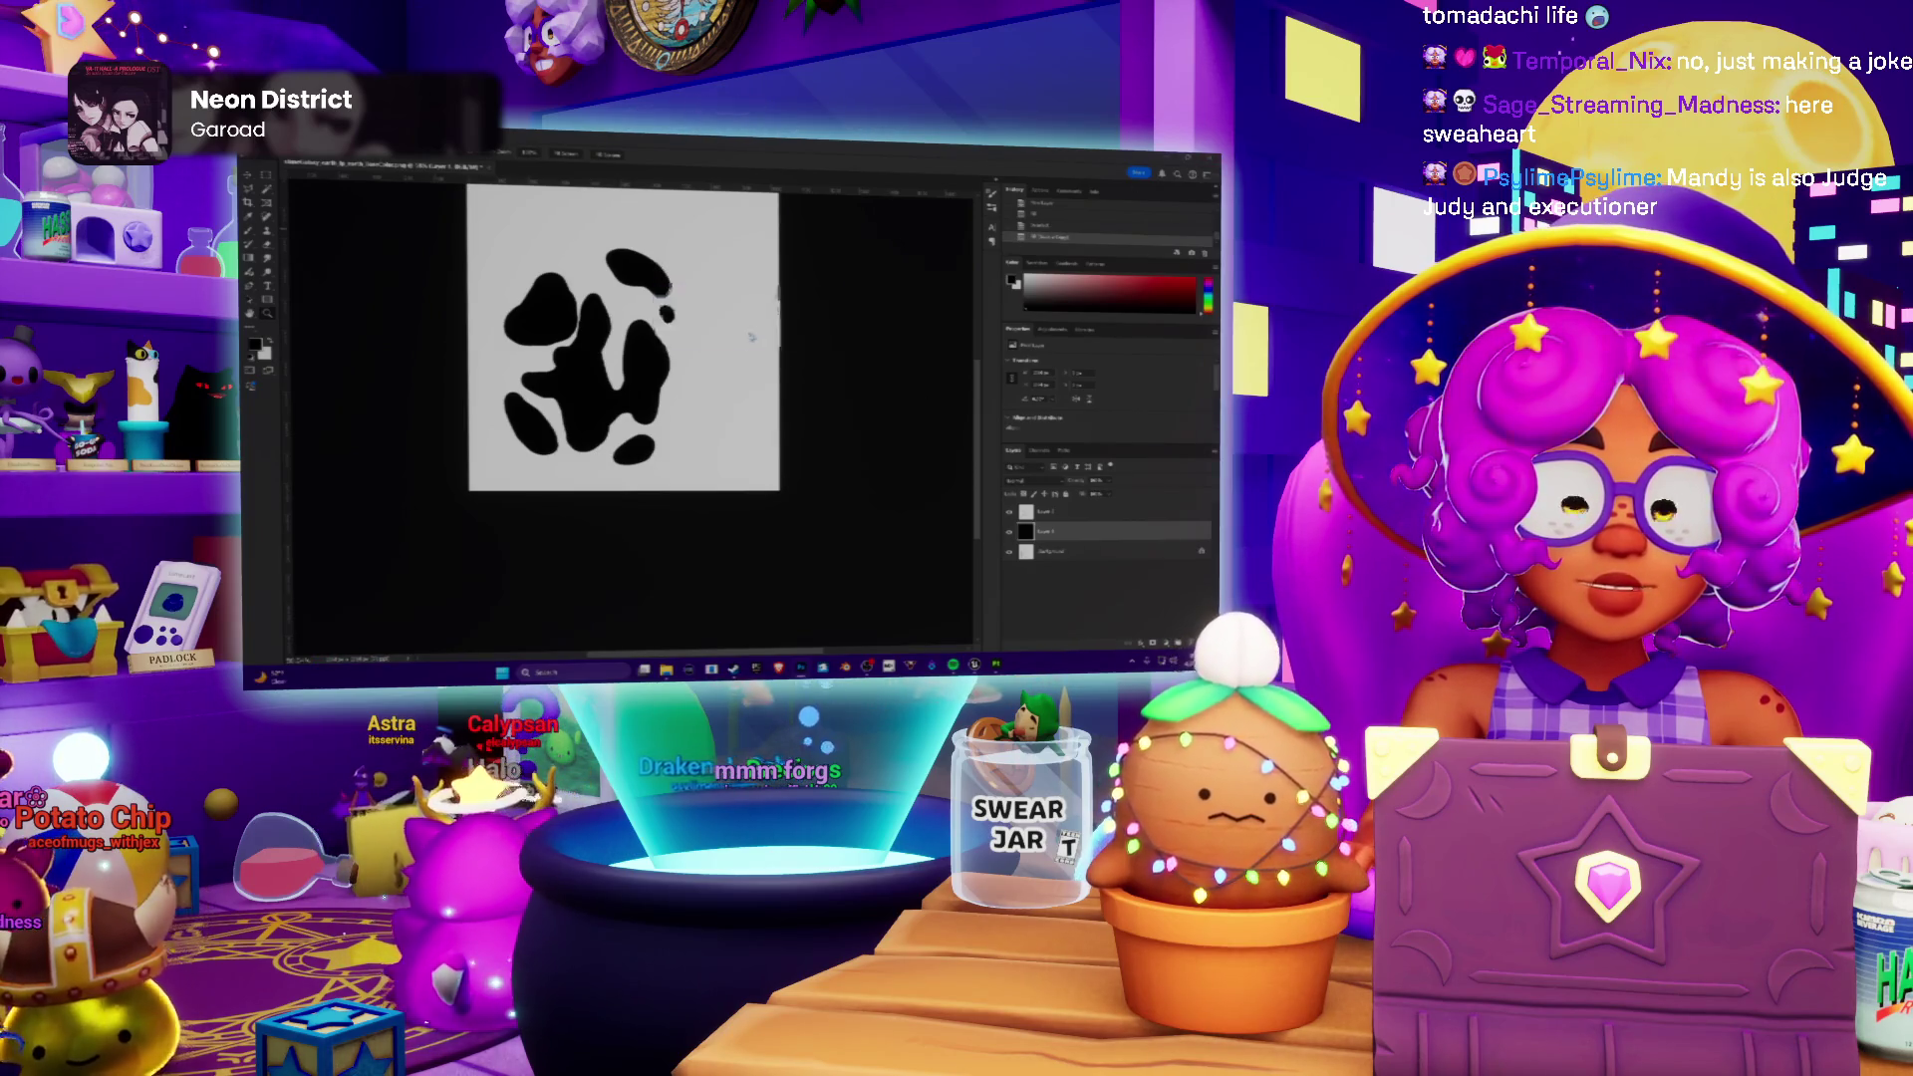
key(alt+Tab)
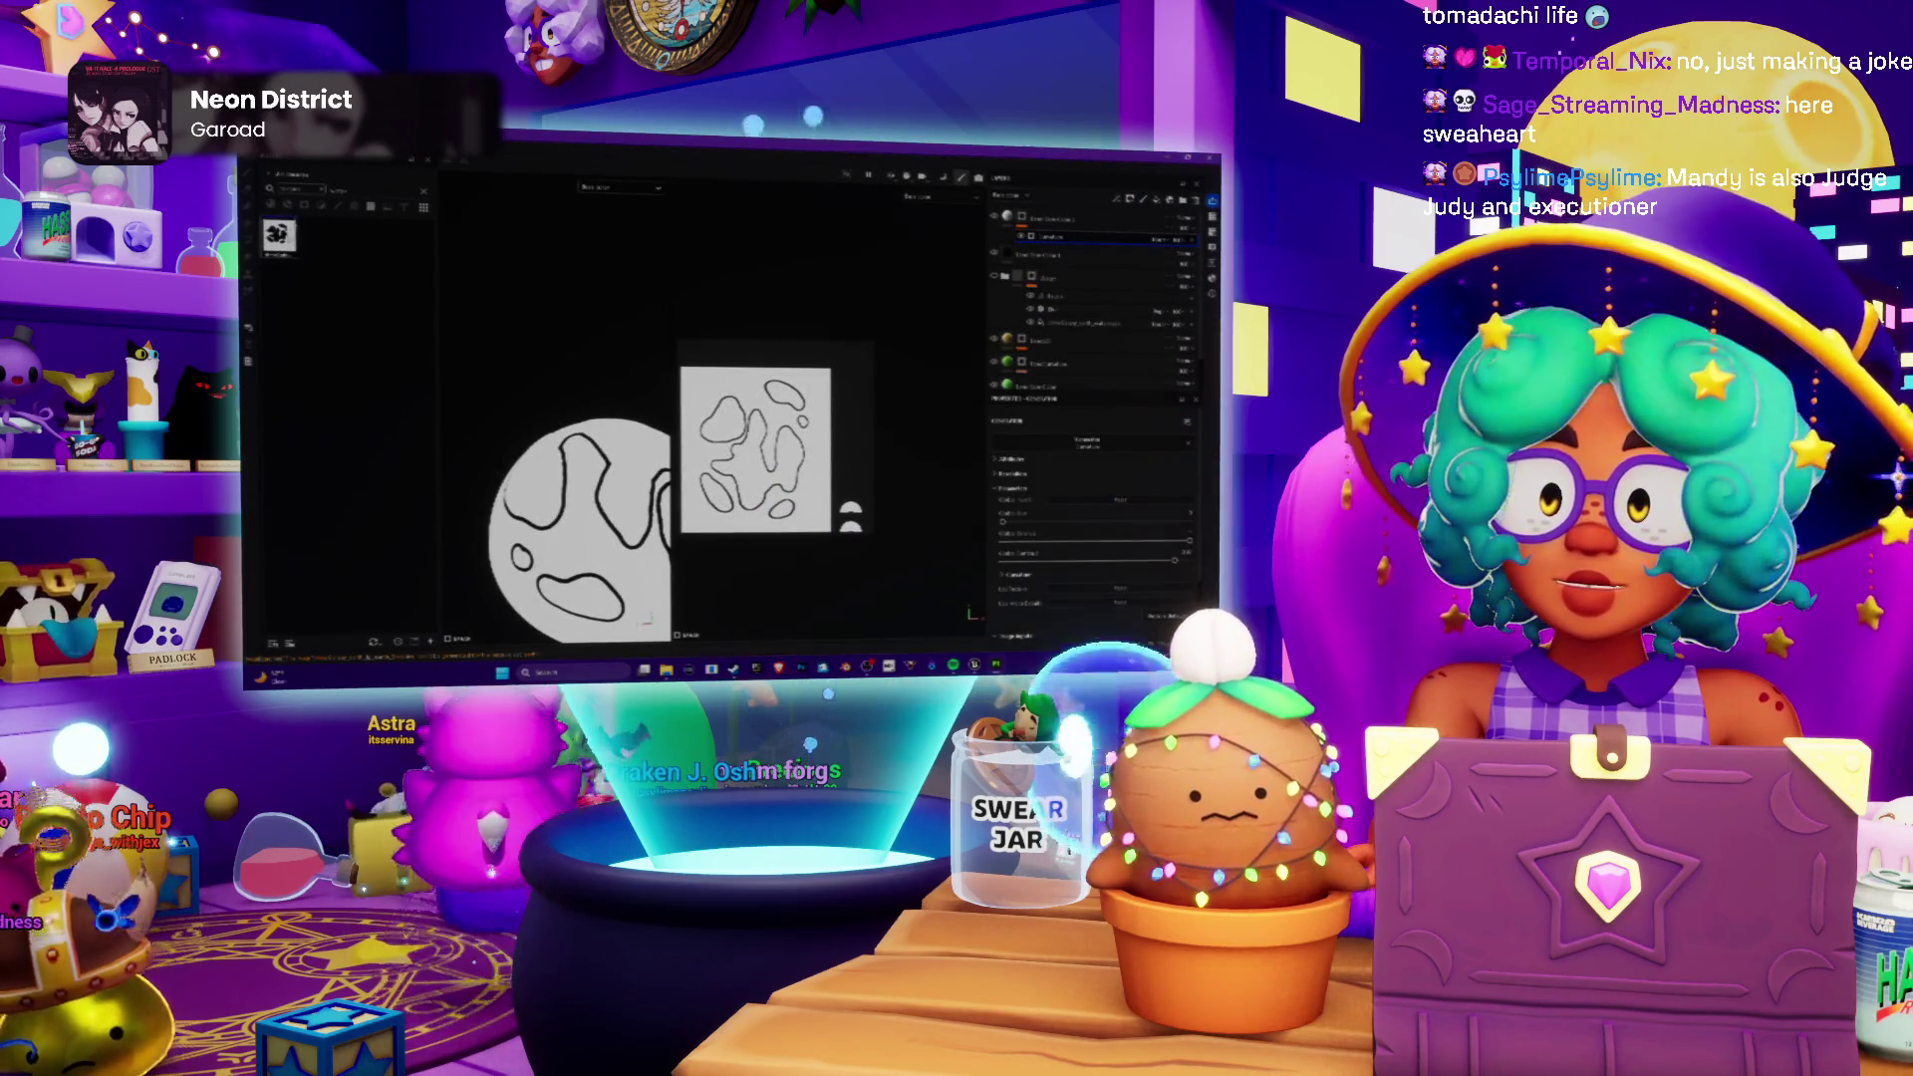
Step: Reload the blob texture resource and drop it into the land layer's mask so green land shows on blue ocean
right_click(284, 235)
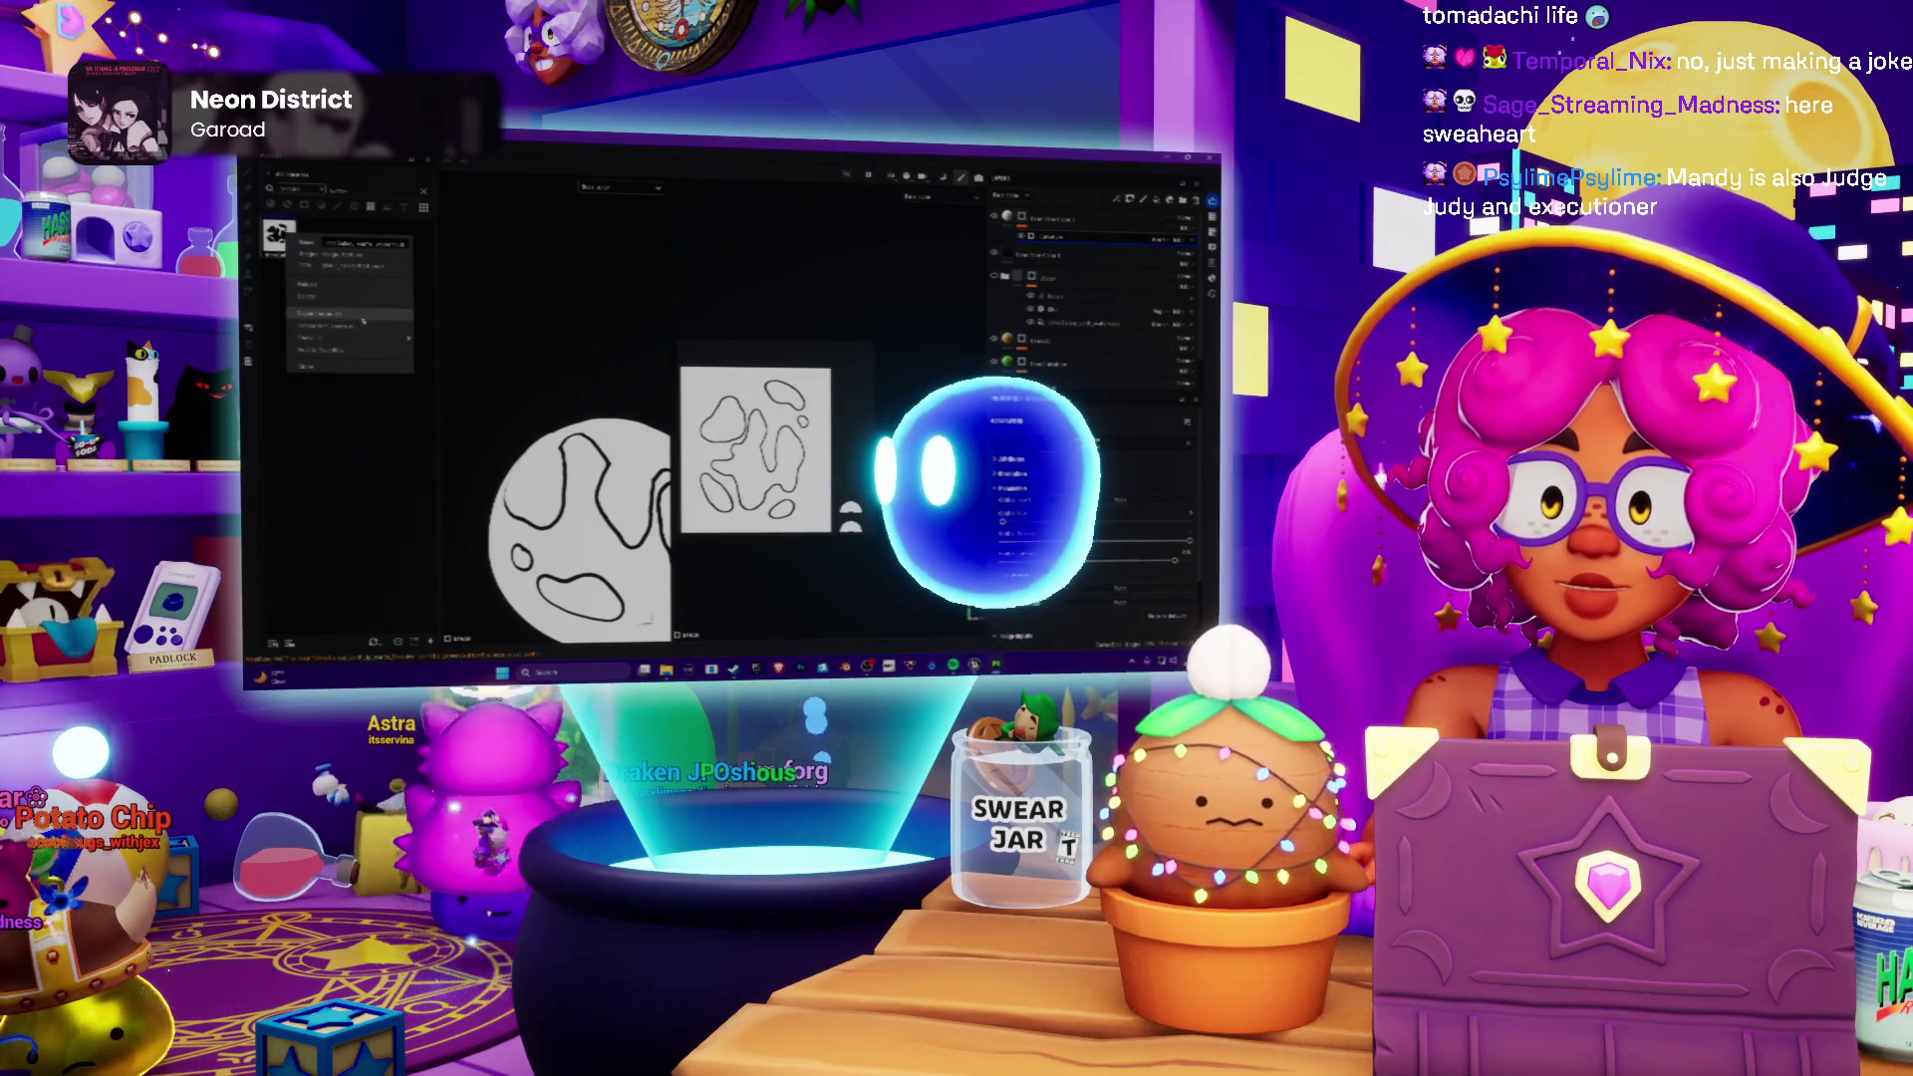
click(329, 289)
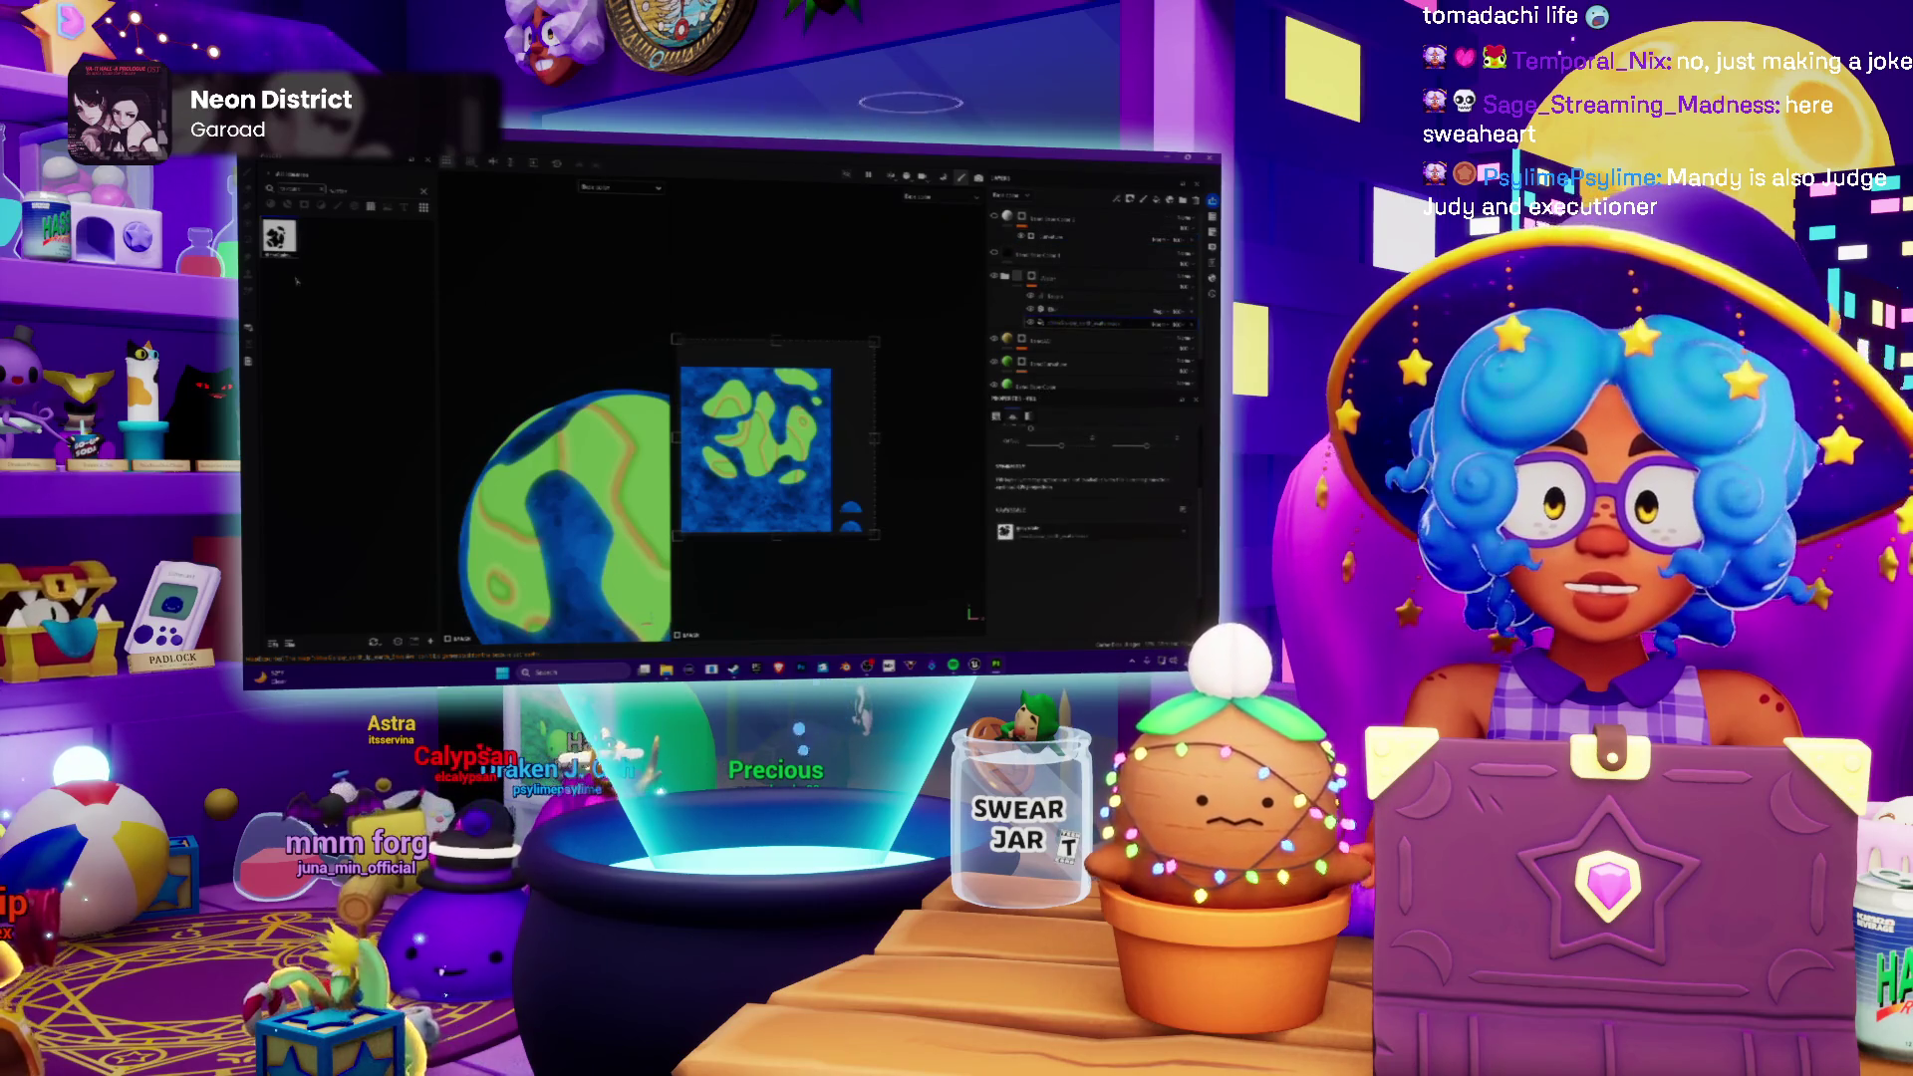
drag(1054, 320, 1064, 323)
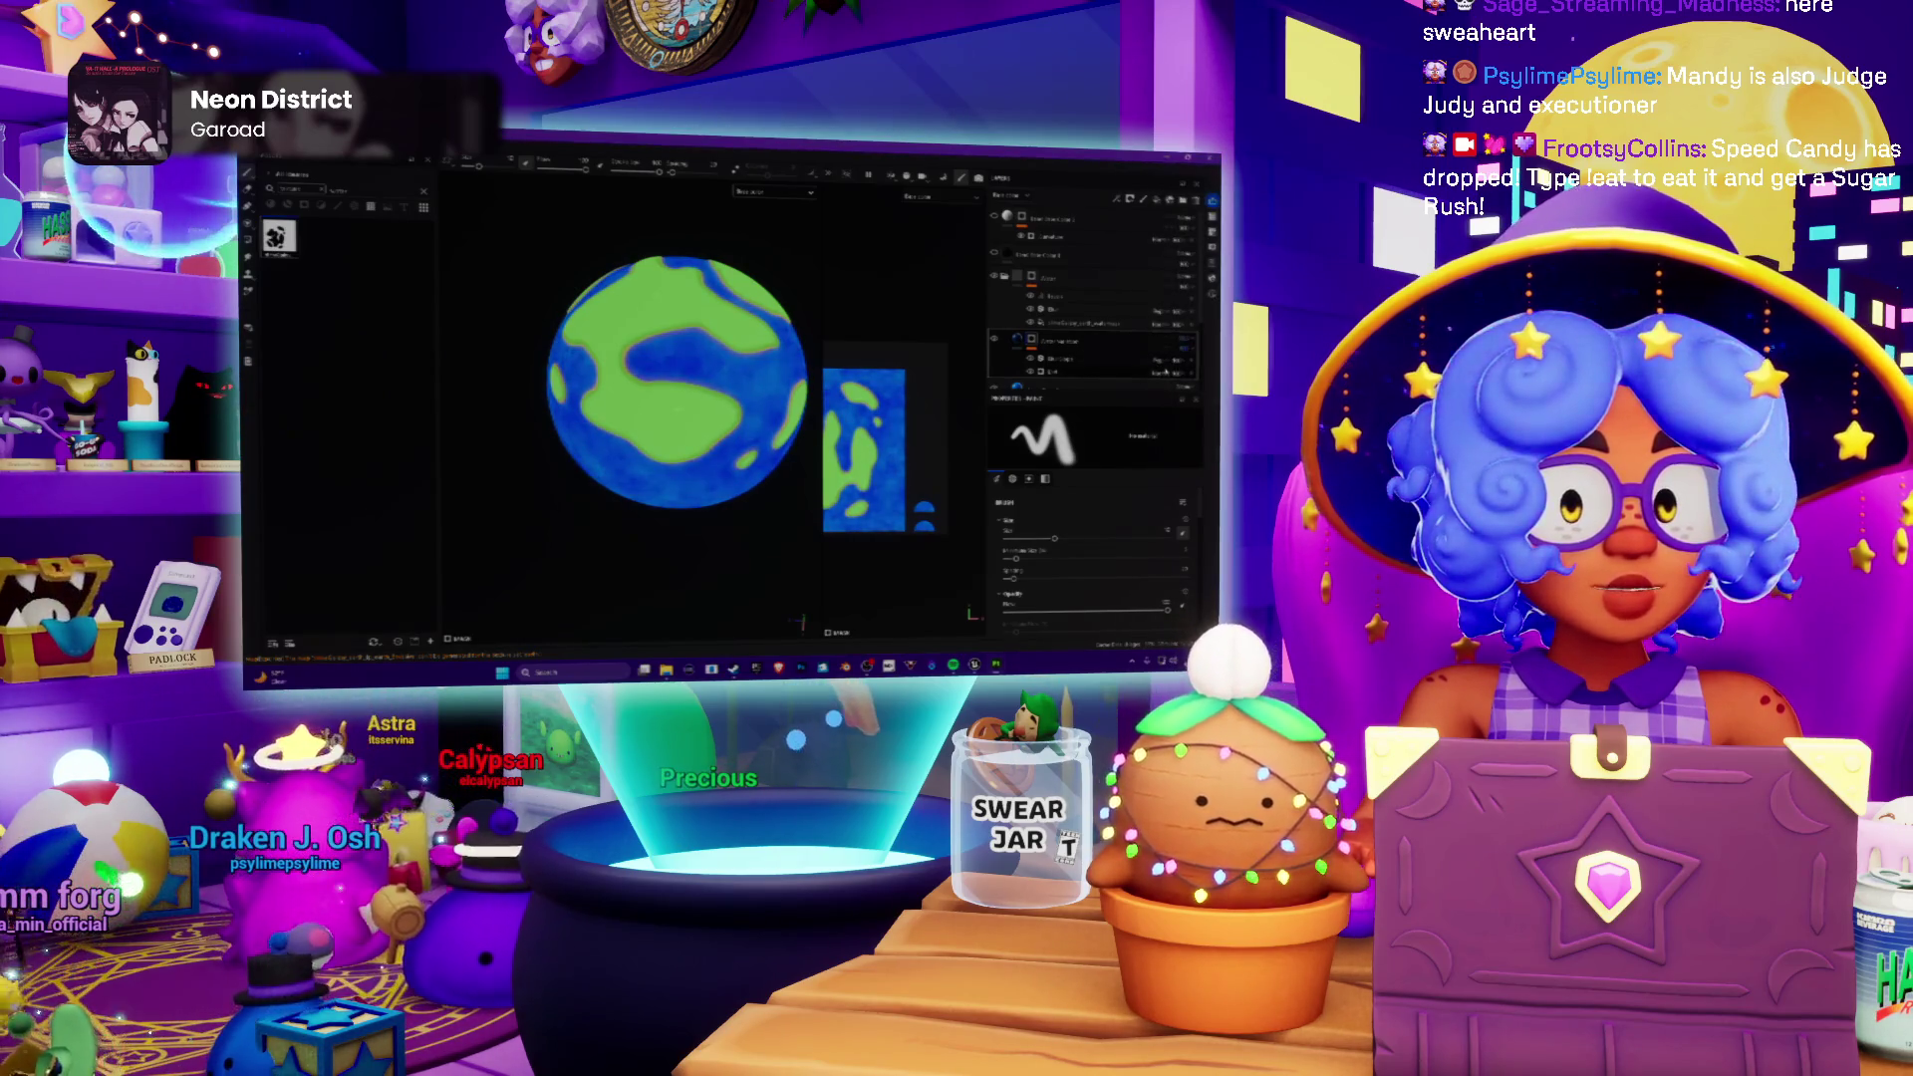
alt+drag(673, 374, 704, 307)
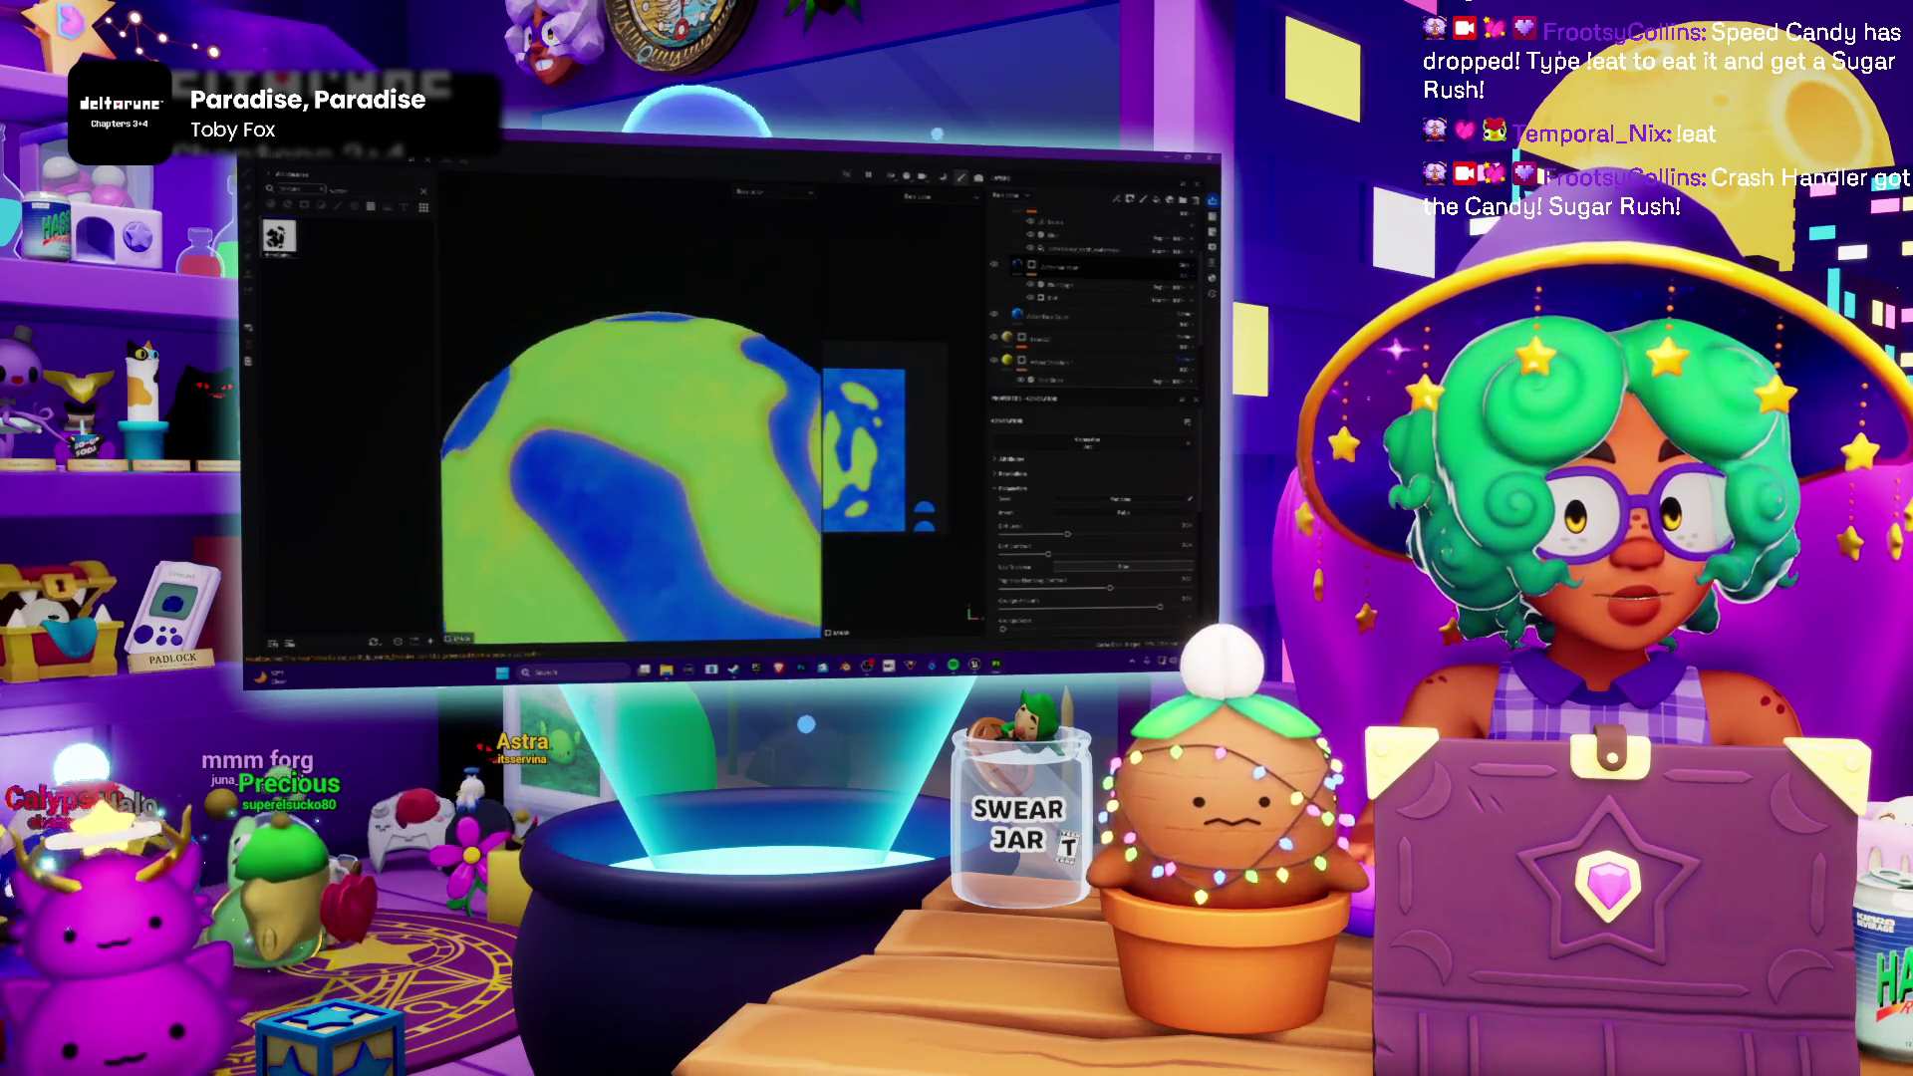
scroll(717, 389, down, 5)
mouse_move(719, 434)
alt+mouse_down()
mouse_move(653, 422)
mouse_move(718, 449)
alt+mouse_up()
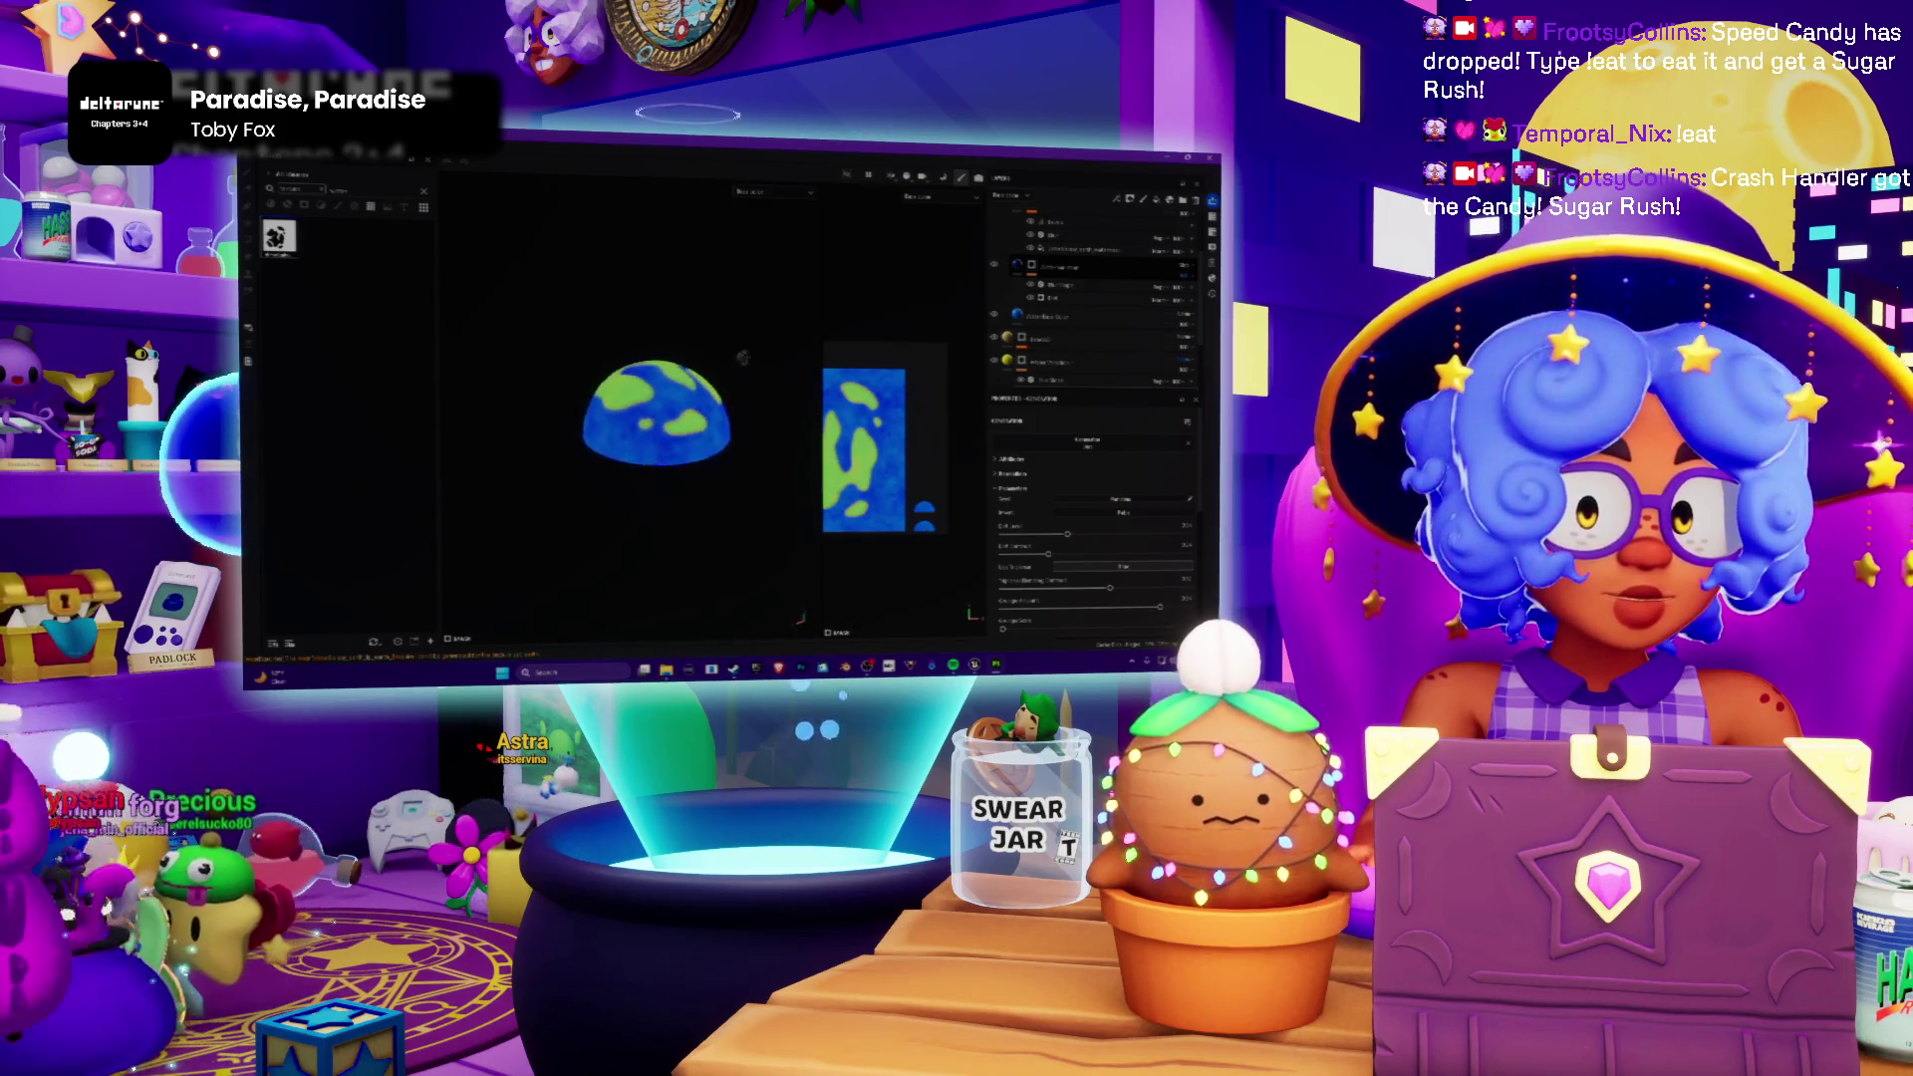
mouse_move(781, 464)
alt+mouse_down()
mouse_move(556, 404)
mouse_move(494, 448)
alt+mouse_up()
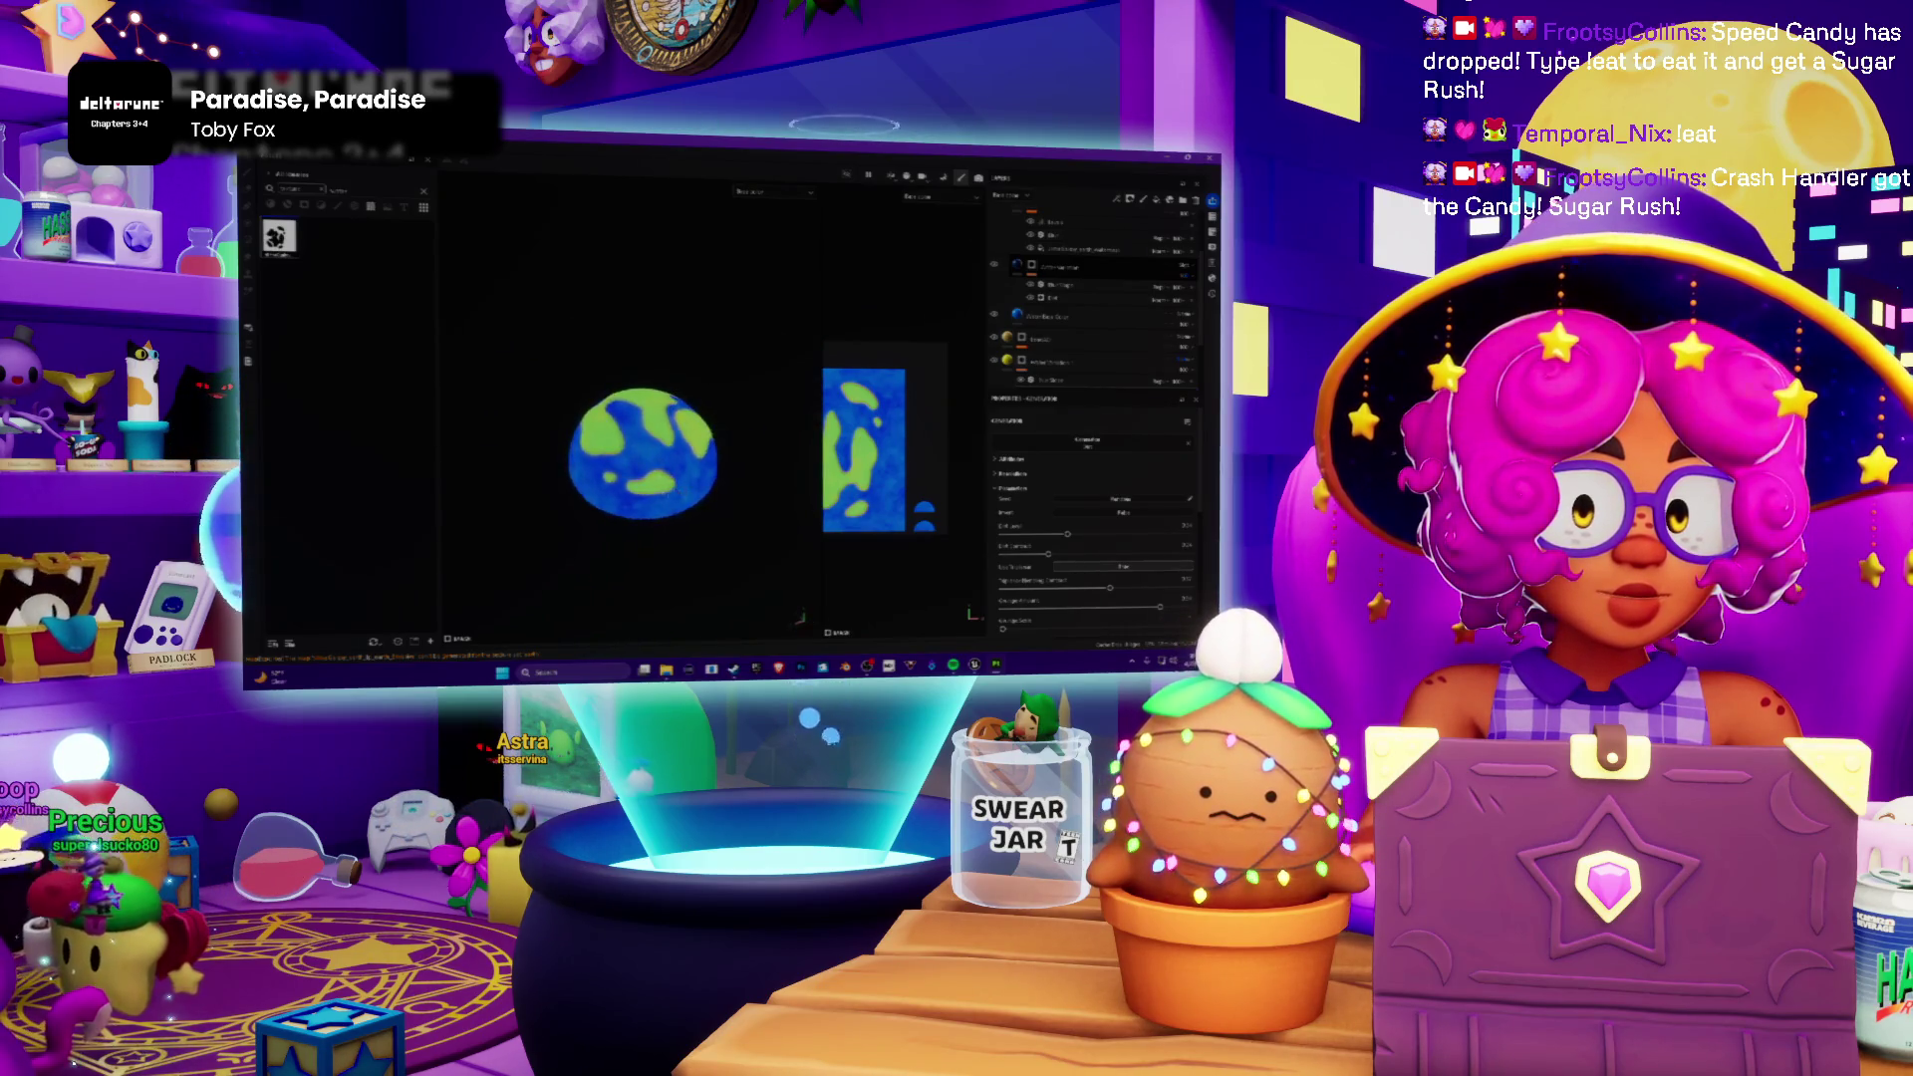
scroll(658, 479, up, 3)
scroll(657, 478, up, 2)
scroll(706, 515, up, 2)
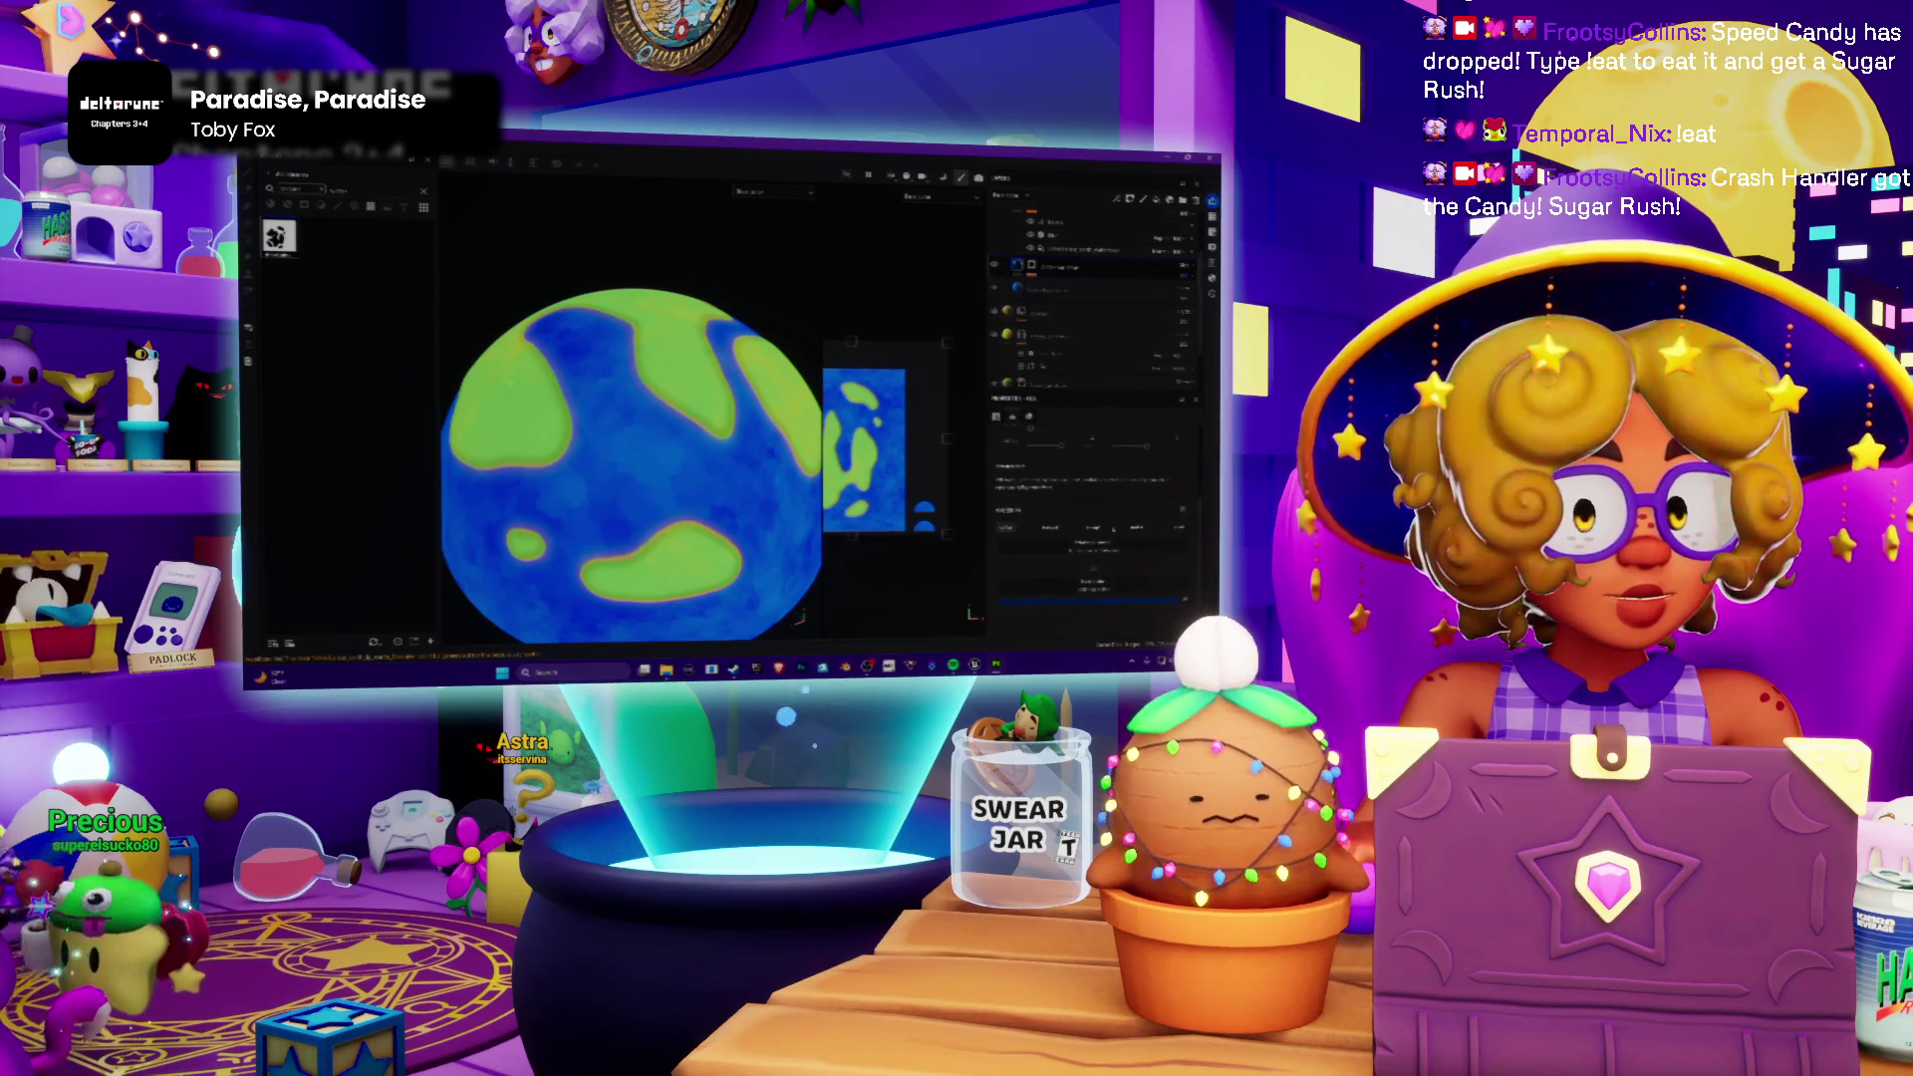
Step: Shift the land layer's base colour hue from purple to green and turn the globe to check it
click(1089, 606)
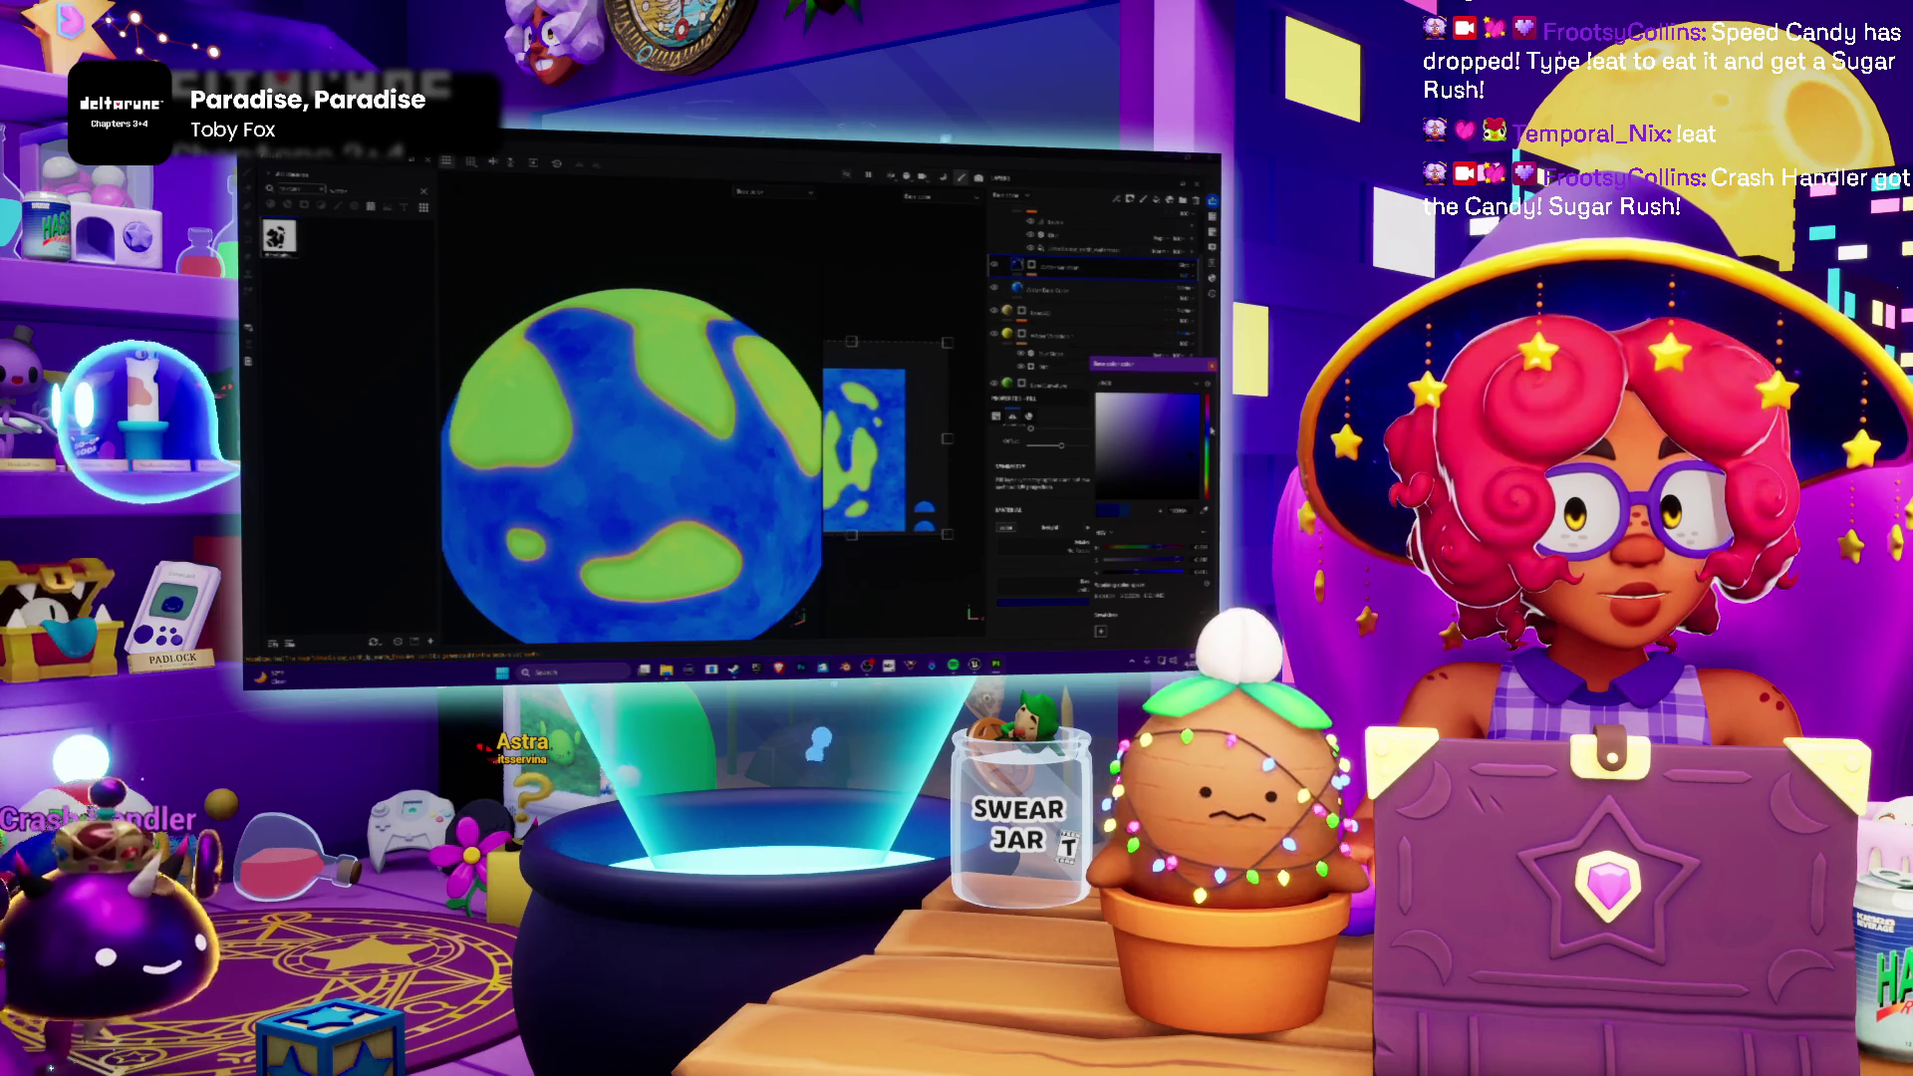
drag(1206, 479, 1205, 427)
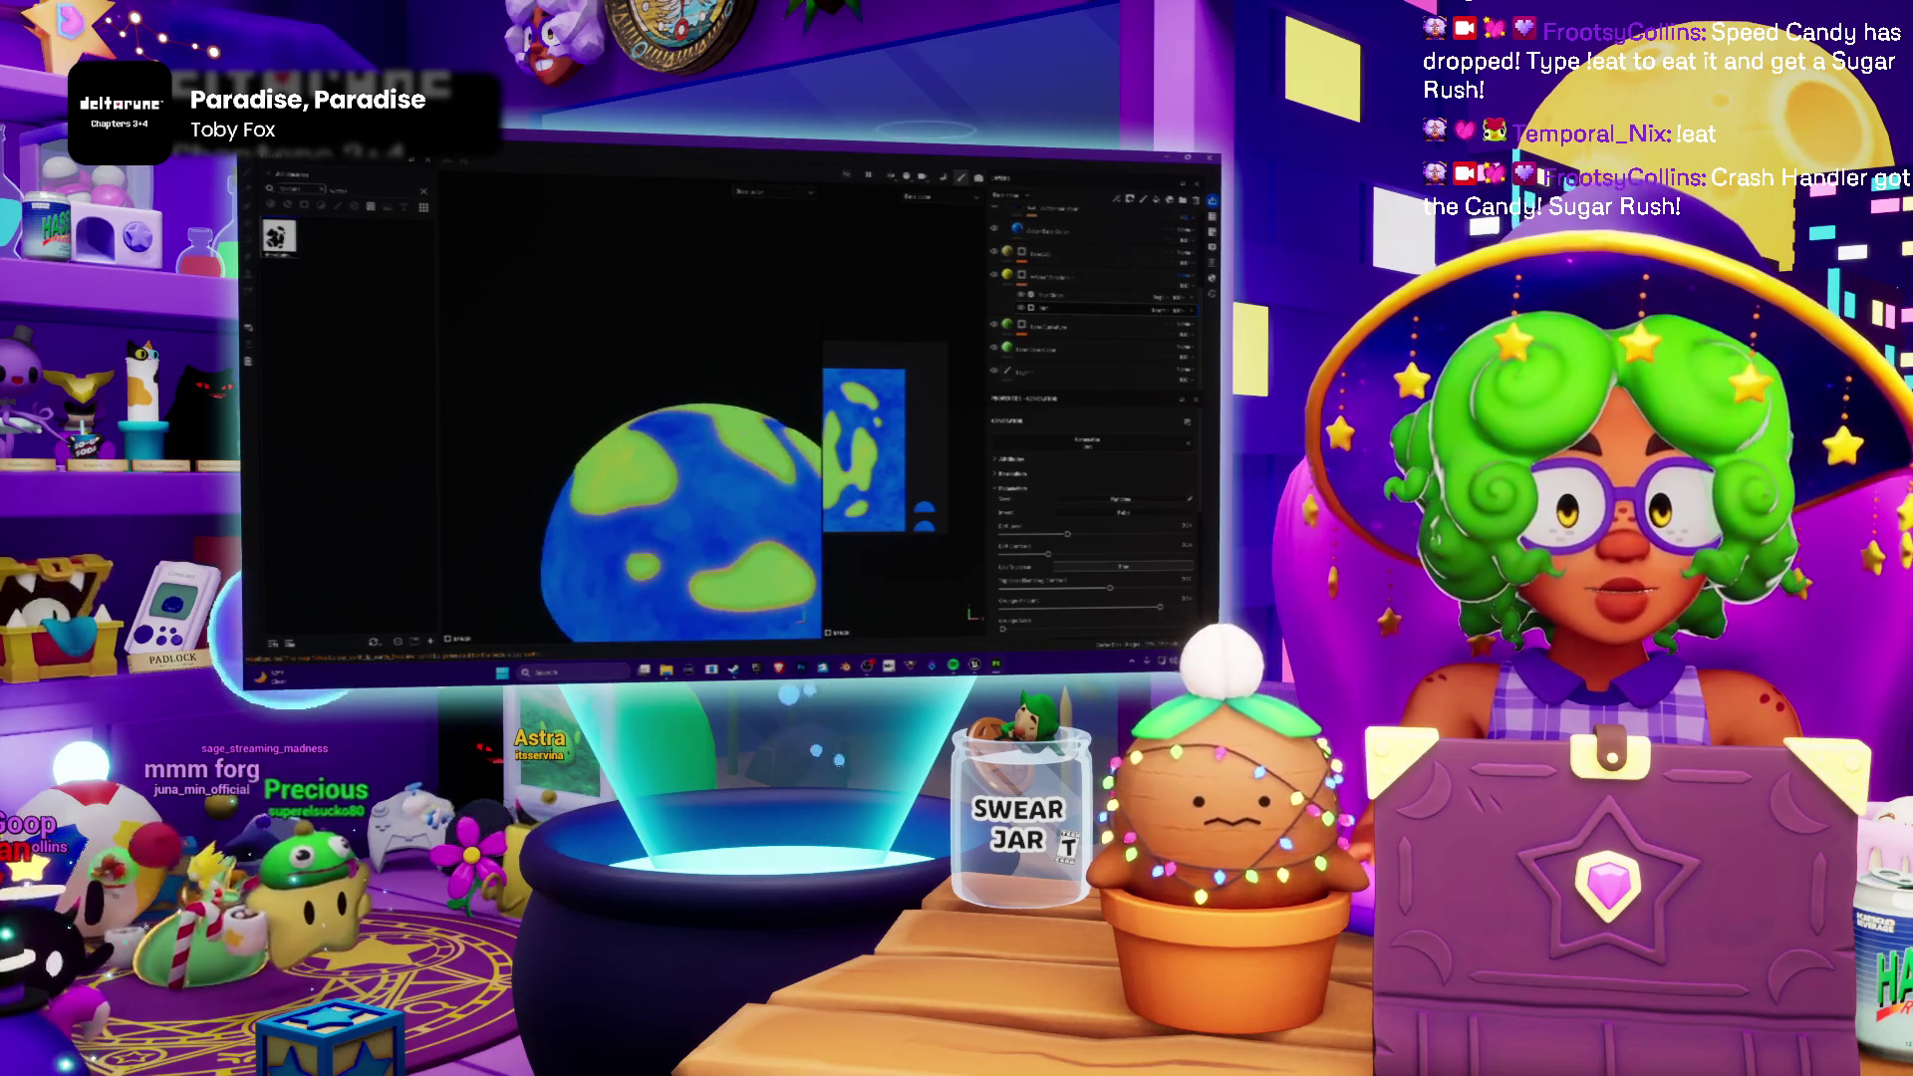
scroll(634, 371, up, 2)
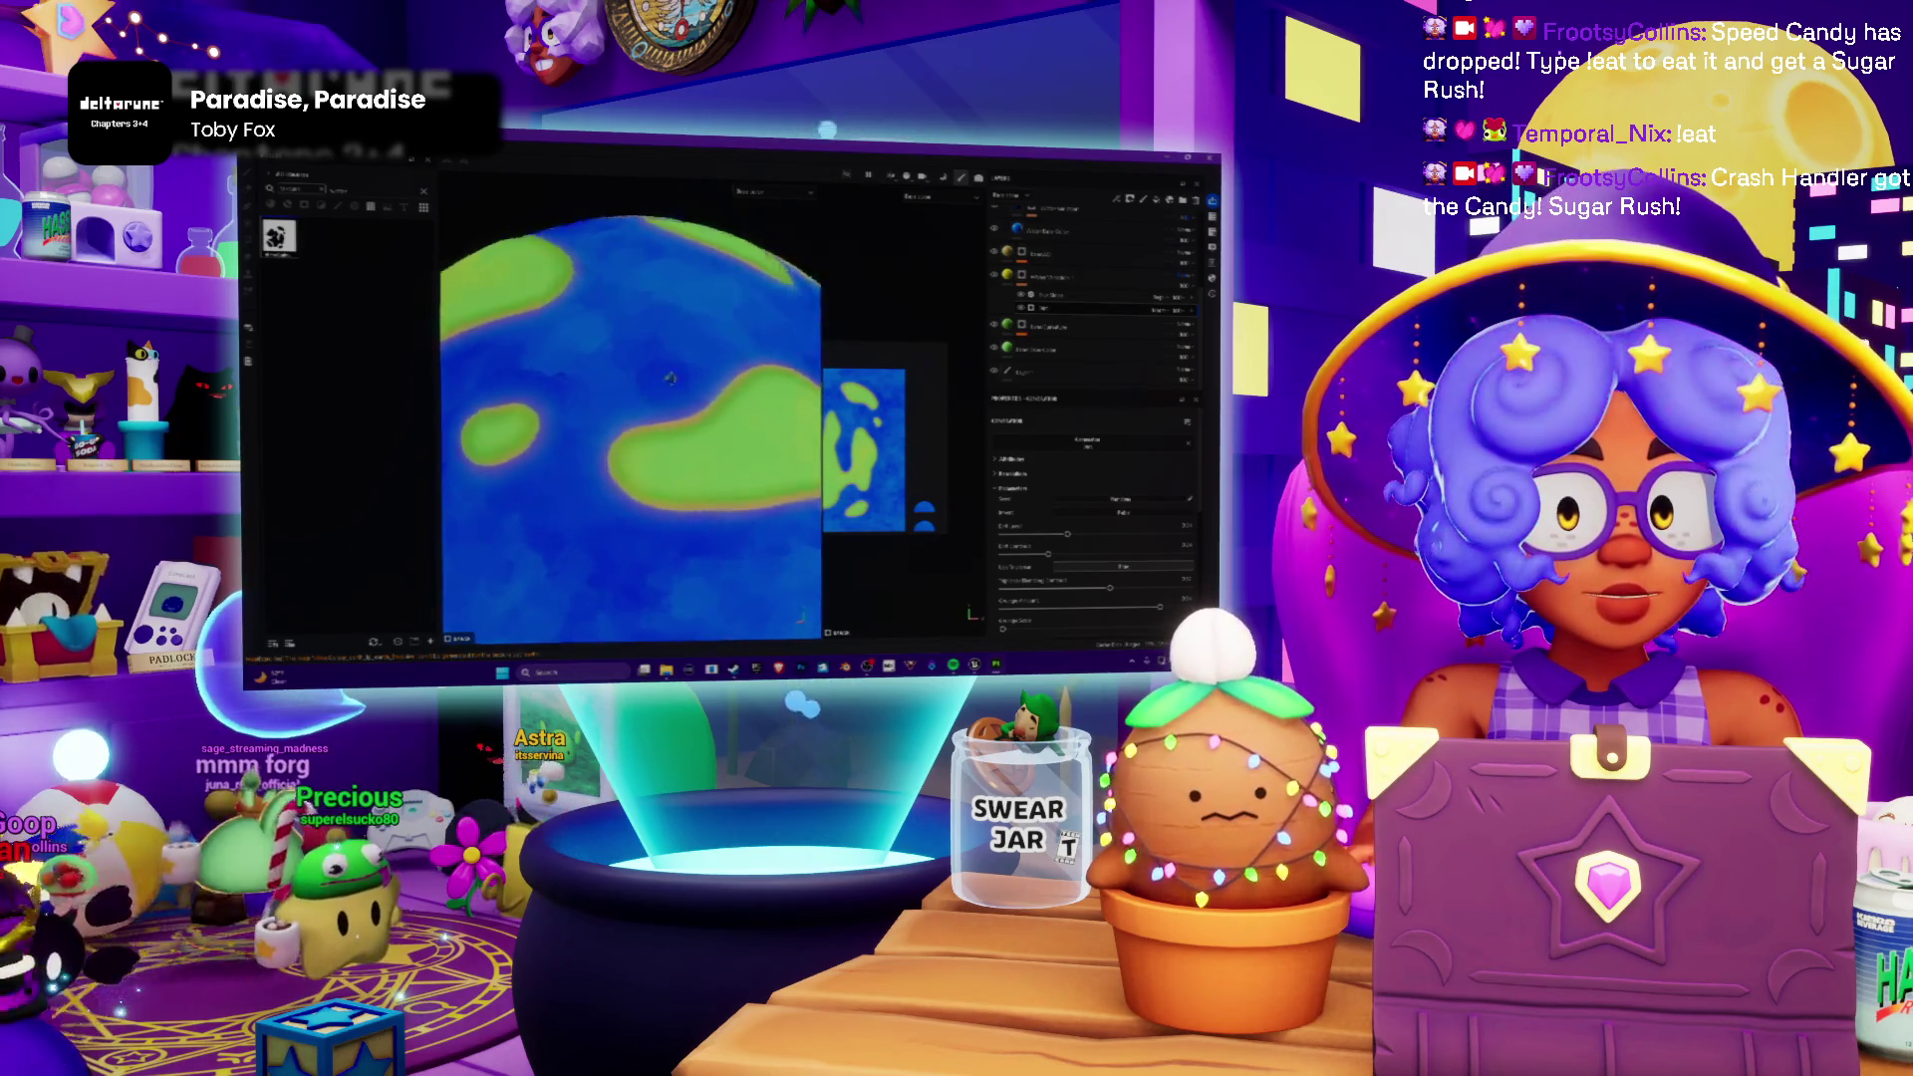
alt+drag(635, 370, 713, 361)
scroll(713, 361, down, 2)
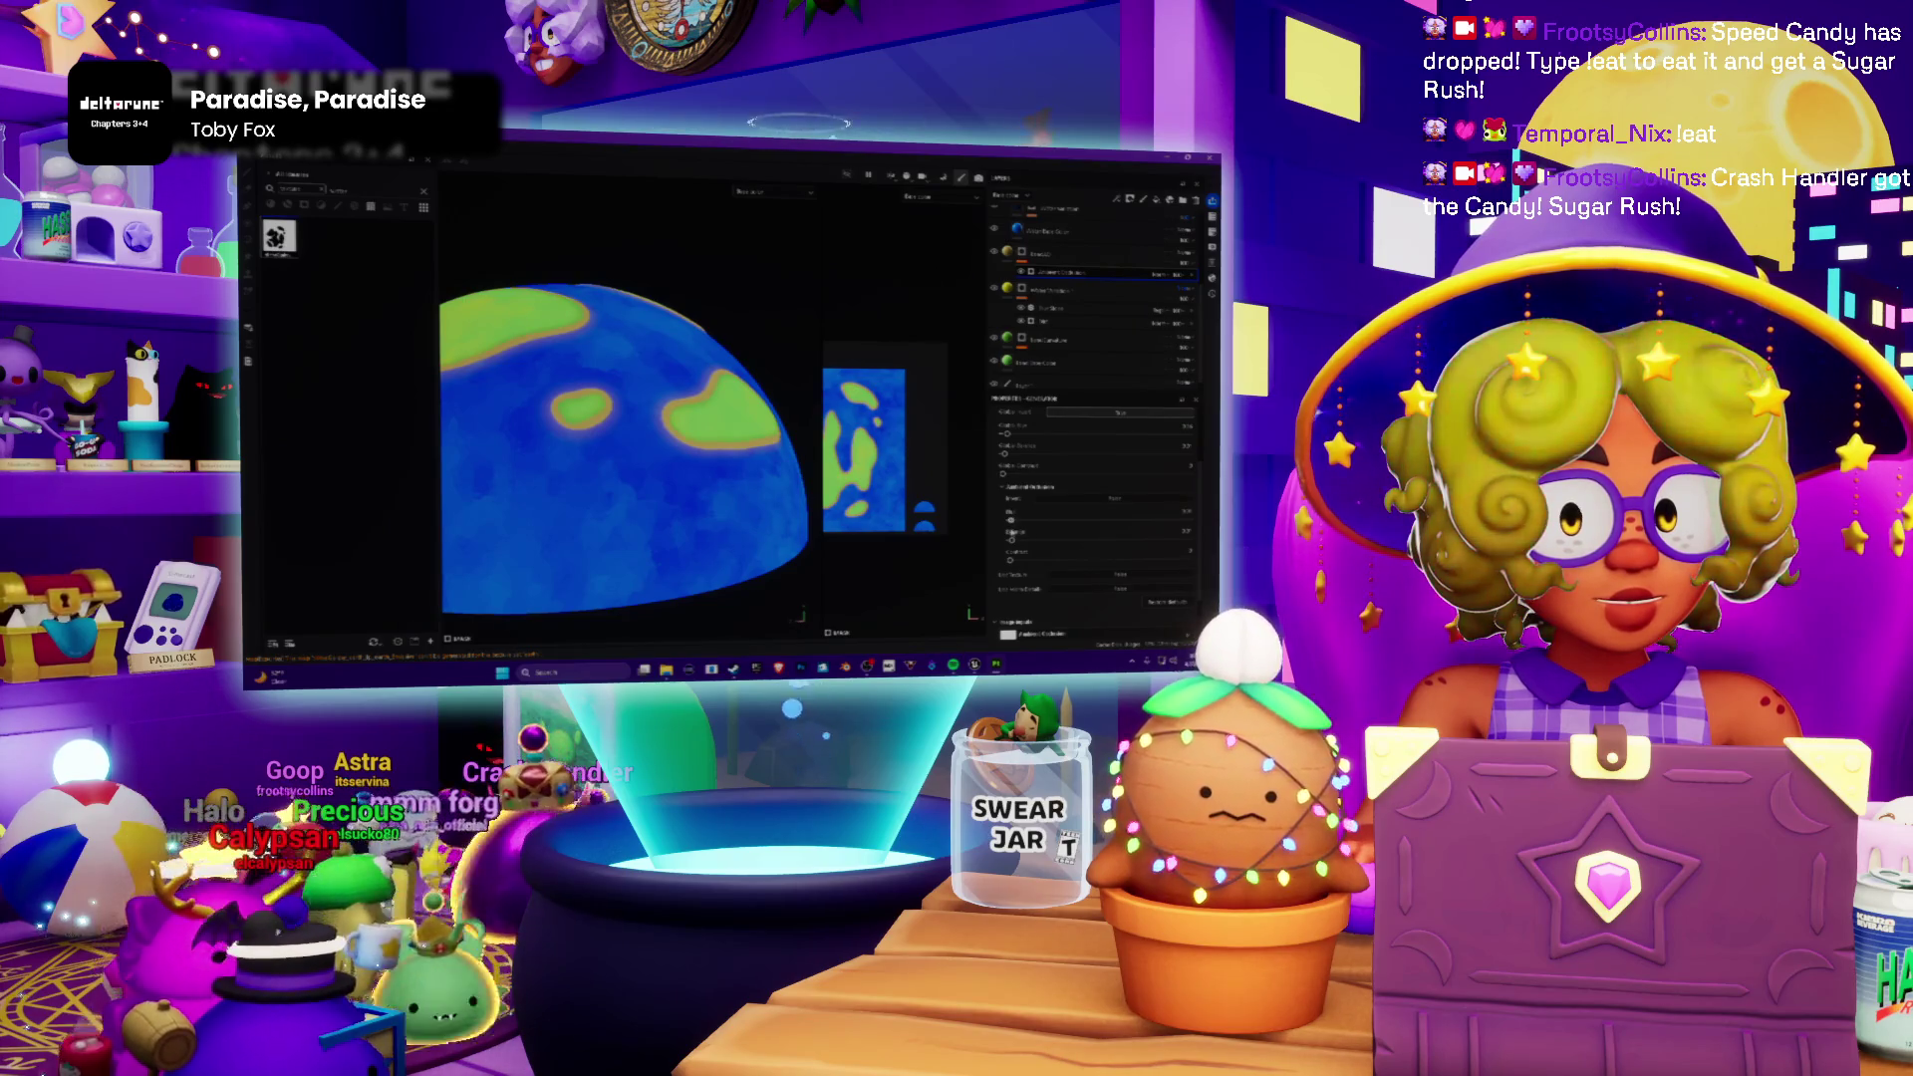
Step: Inspect the light yellow-green tint around the globe from several sides and dismiss the colour picker
drag(628, 448, 693, 508)
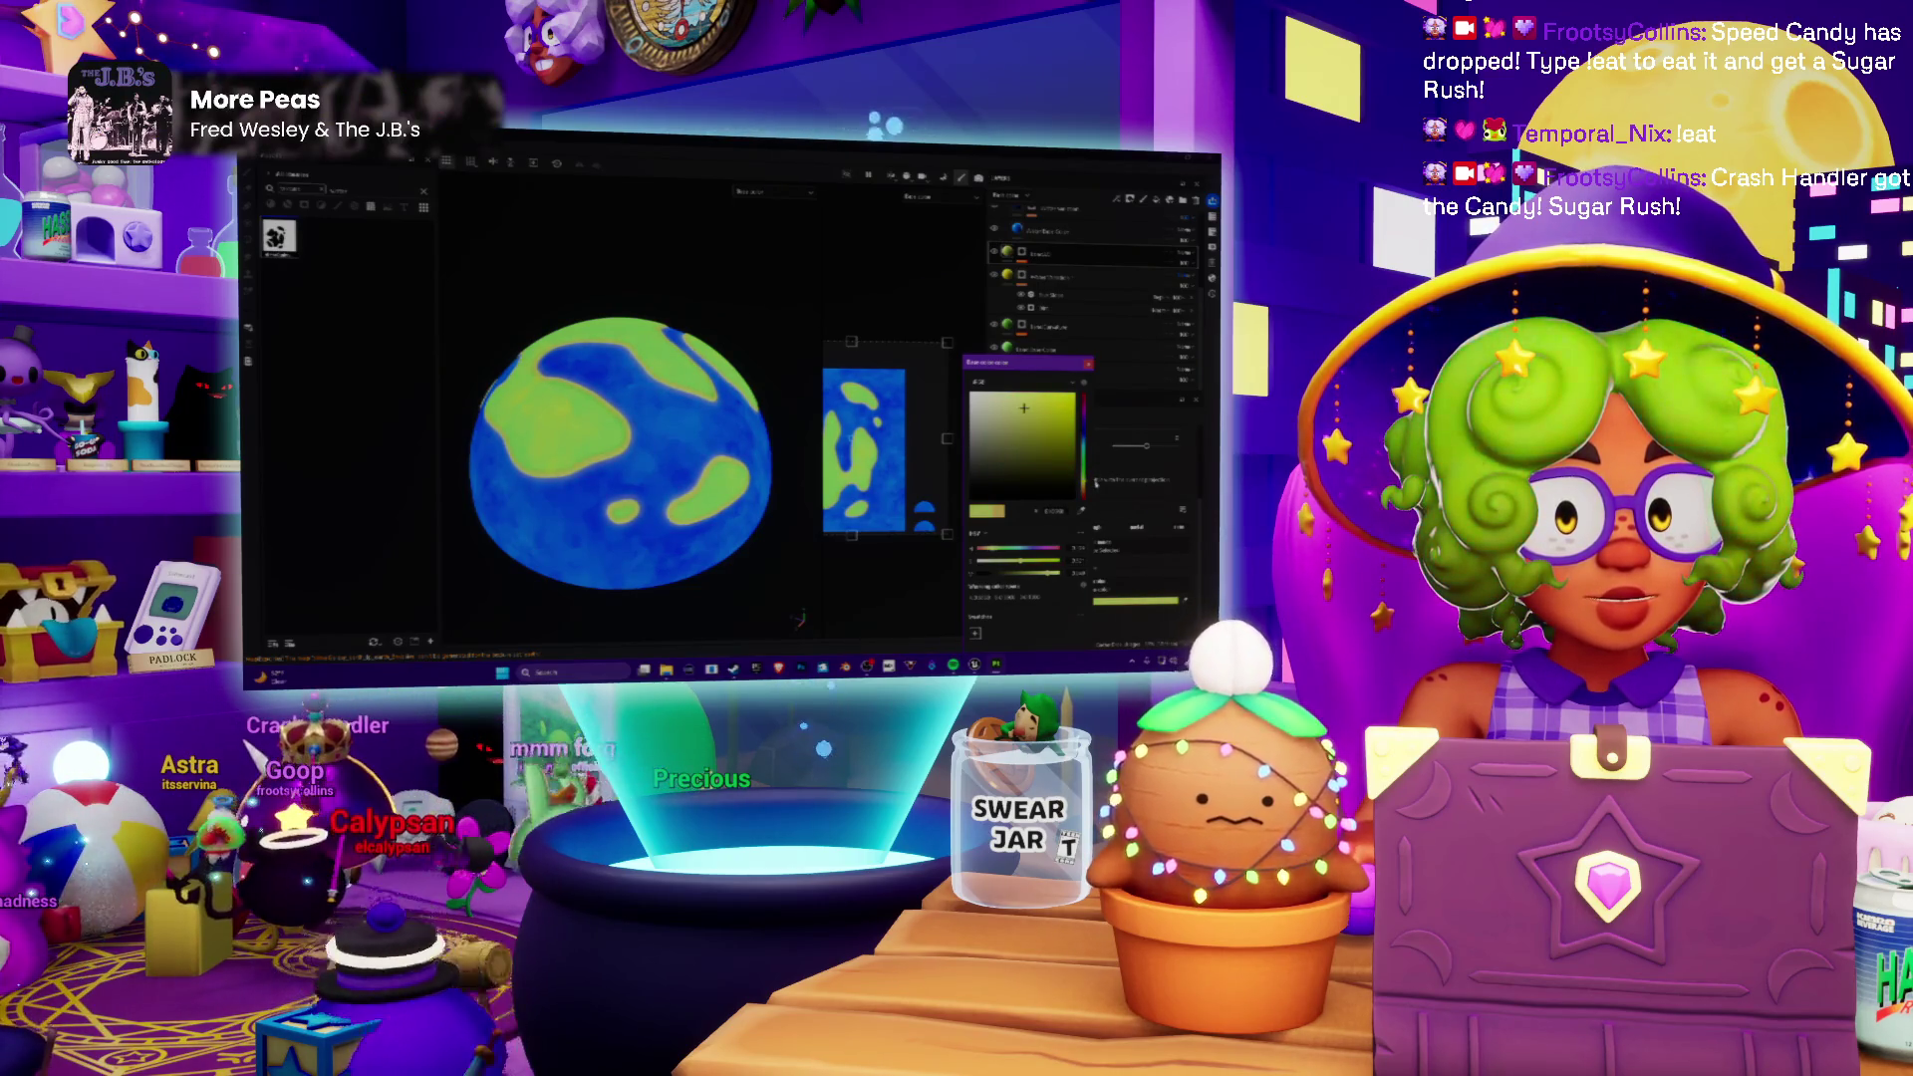
scroll(628, 449, down, 3)
middle_drag(629, 449, 581, 465)
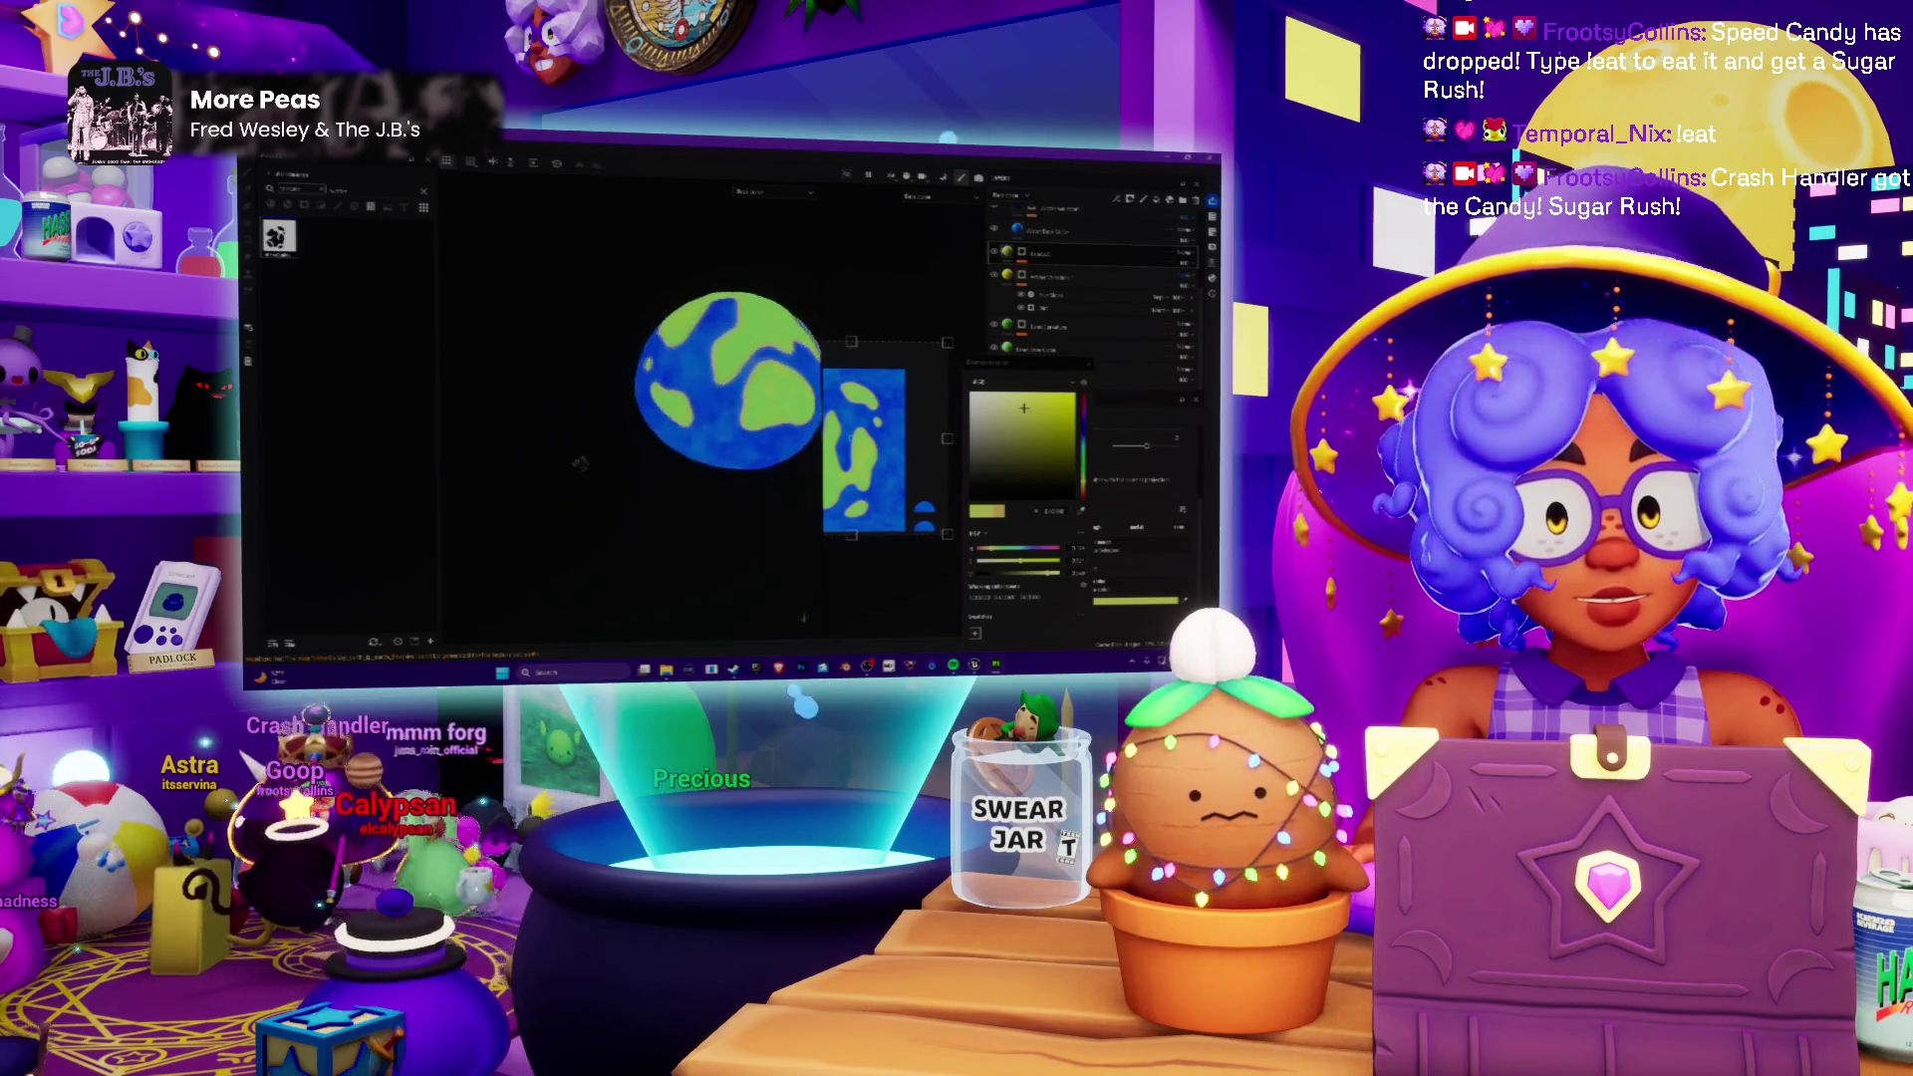
mouse_move(725, 381)
middle_down()
mouse_move(683, 402)
mouse_move(696, 477)
mouse_move(775, 434)
middle_up()
scroll(636, 451, up, 3)
scroll(635, 451, up, 2)
scroll(659, 464, down, 3)
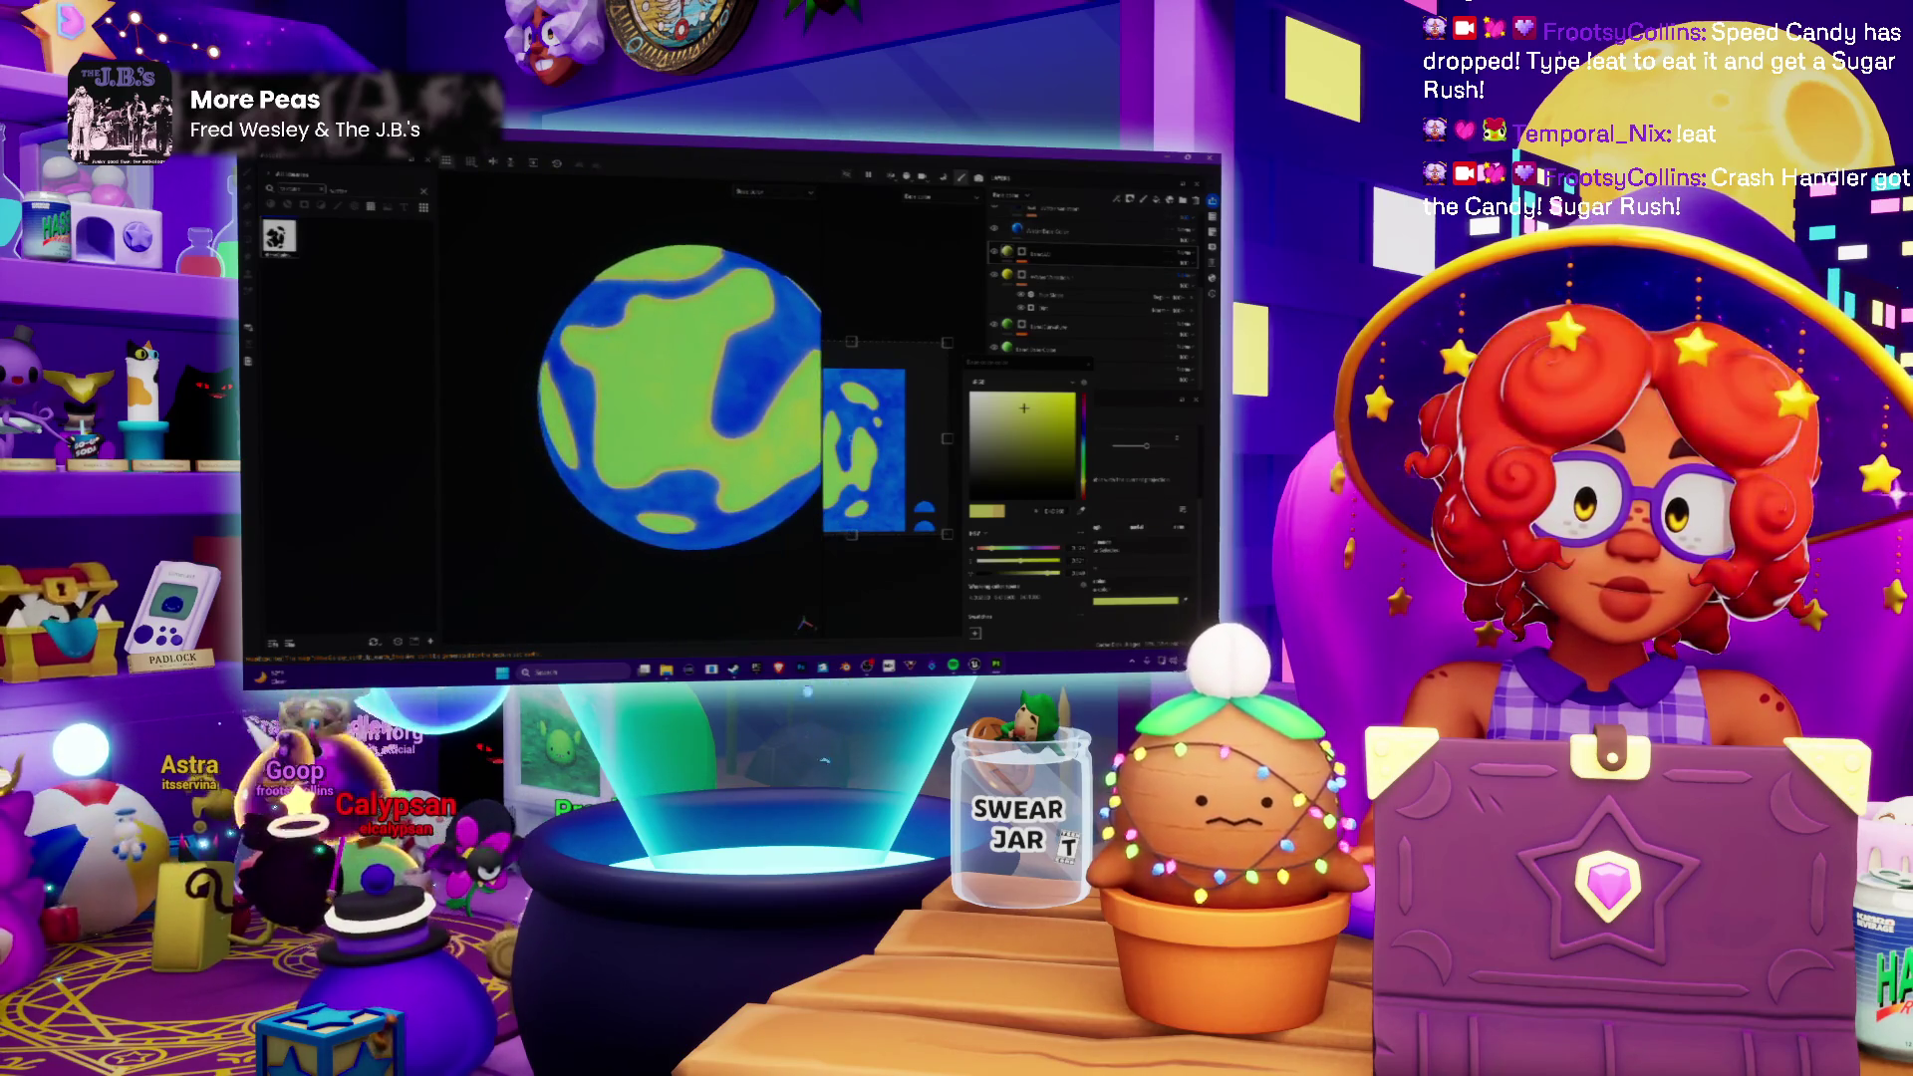
scroll(775, 435, up, 3)
scroll(774, 434, up, 2)
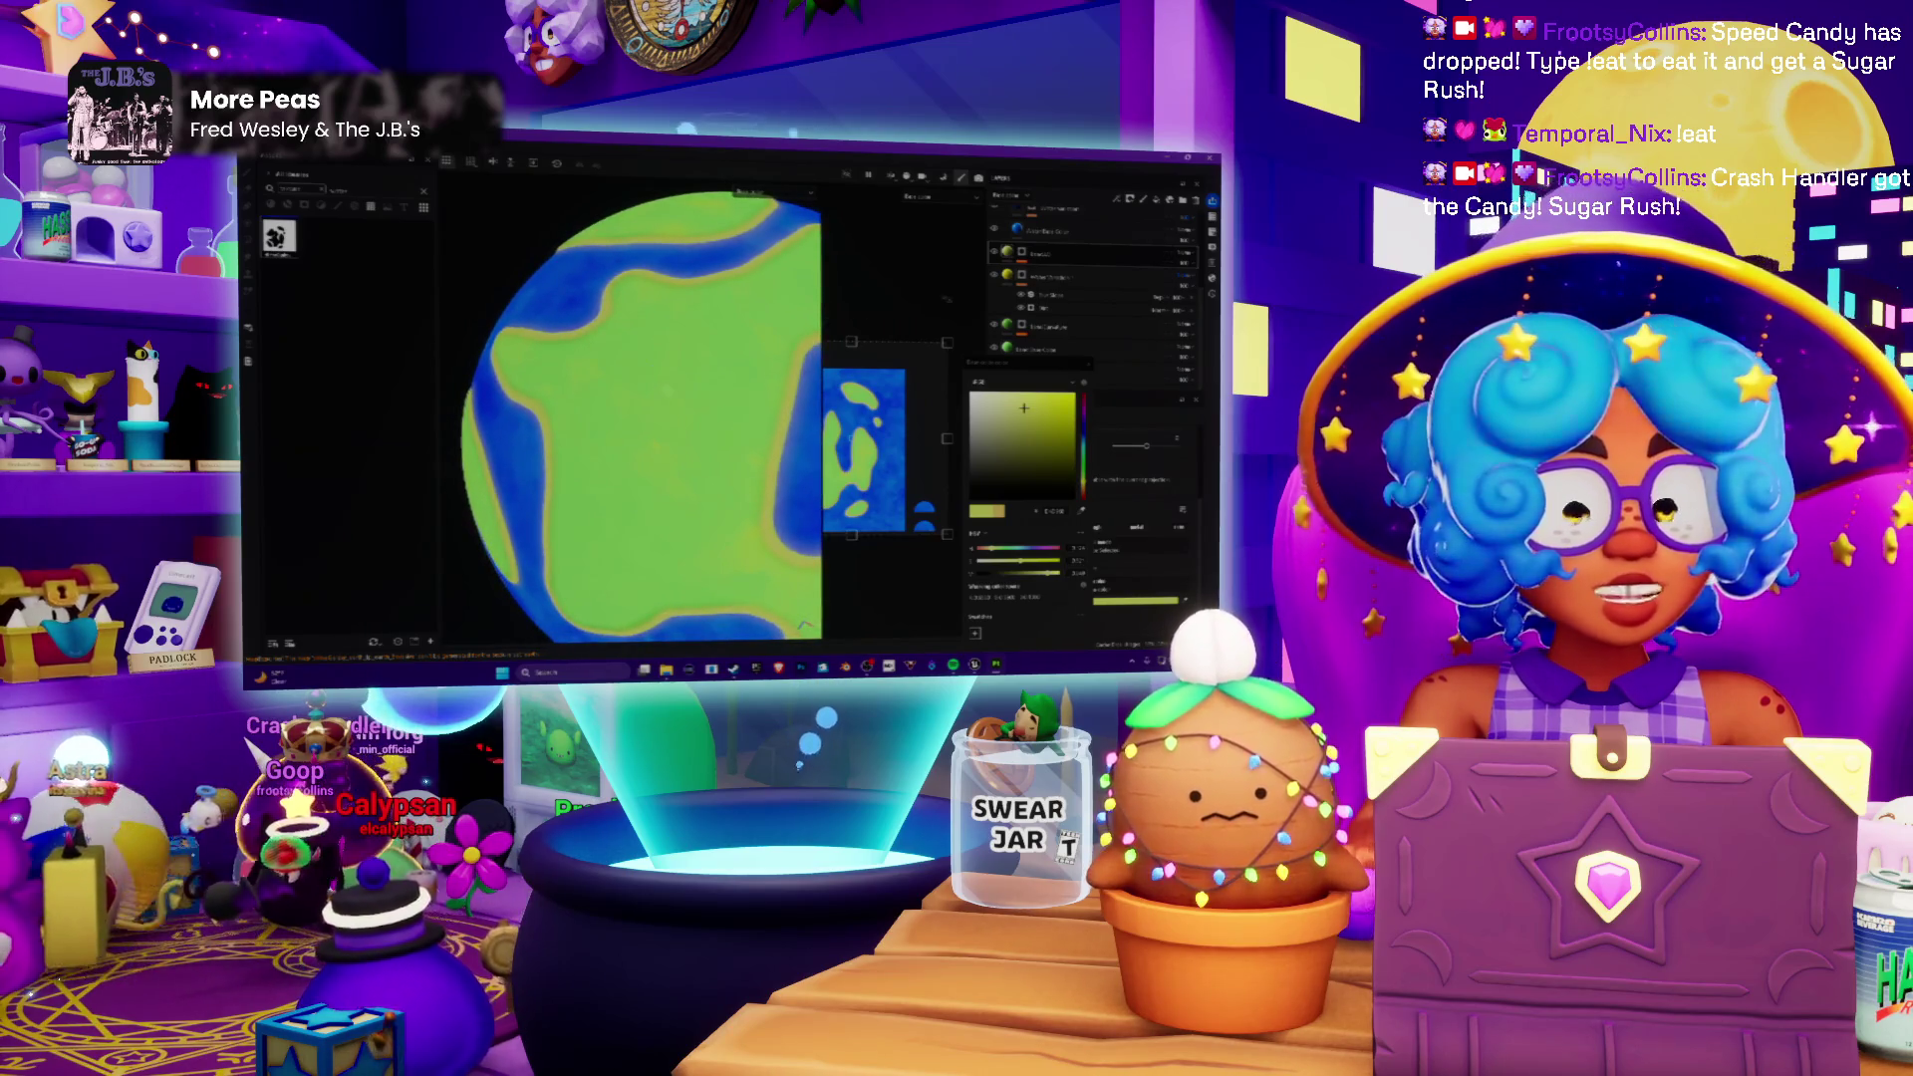
click(1089, 369)
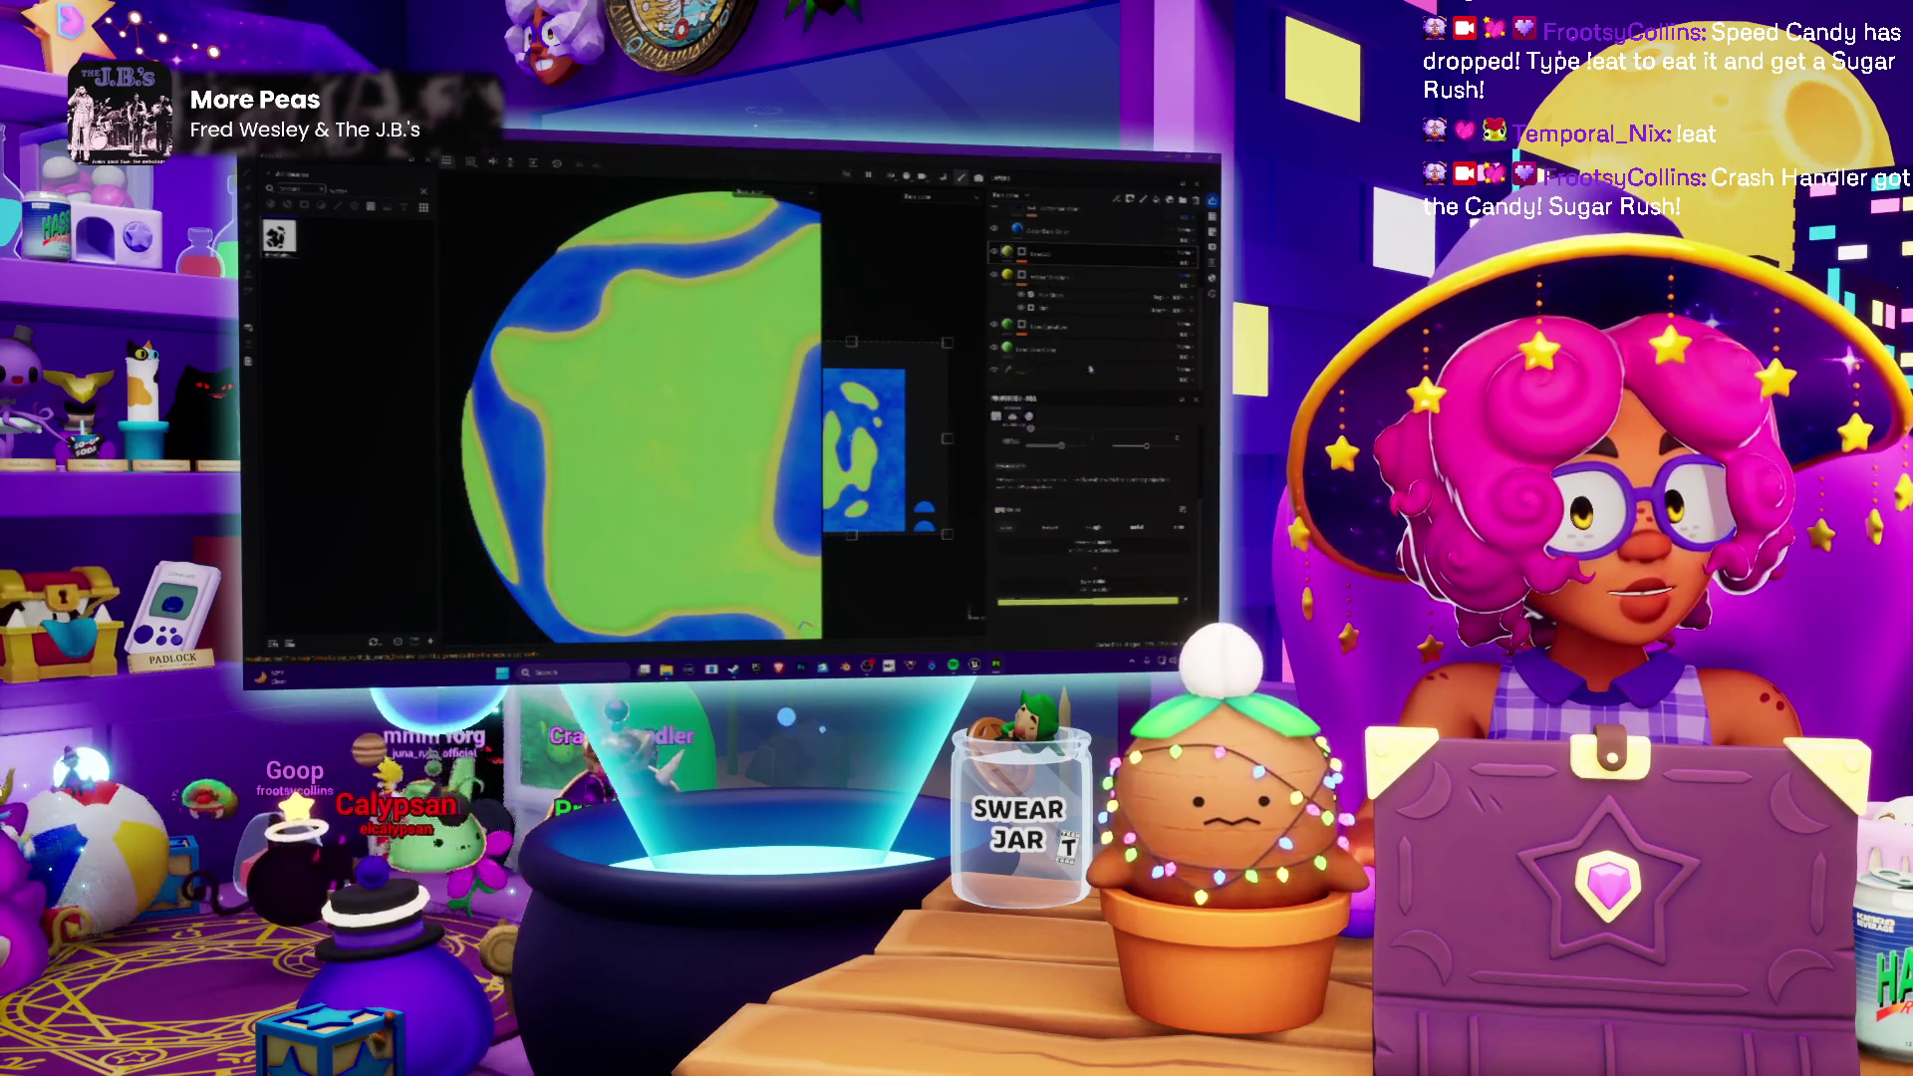
Step: Orbit to check the coastlines, switch to the brush tool and select a layer via its context menu
middle_drag(748, 433, 777, 442)
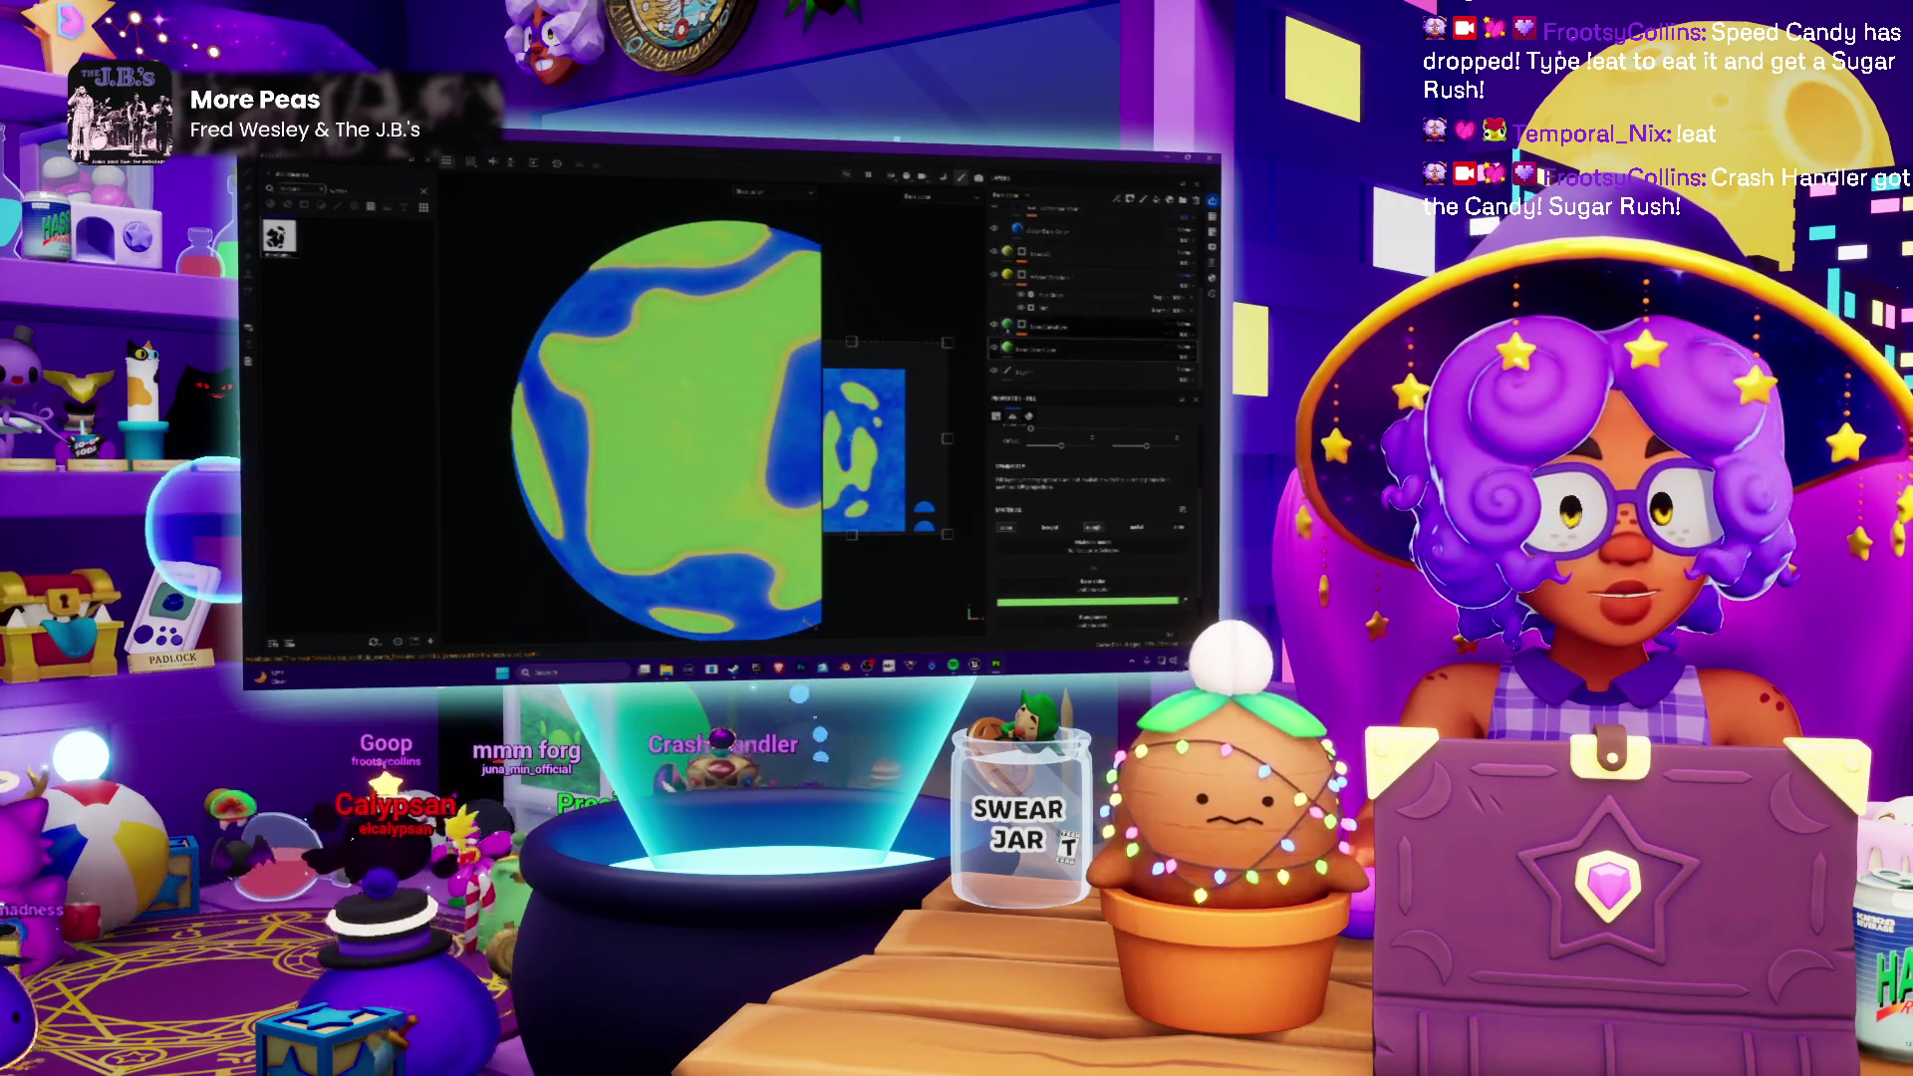
key(1)
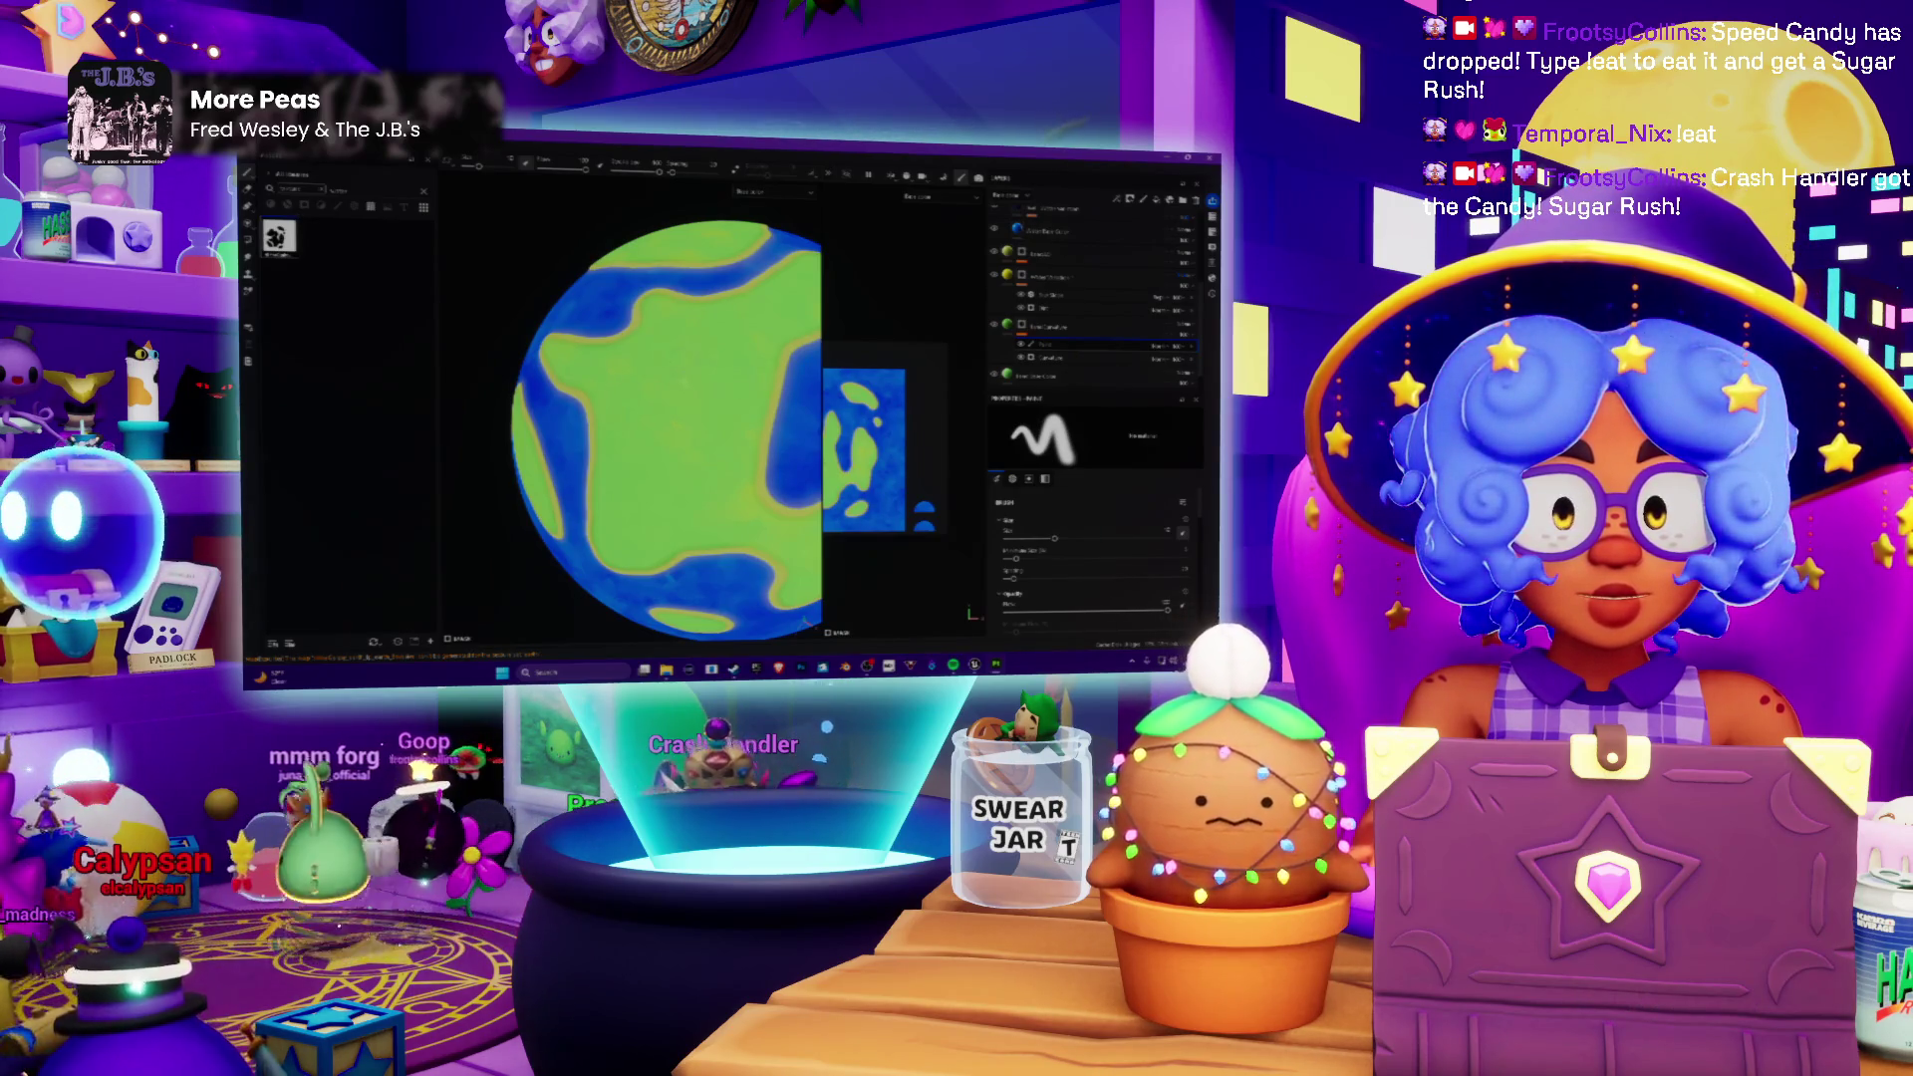
scroll(653, 420, up, 3)
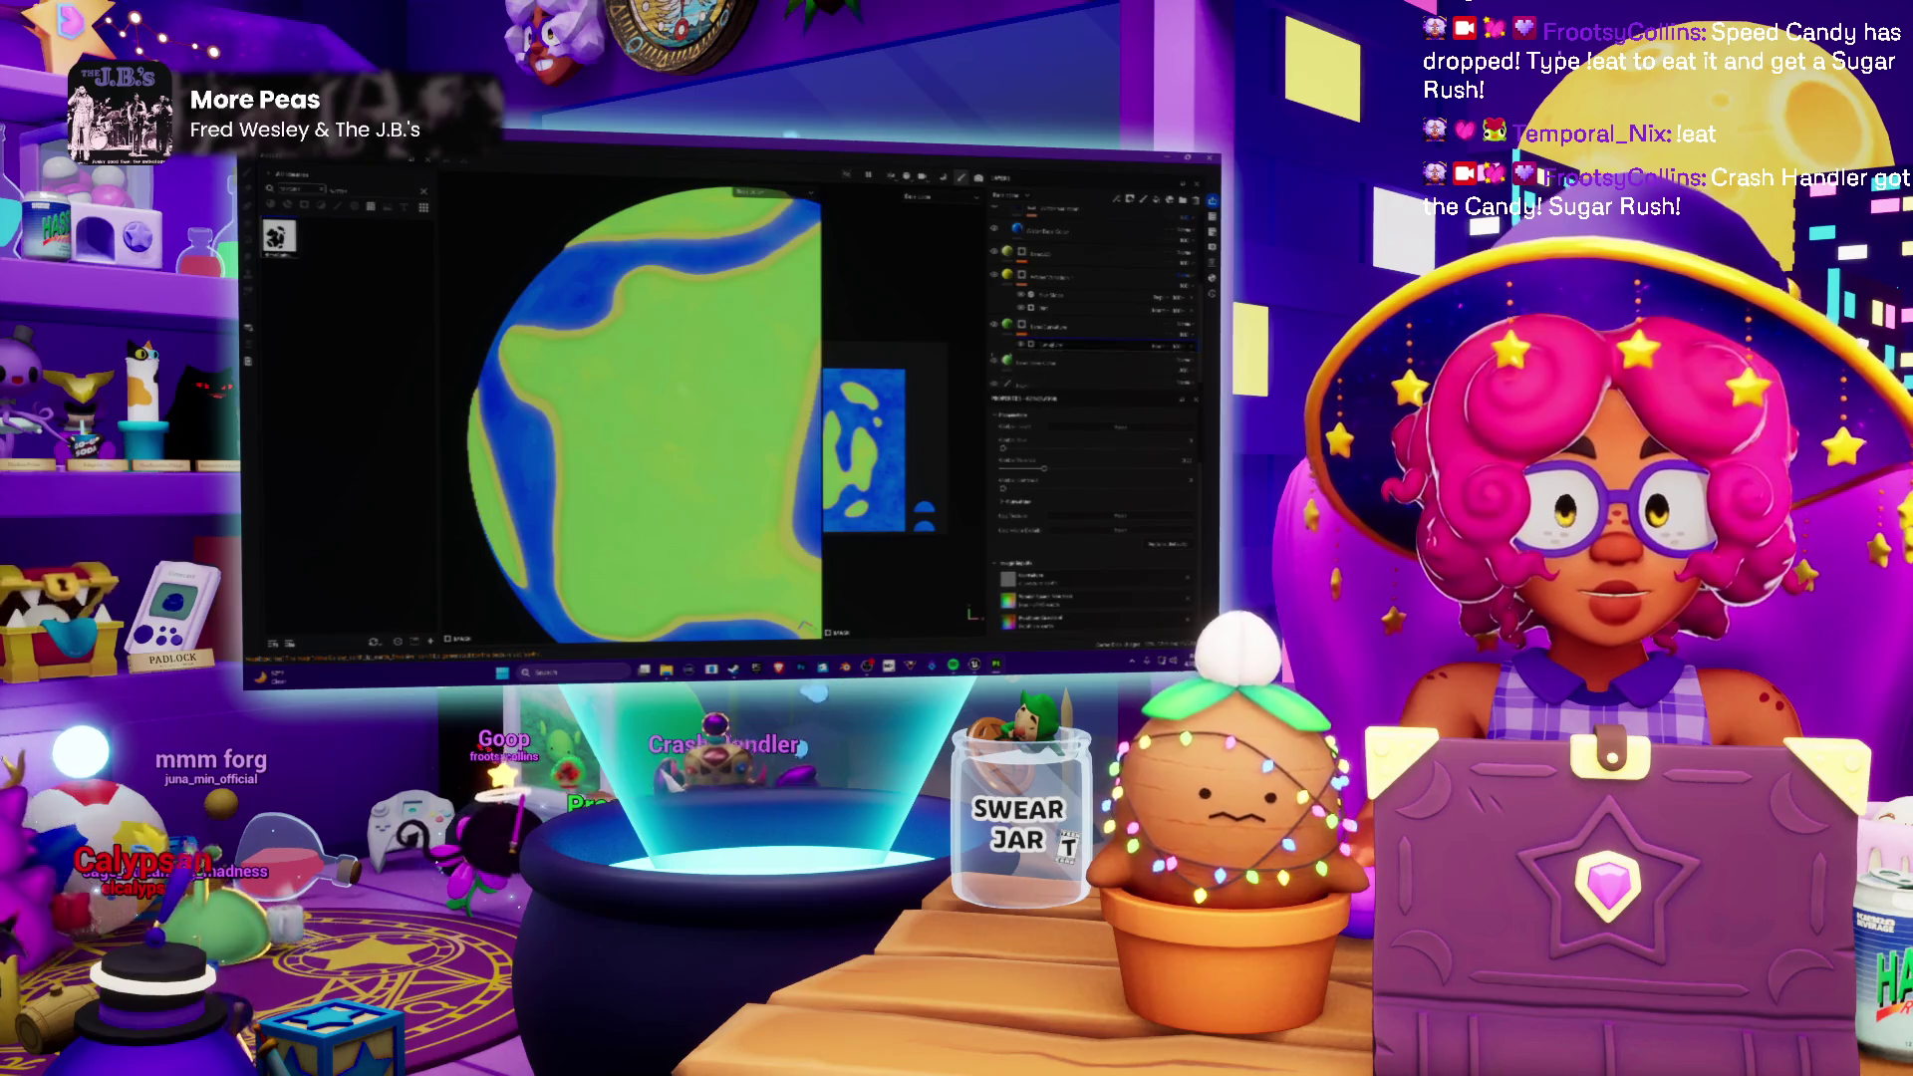
scroll(646, 354, down, 5)
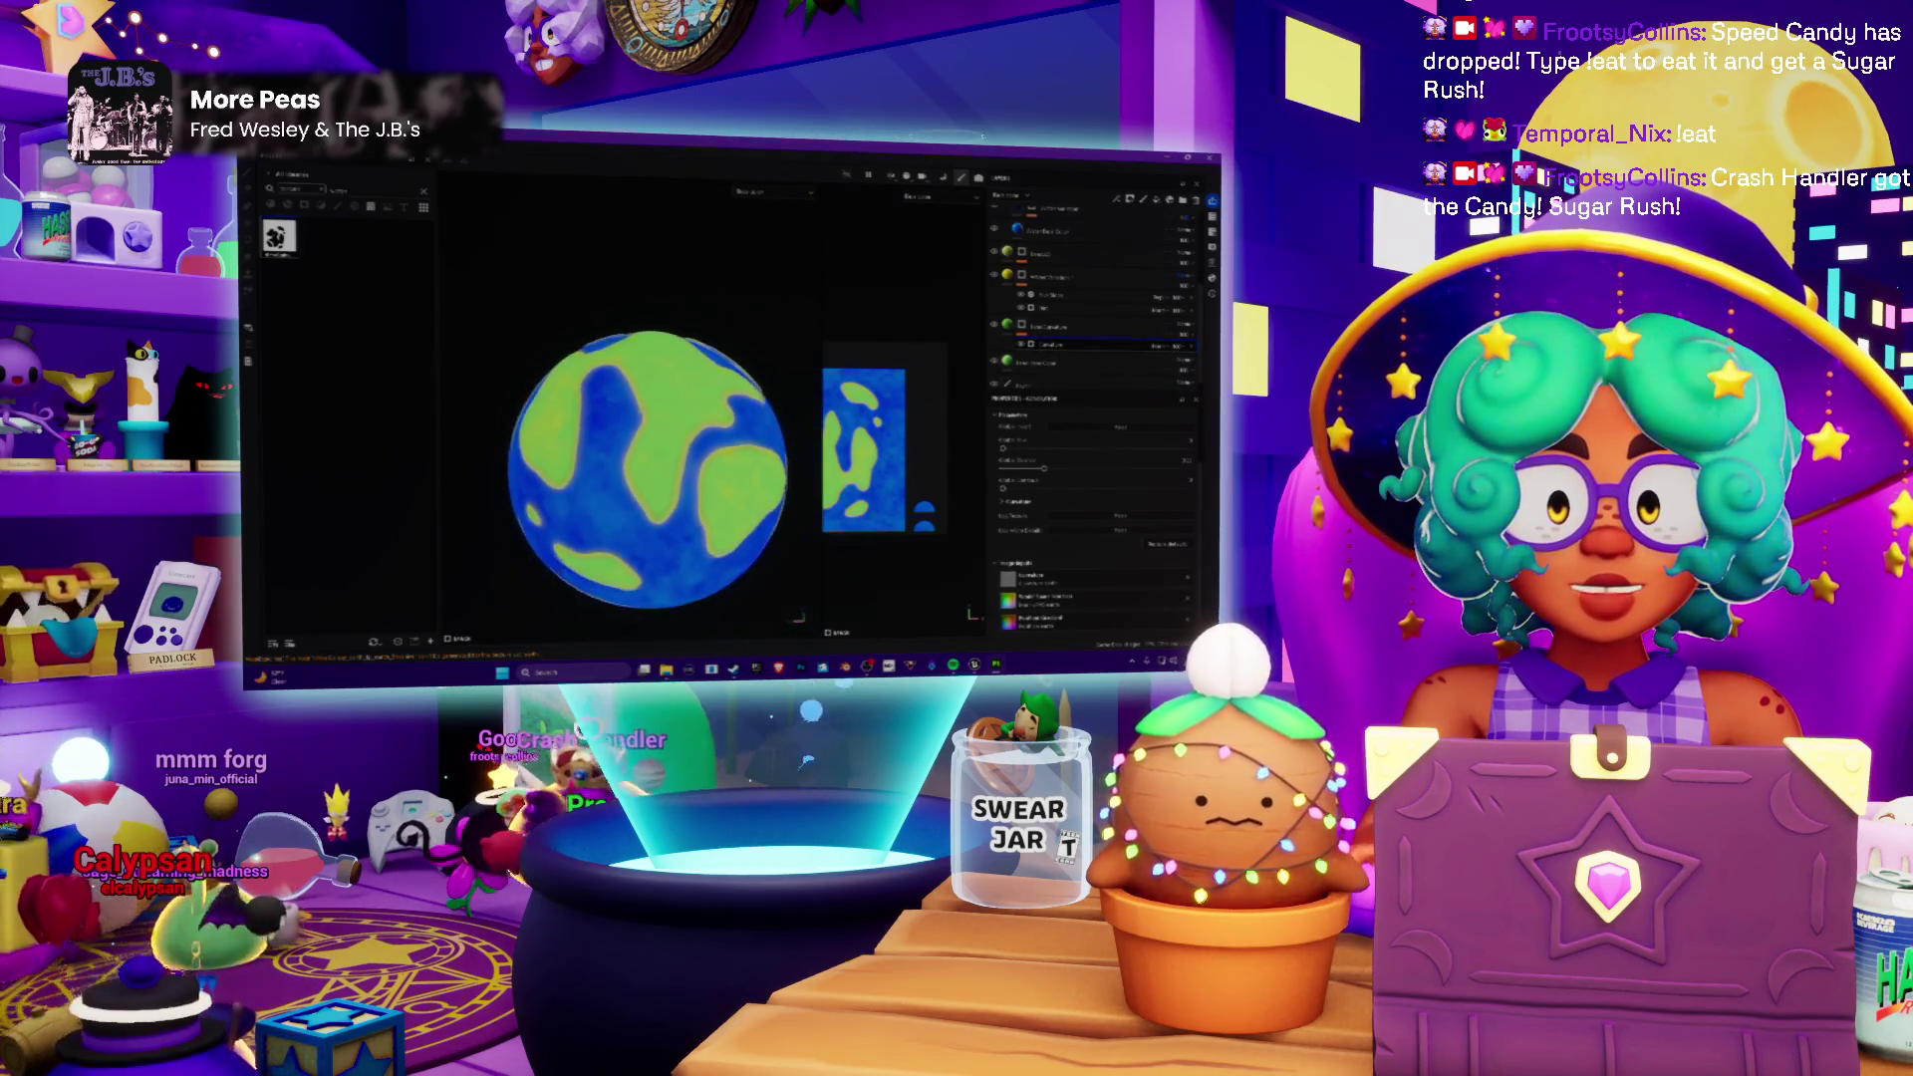
scroll(652, 431, up, 1)
scroll(653, 423, up, 1)
scroll(657, 413, up, 2)
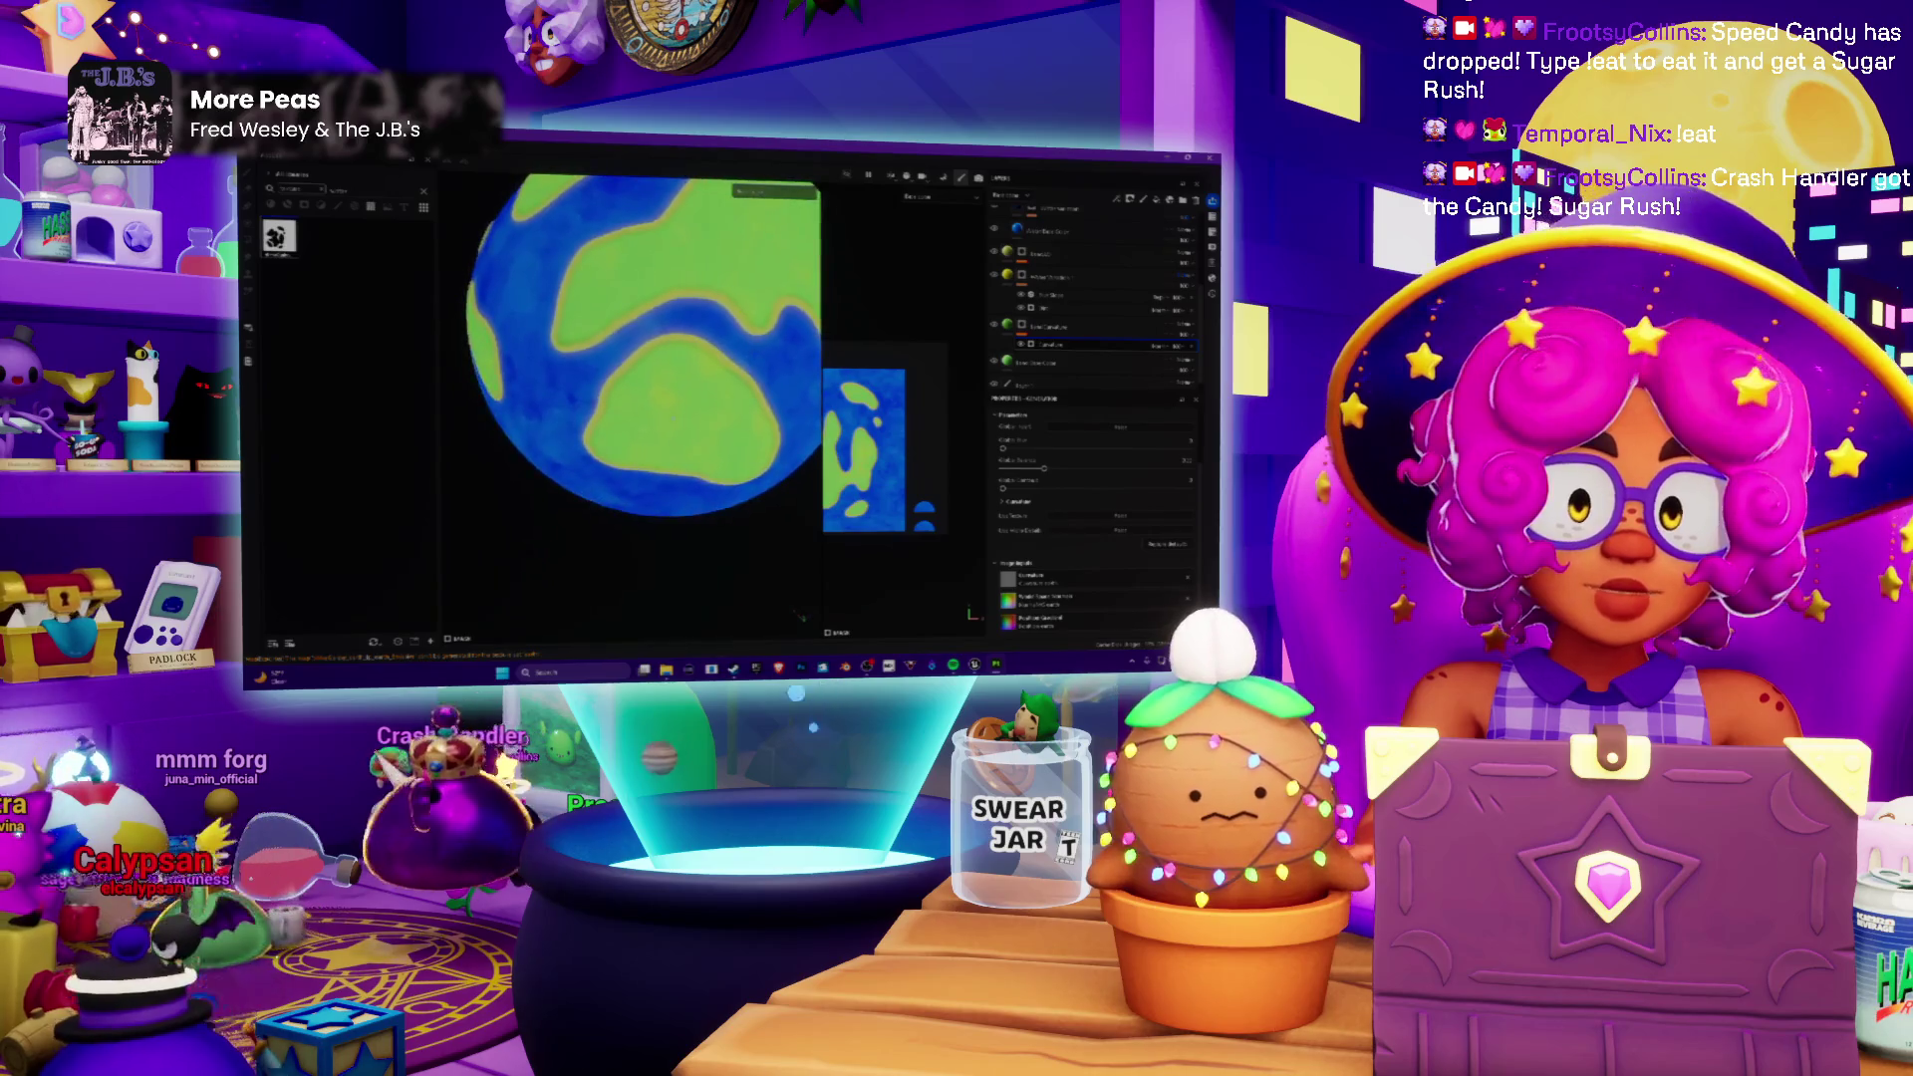
scroll(659, 401, up, 2)
middle_drag(659, 401, 703, 374)
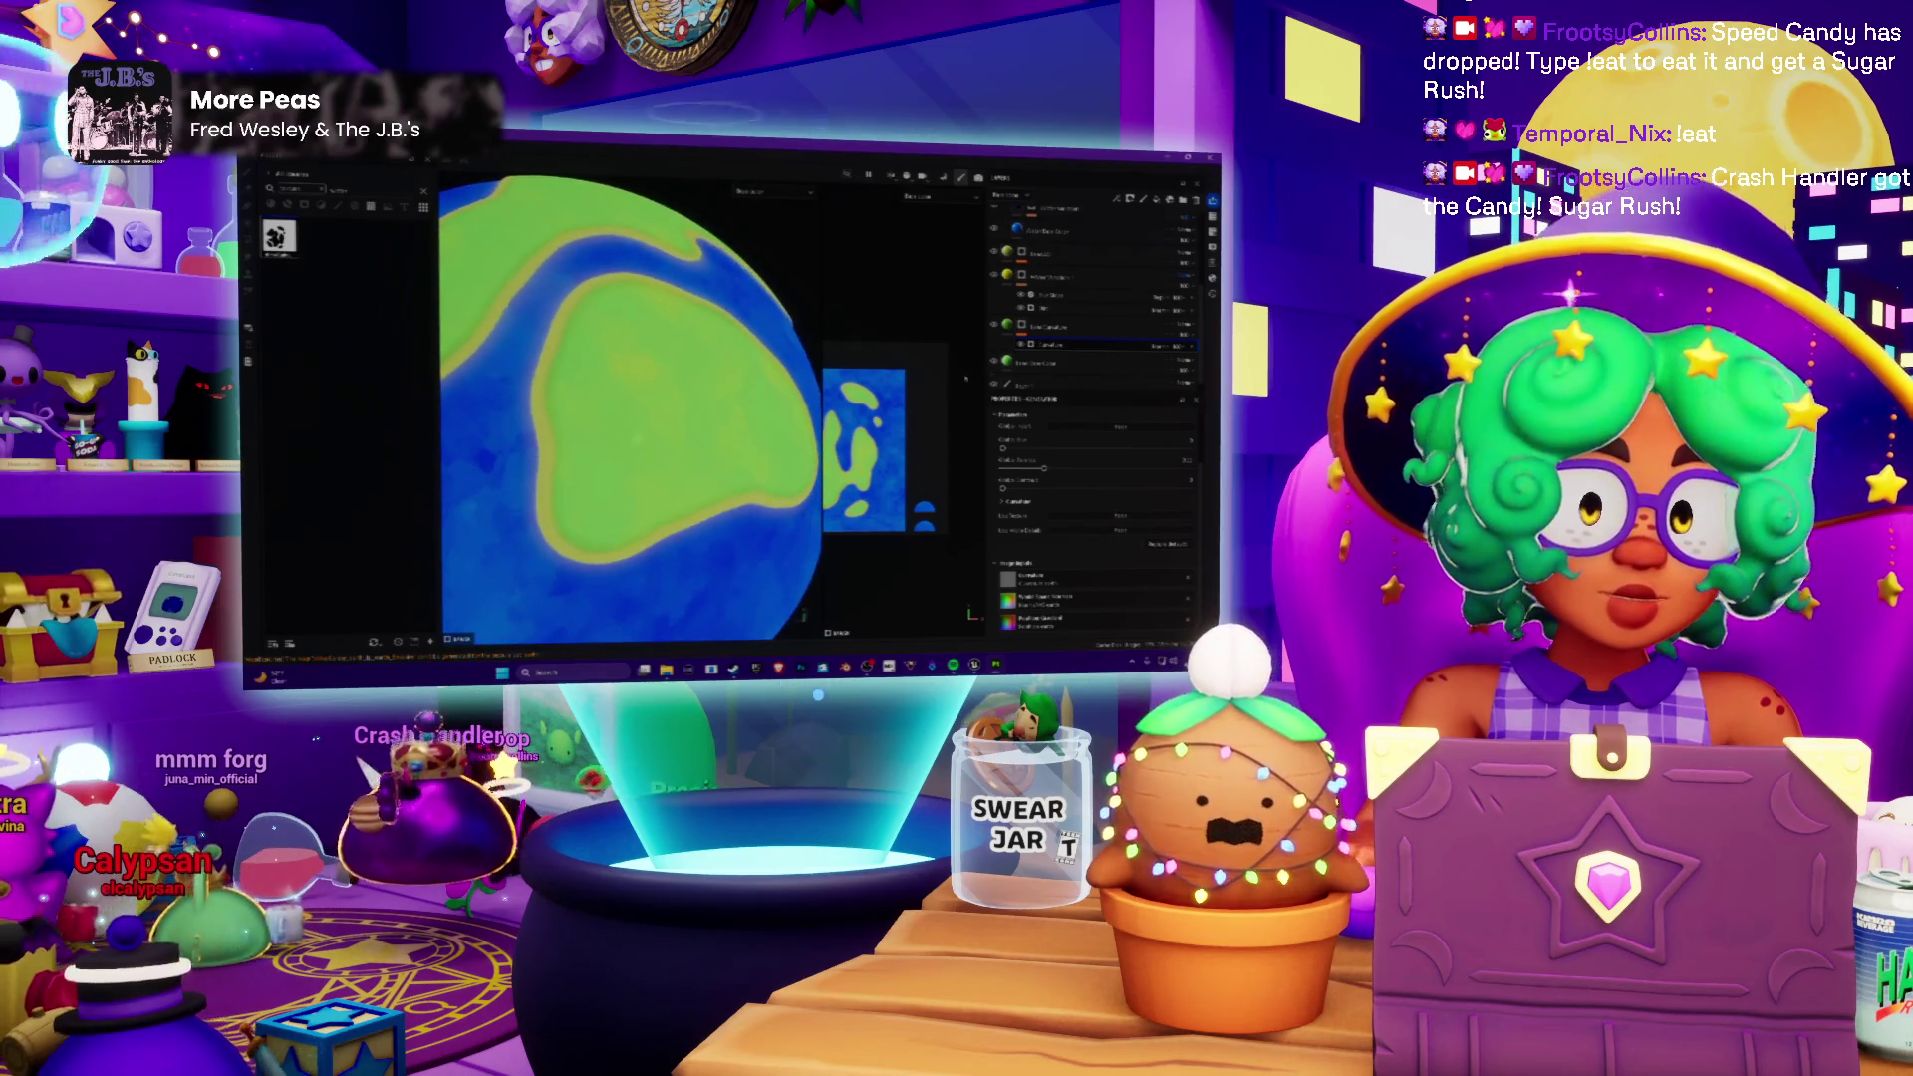
right_click(1052, 347)
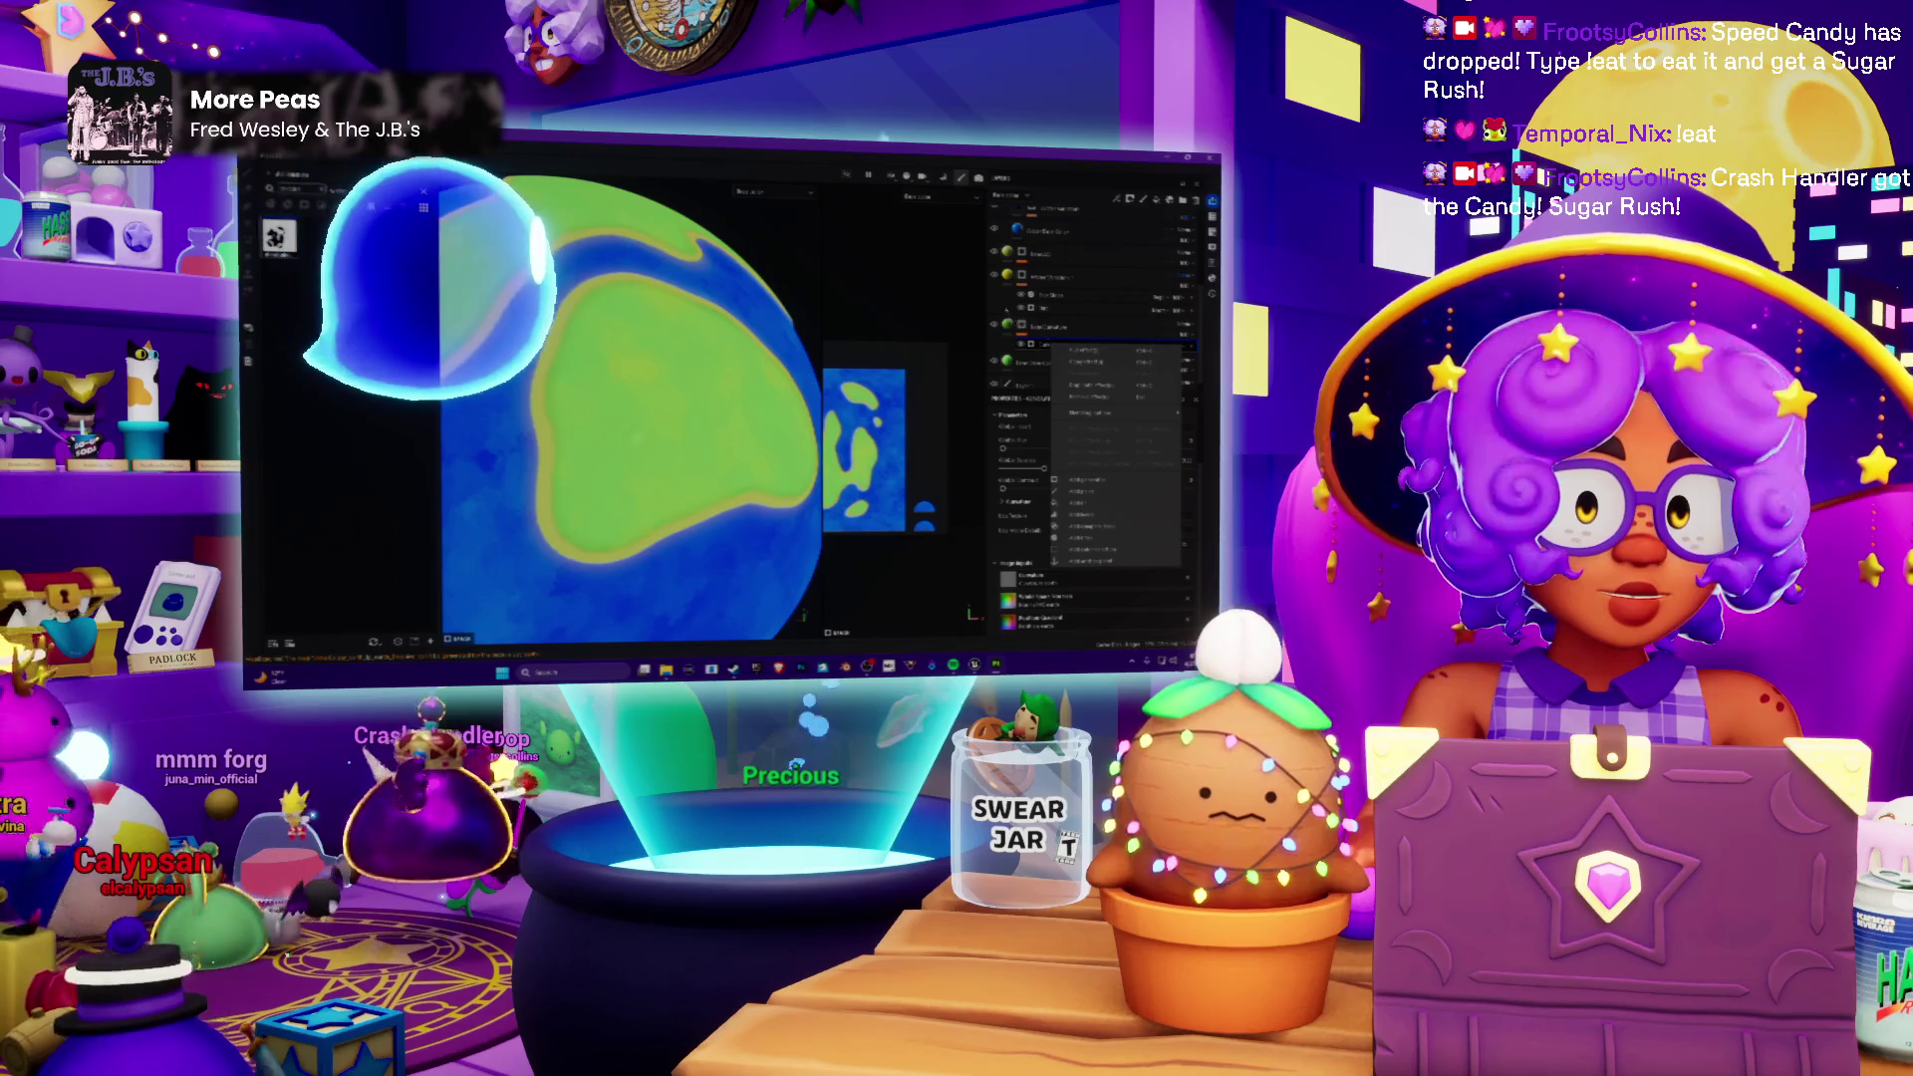
click(1084, 365)
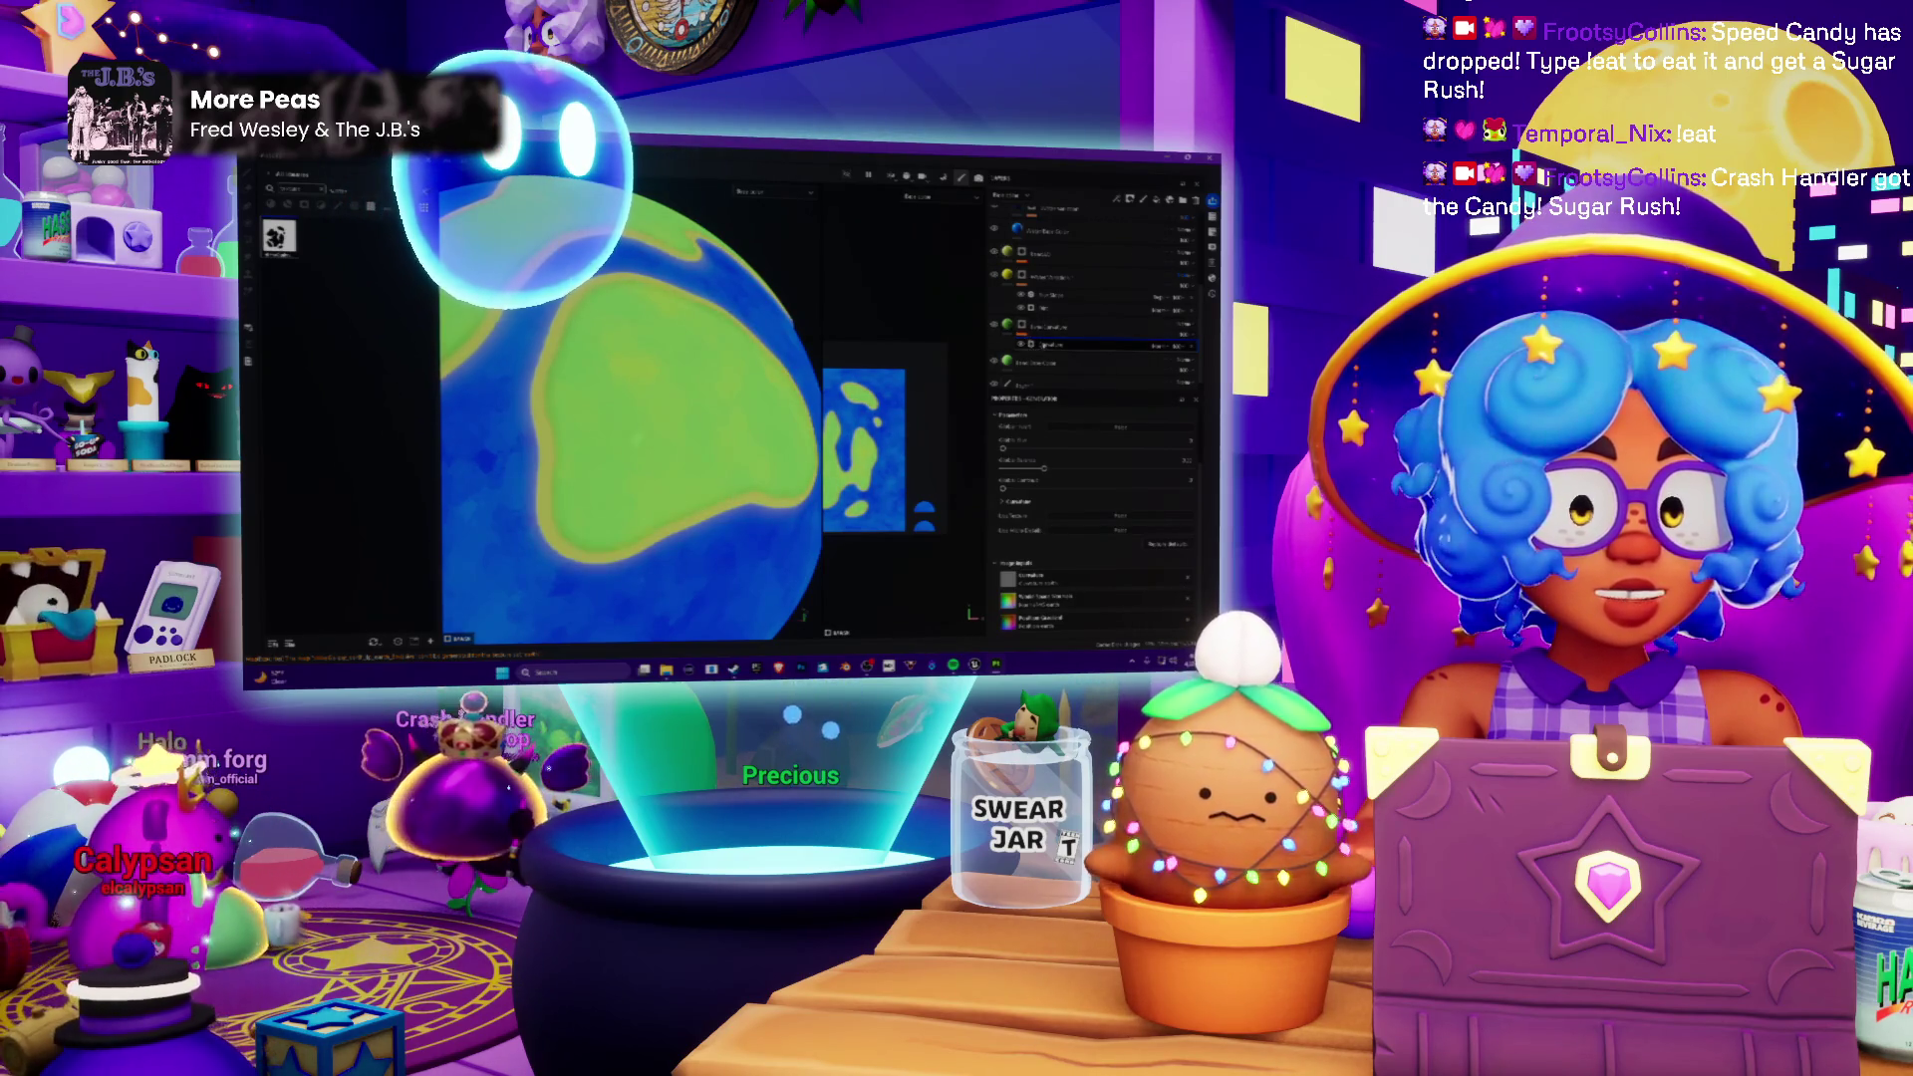
Step: Change a layer option from the dropdown and begin adding a new layer from the Add Layer list
click(1064, 349)
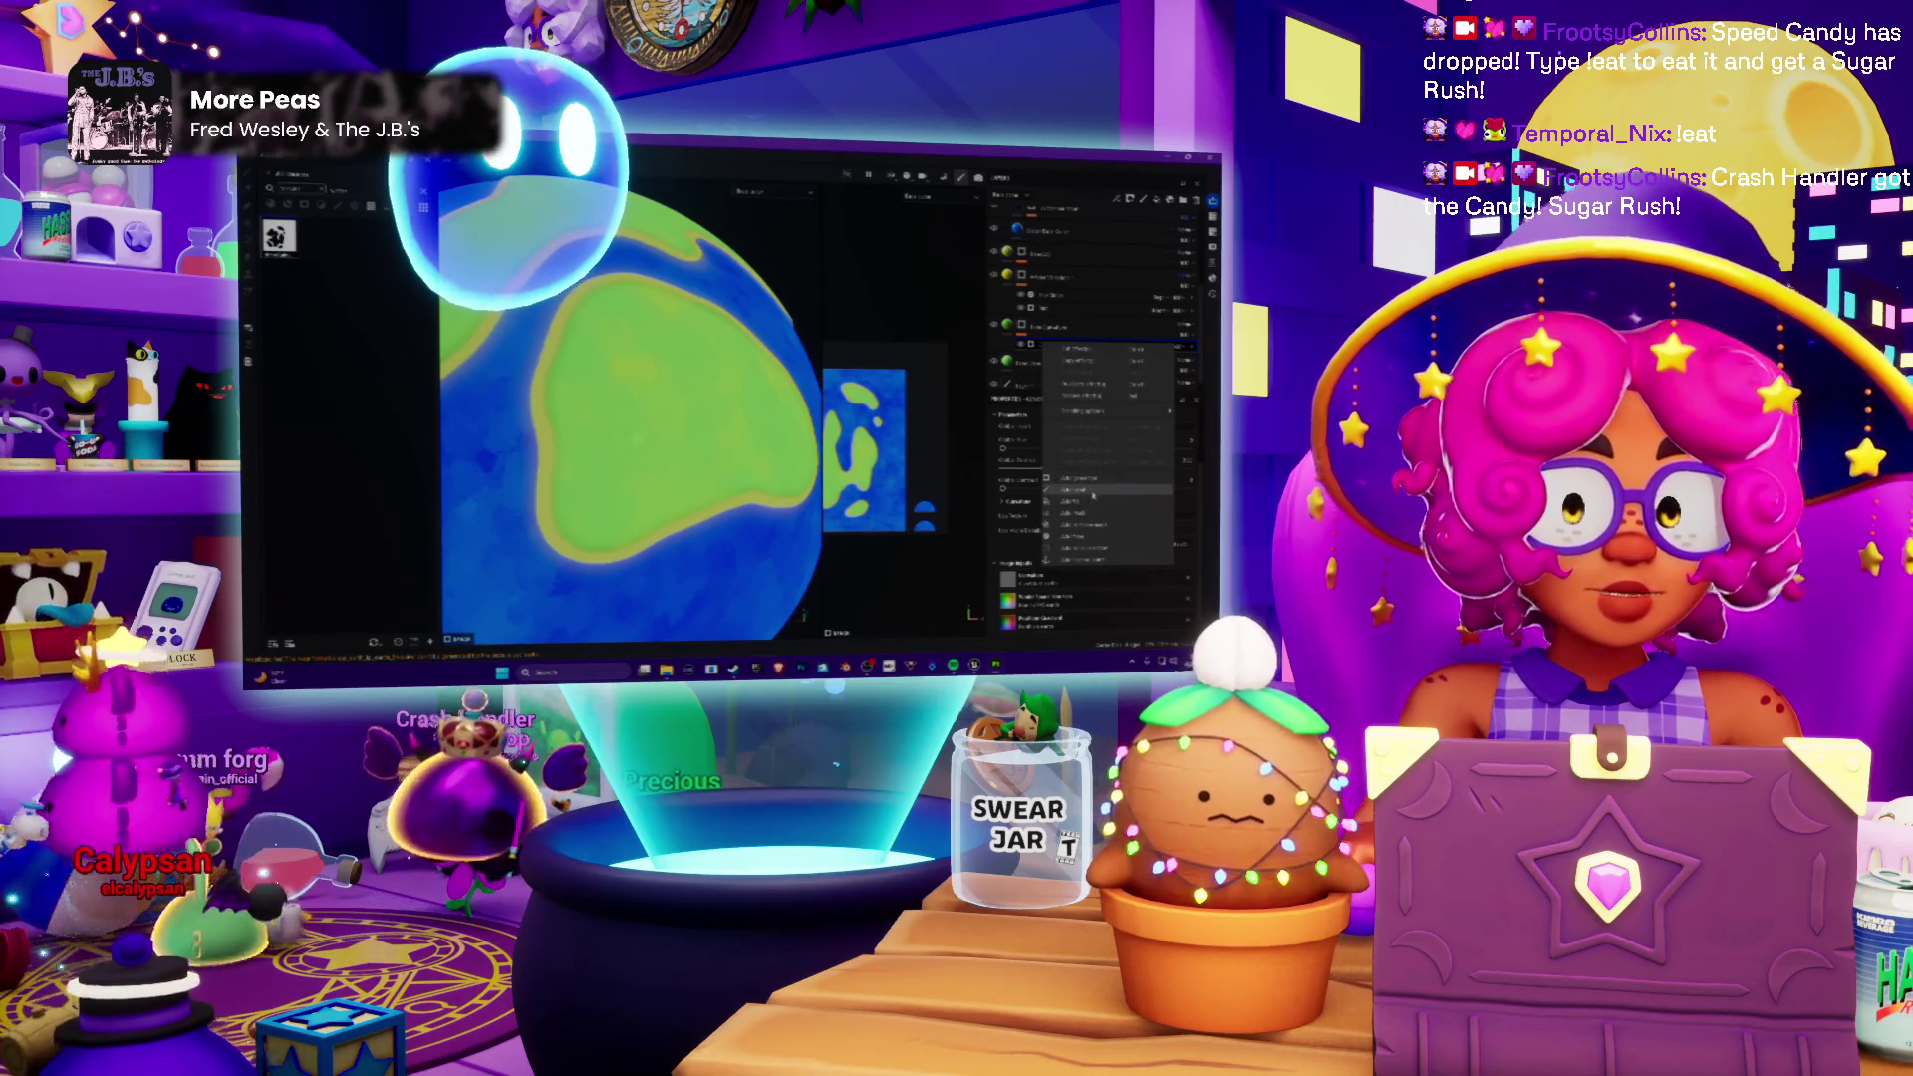
click(1092, 494)
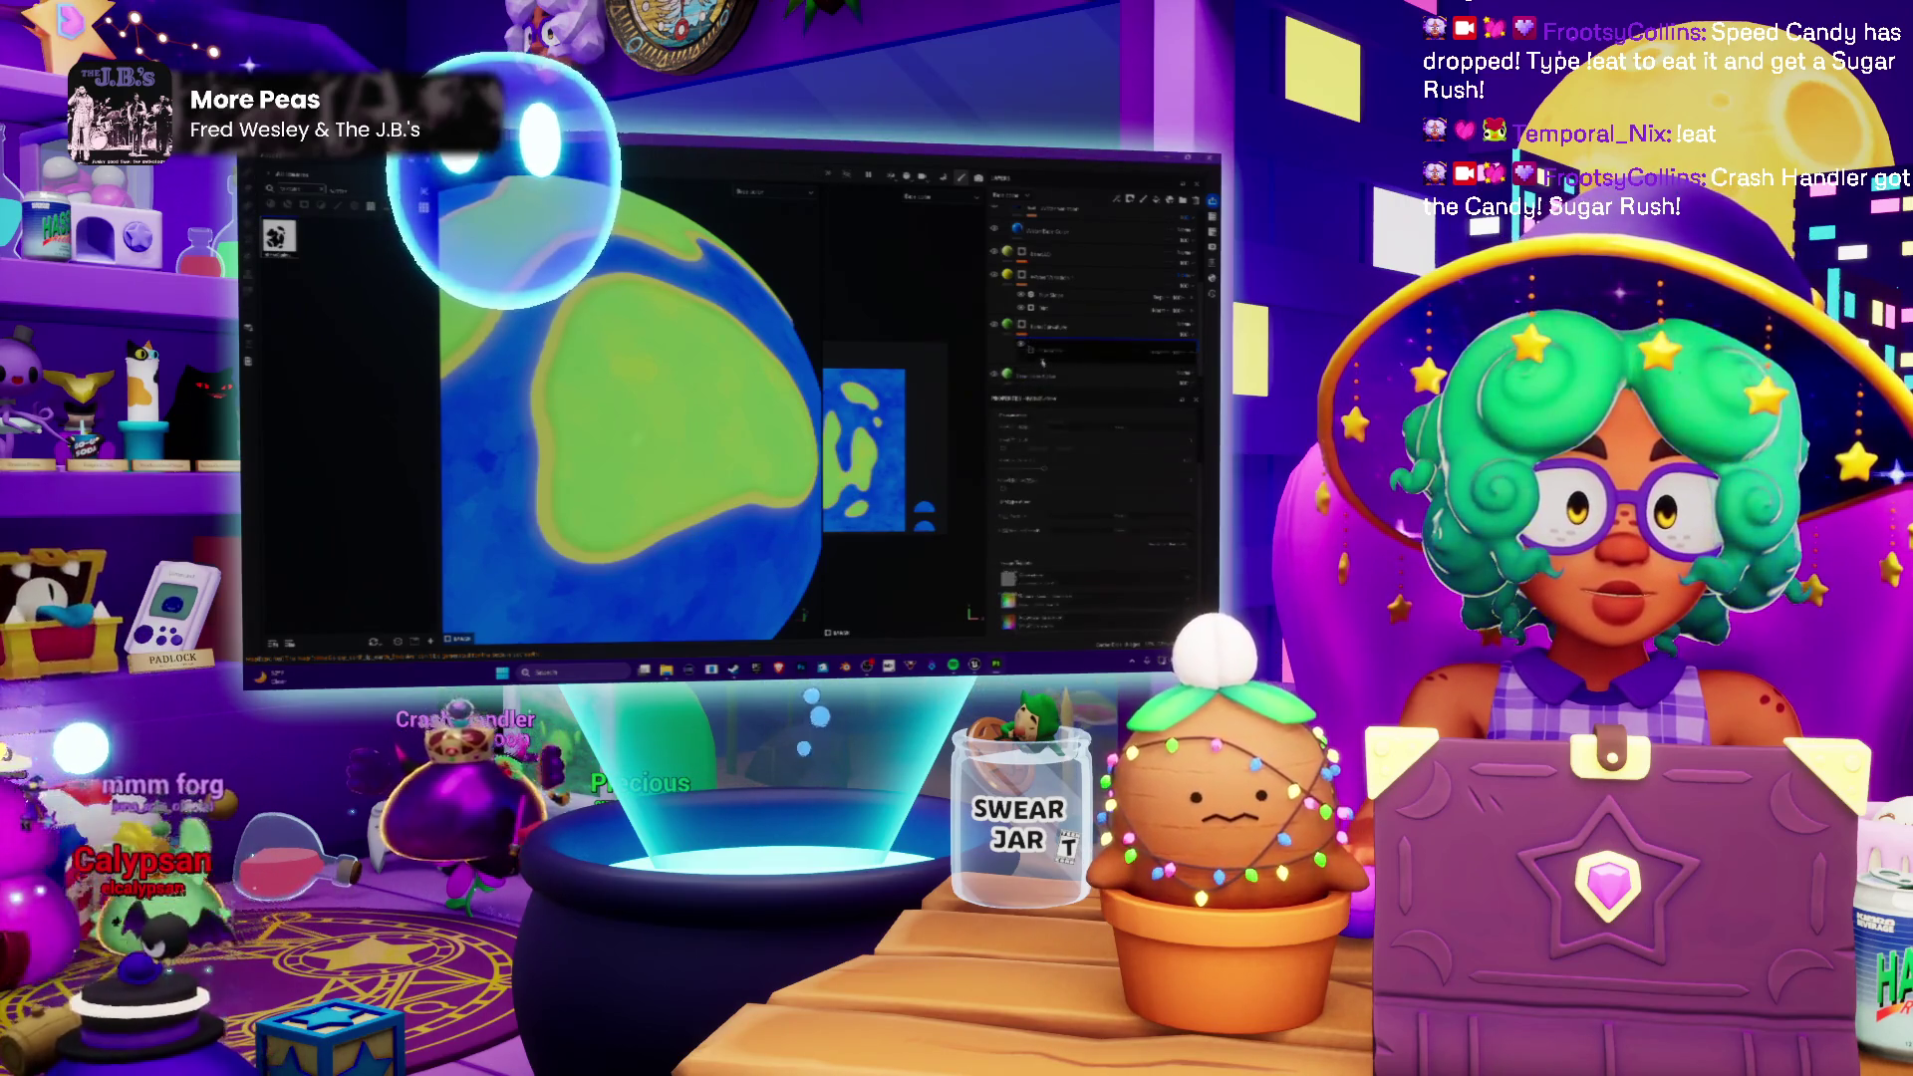
scroll(636, 411, down, 5)
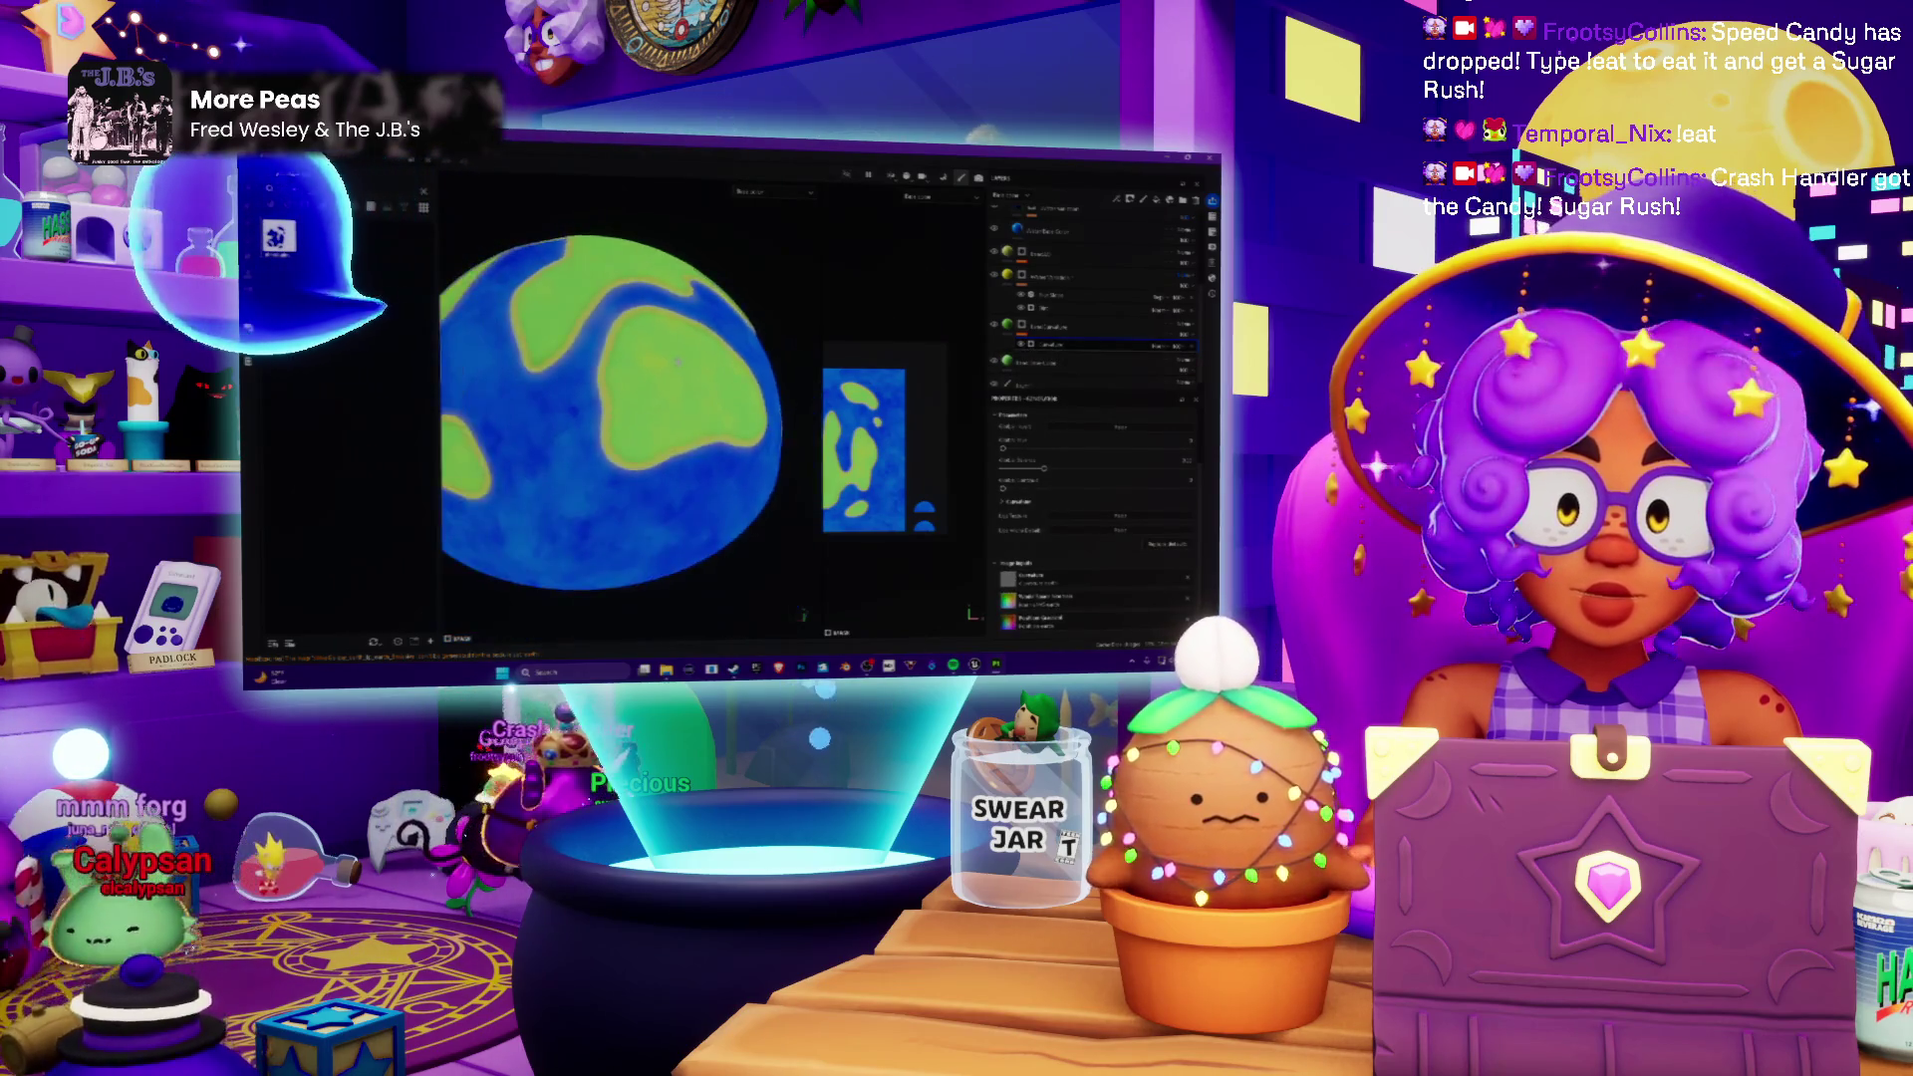
scroll(658, 426, up, 3)
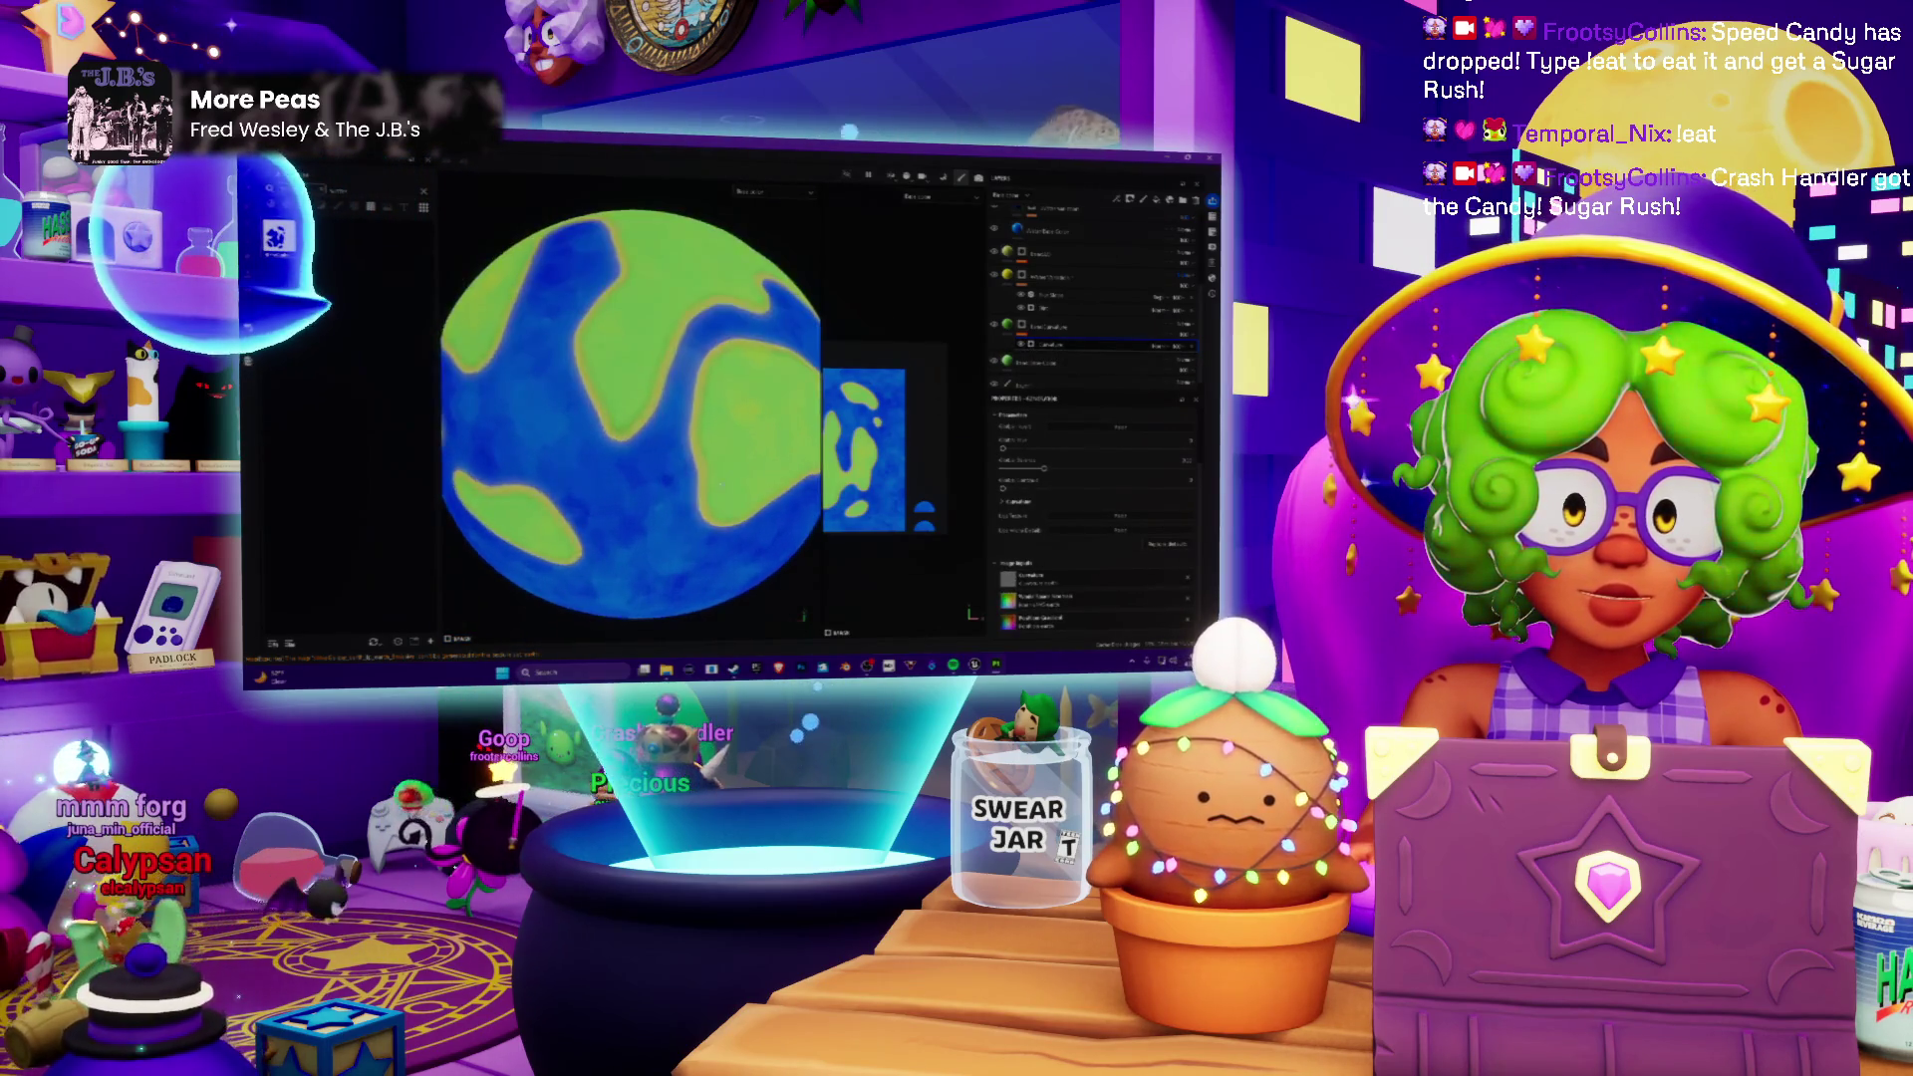
scroll(630, 450, up, 2)
scroll(630, 451, up, 2)
scroll(629, 451, up, 1)
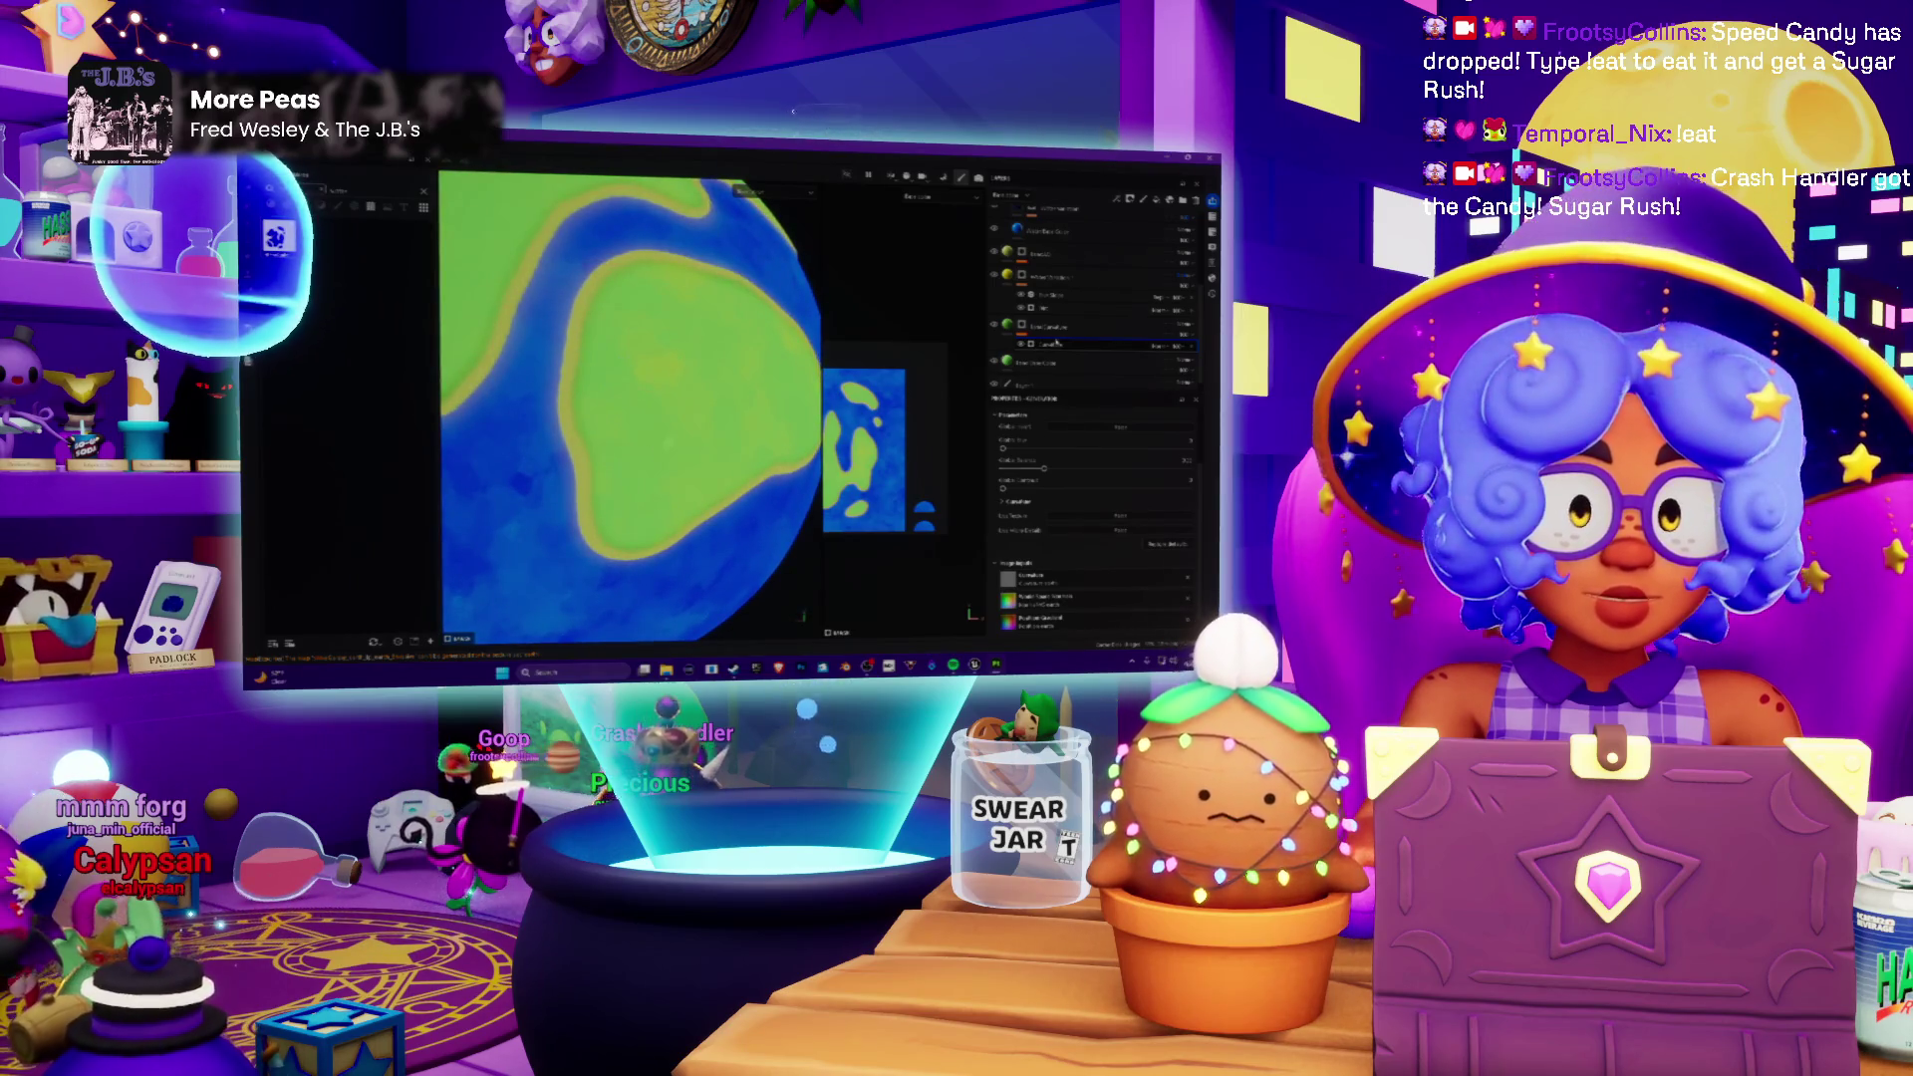
click(1054, 343)
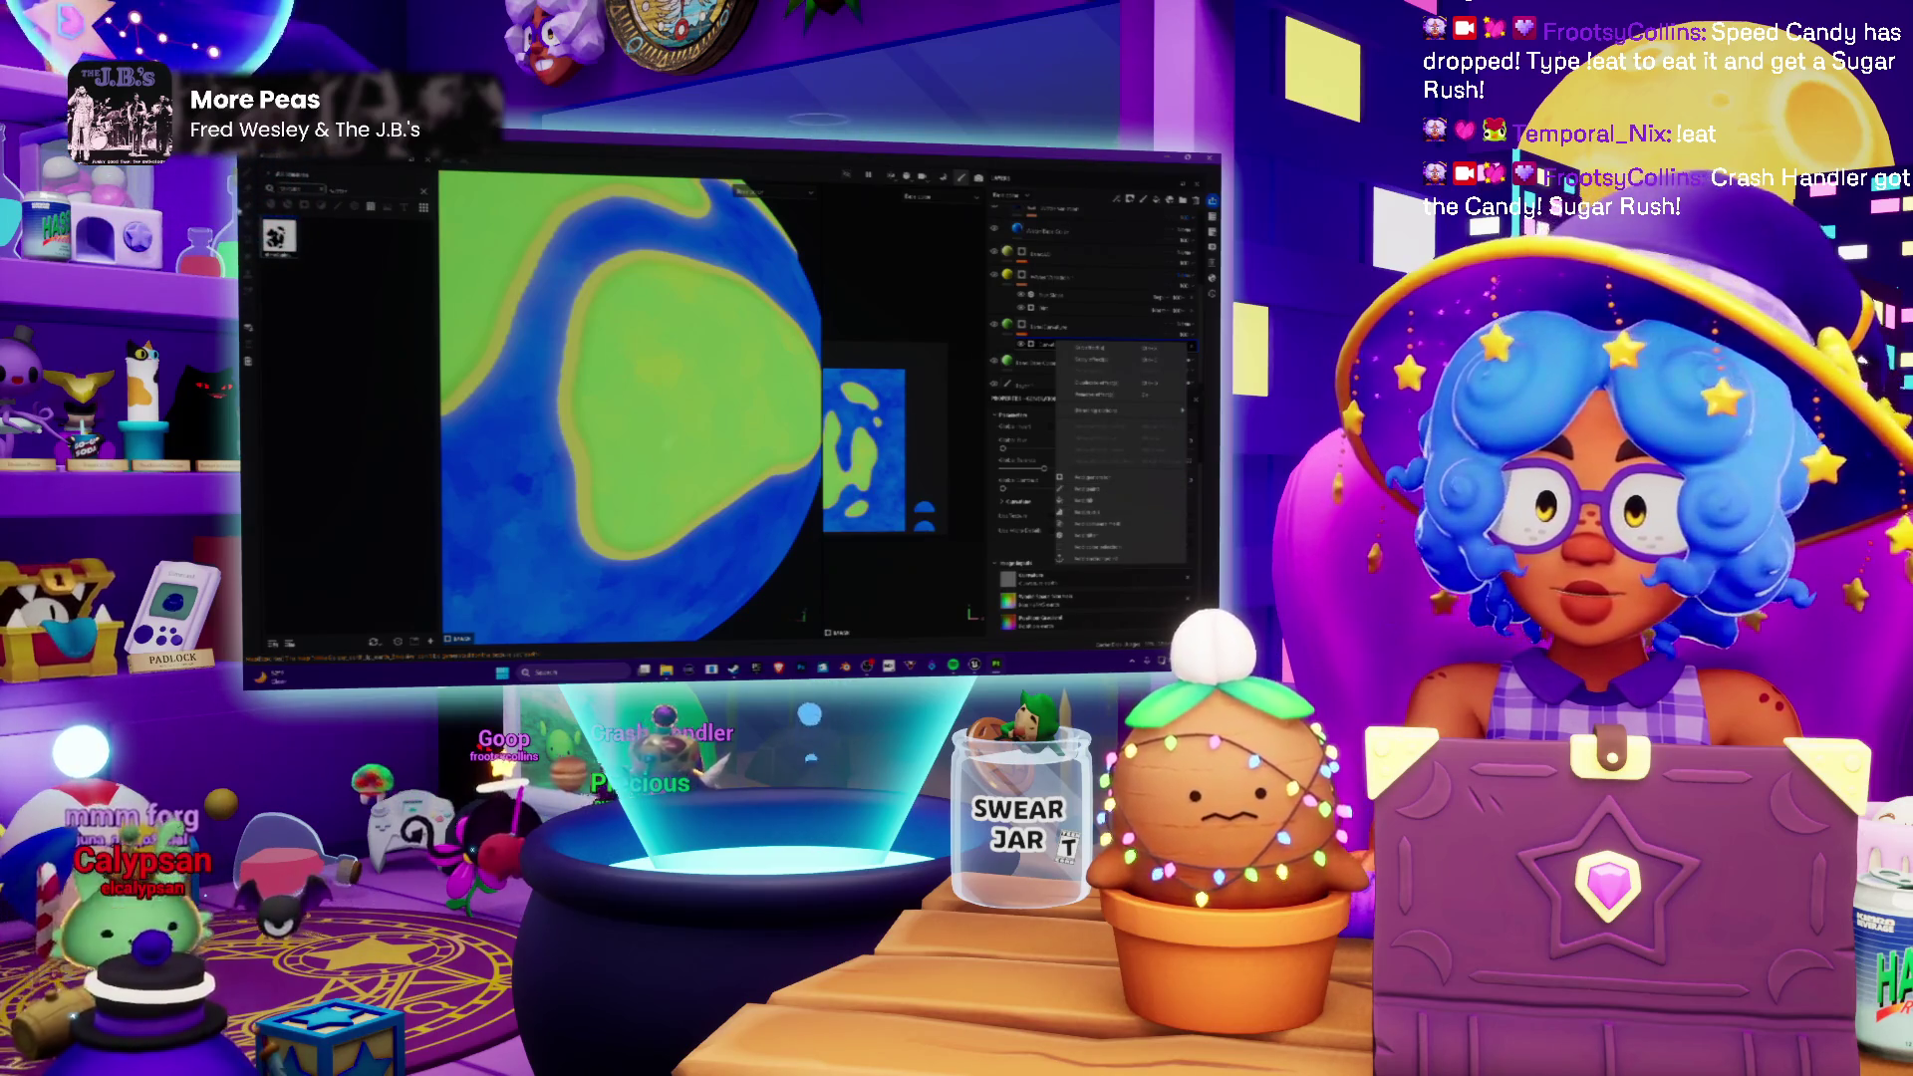
click(1046, 345)
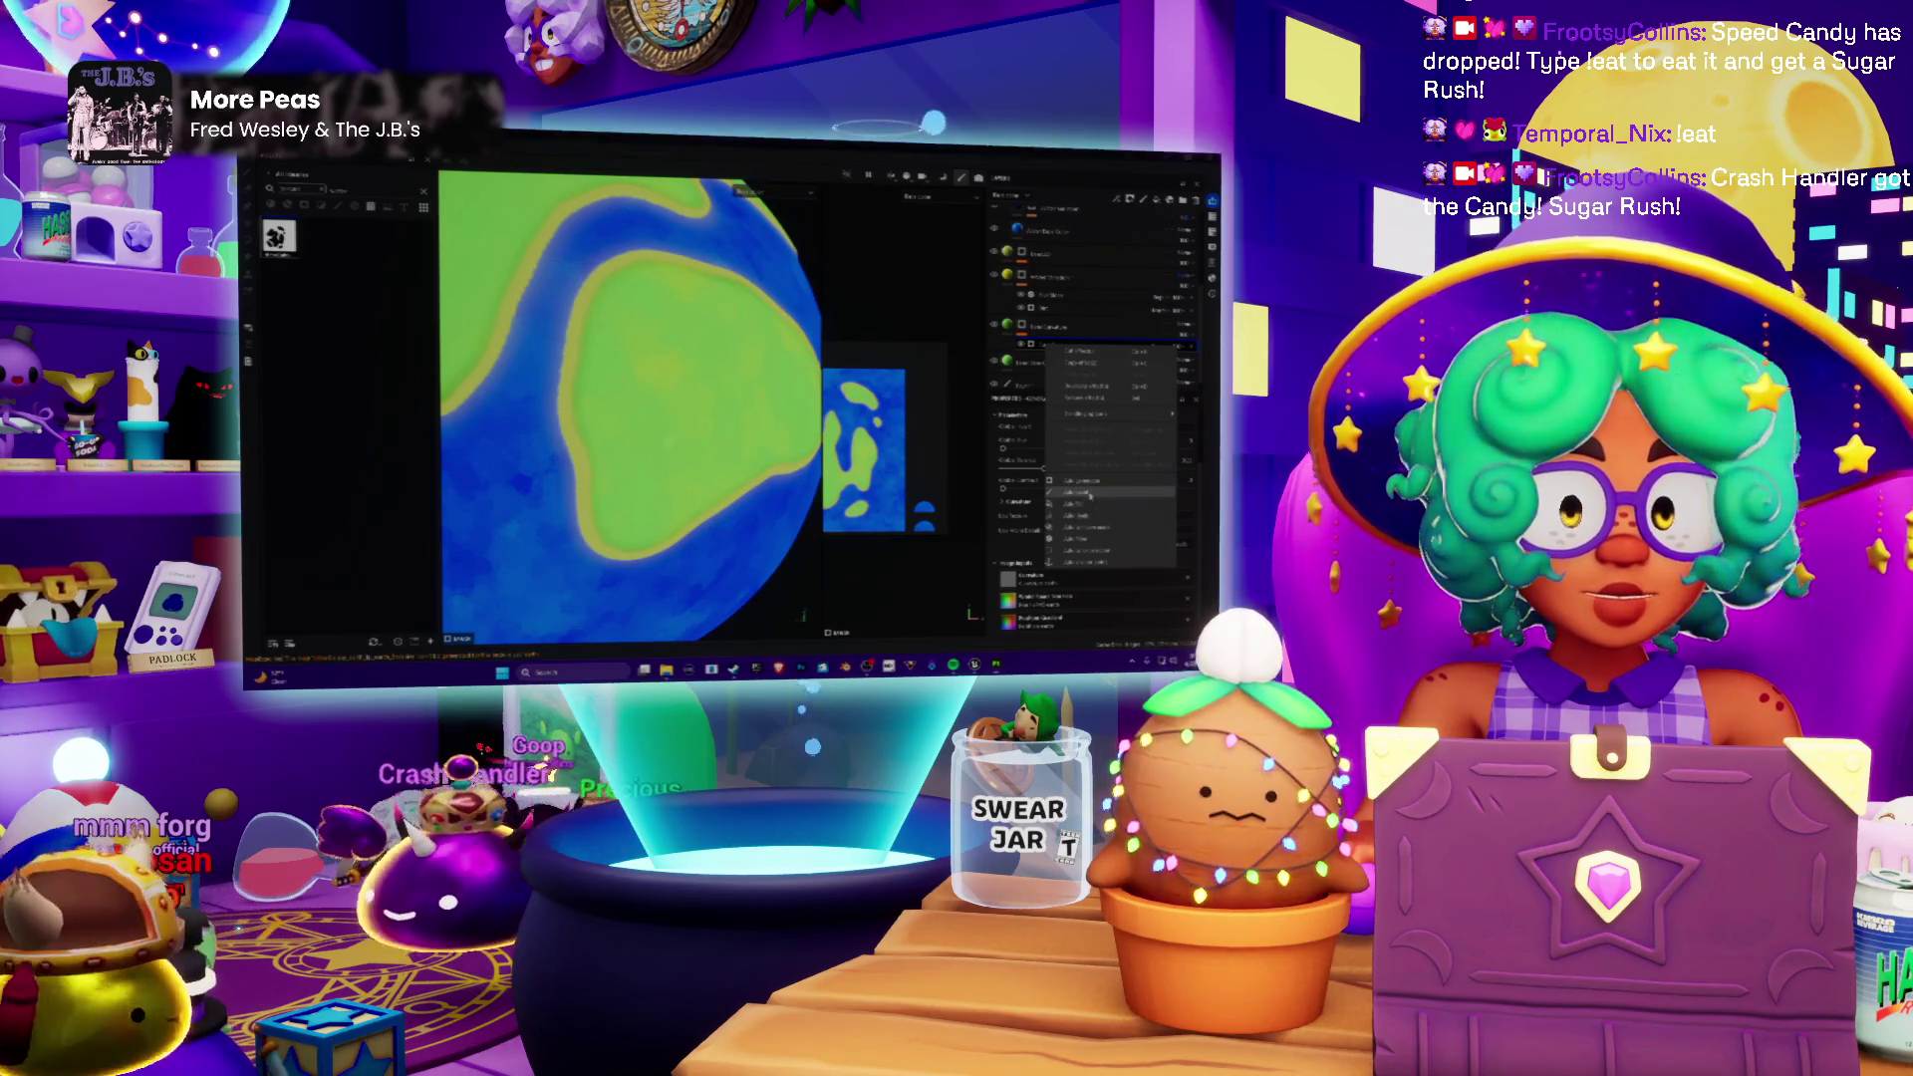
click(1106, 500)
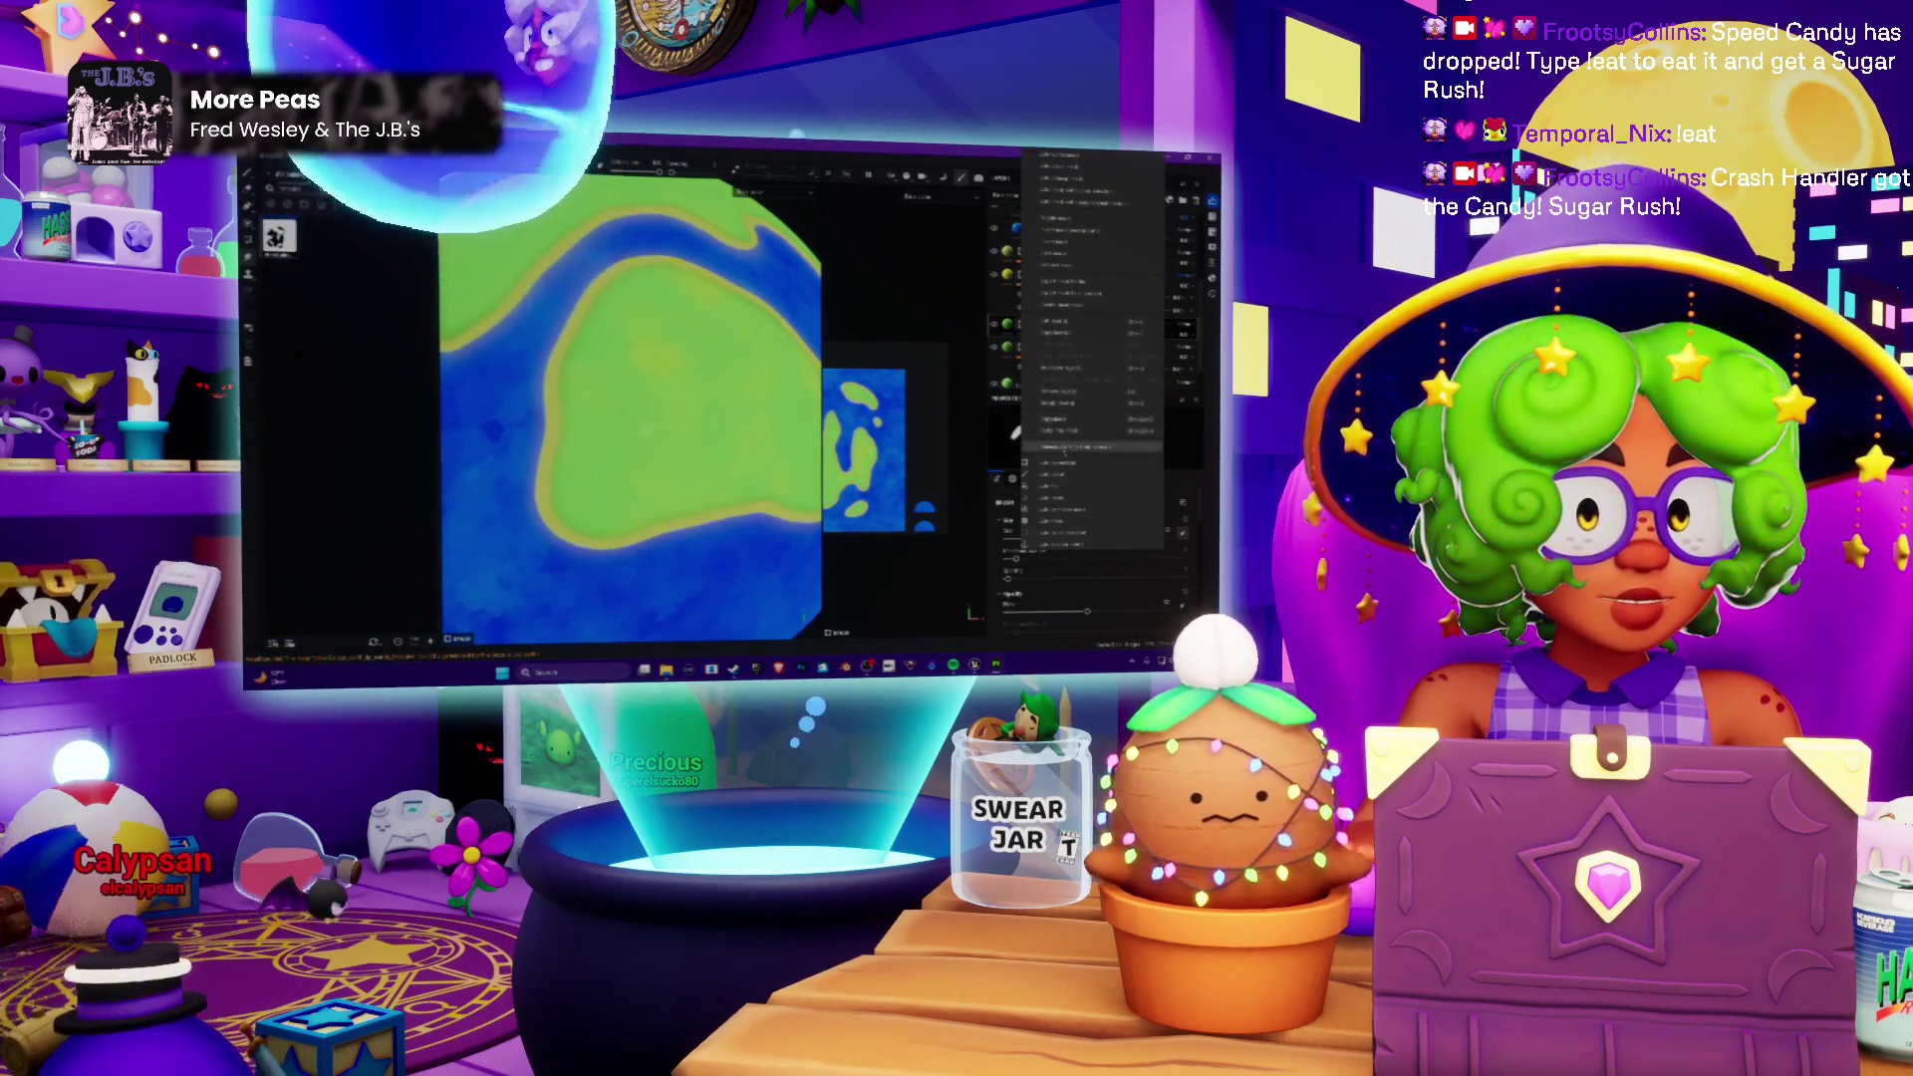
Step: Add a new paint layer to the stack and adjust its brush properties
click(1034, 479)
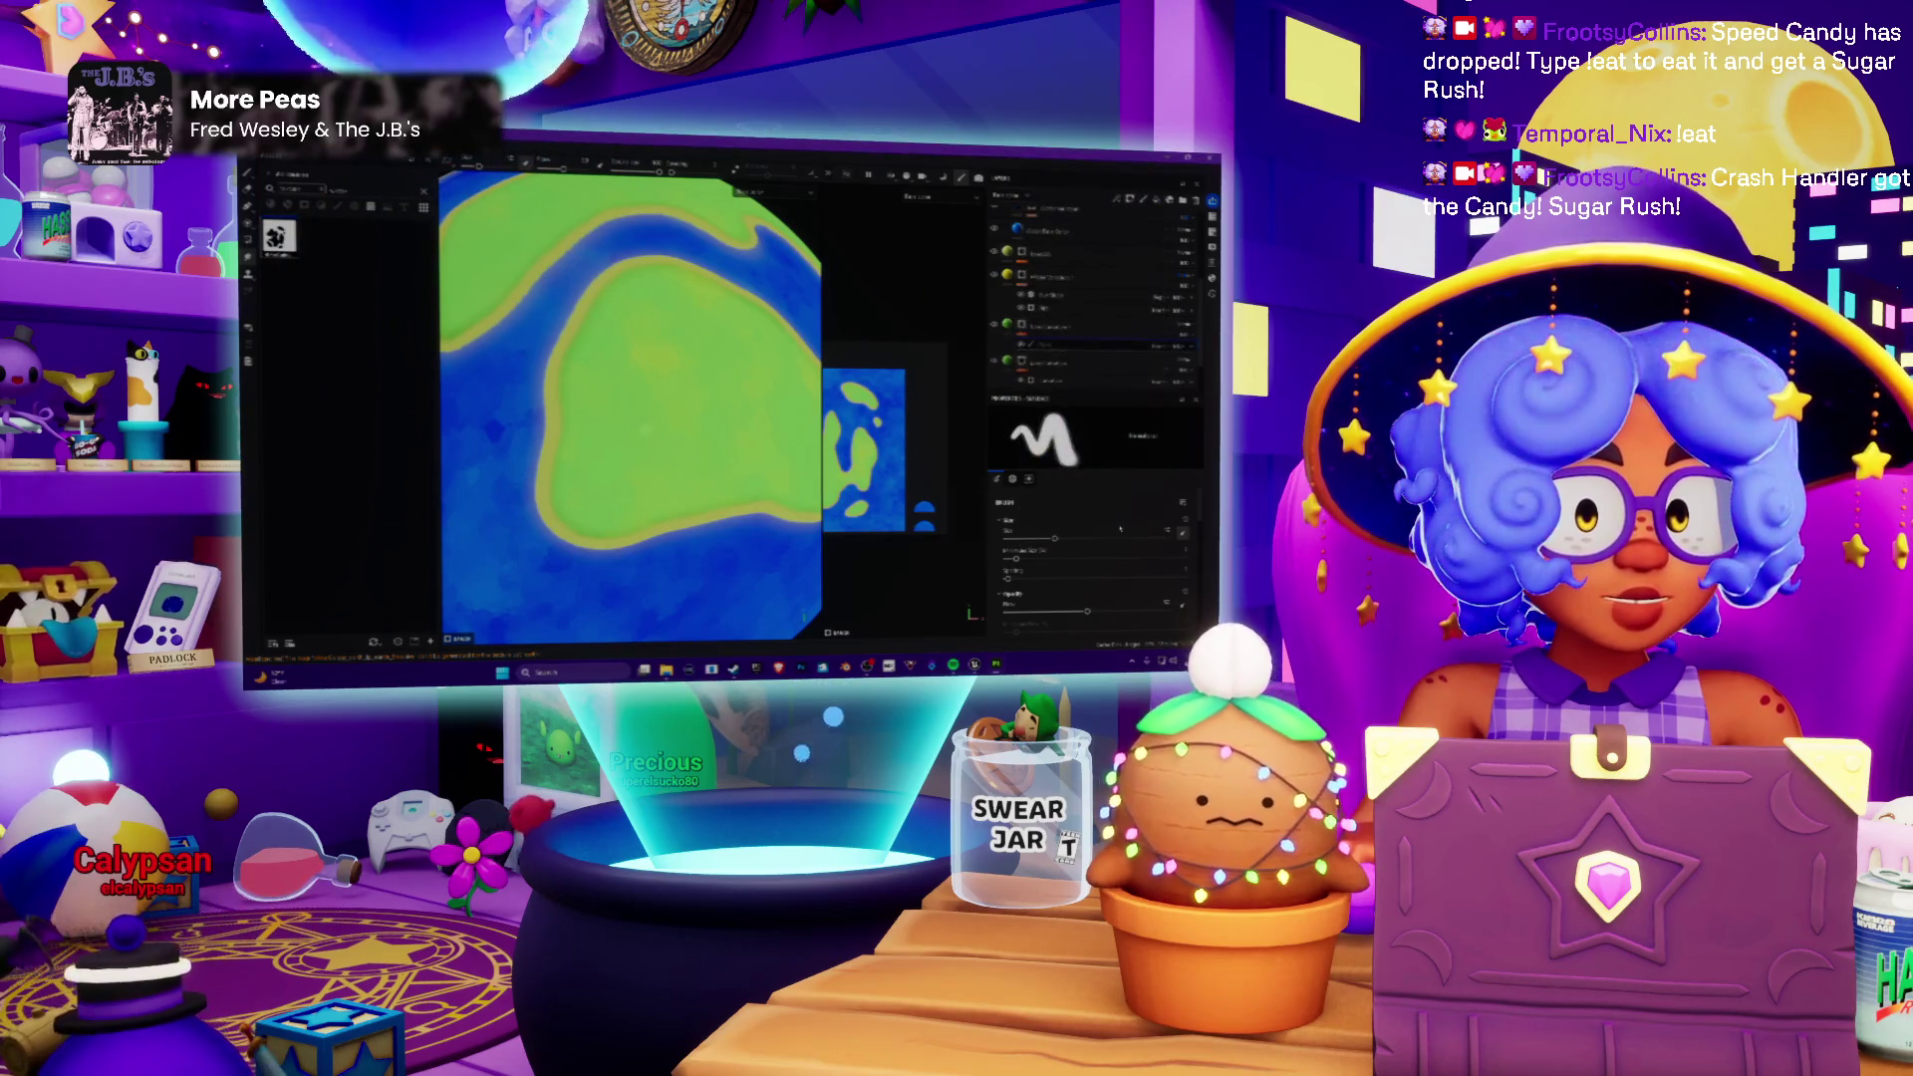
click(1070, 514)
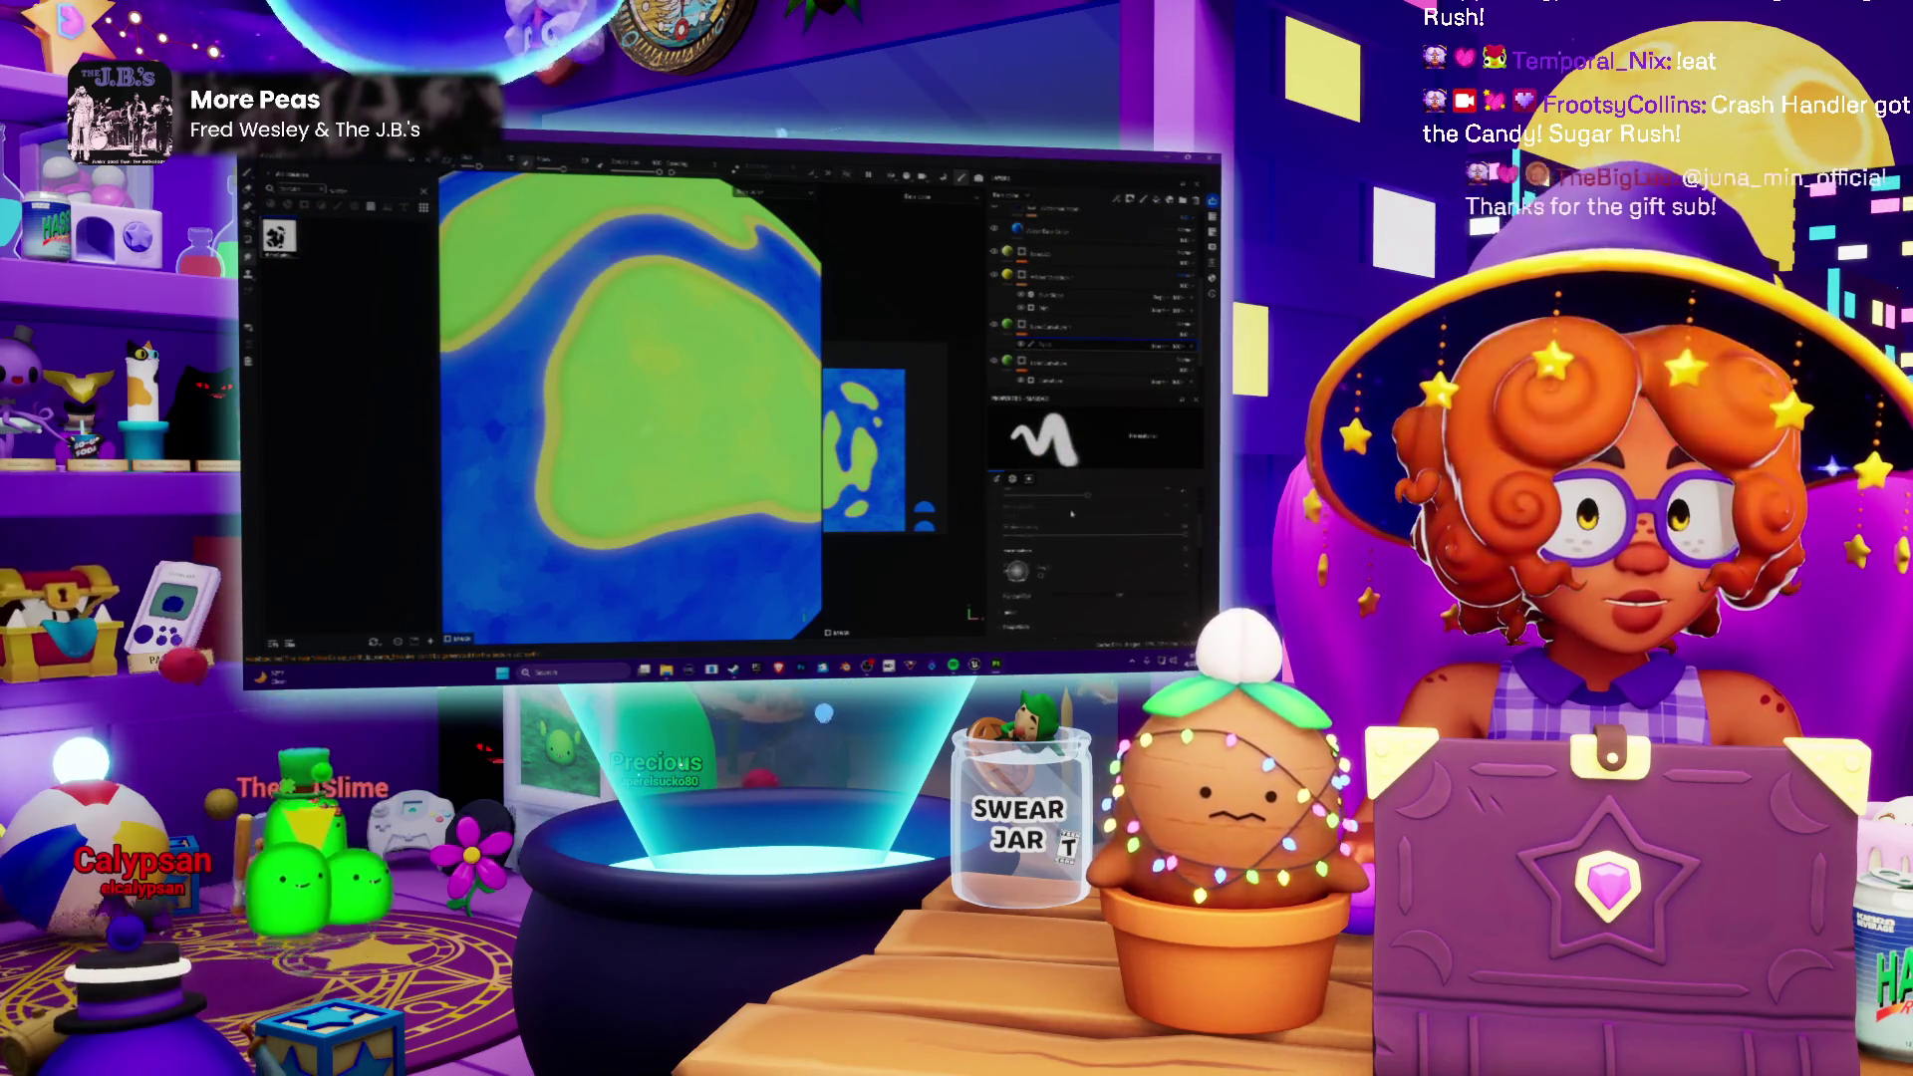
scroll(1070, 513, down, 2)
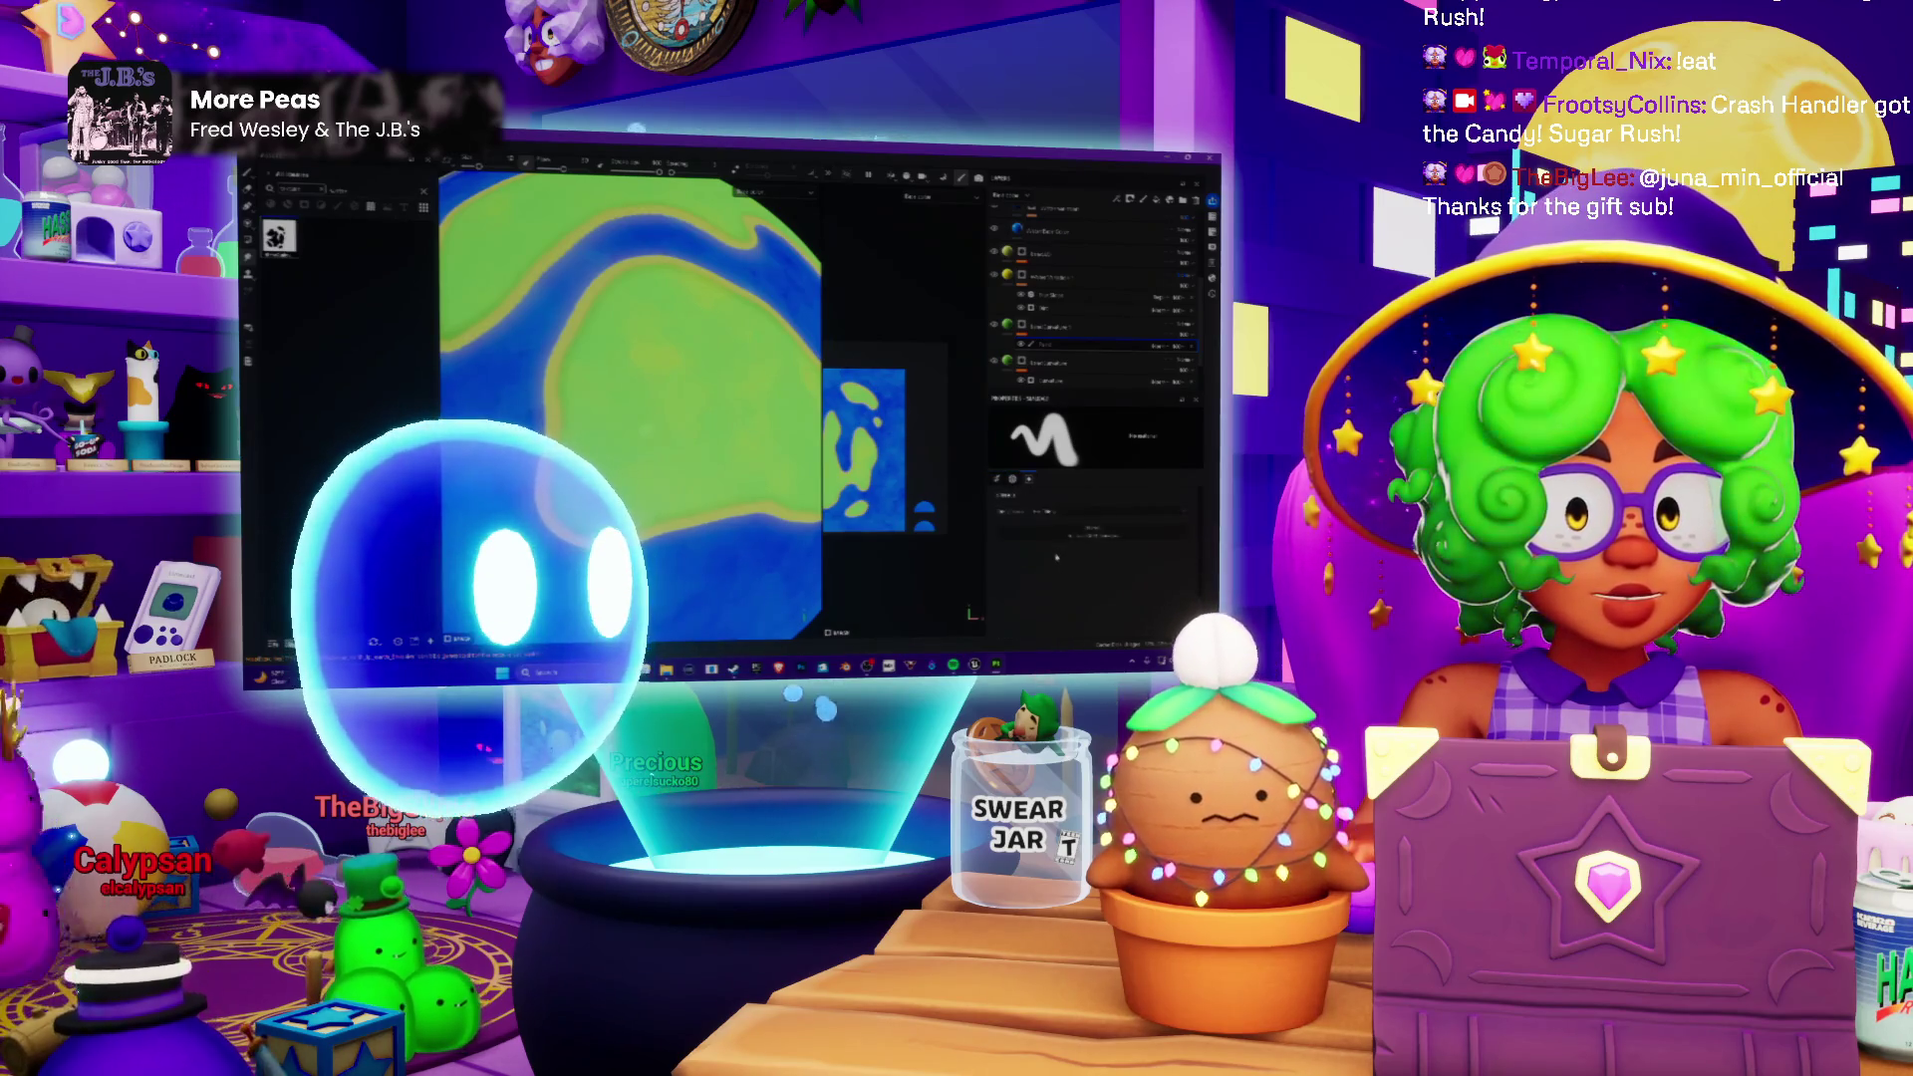
click(1057, 558)
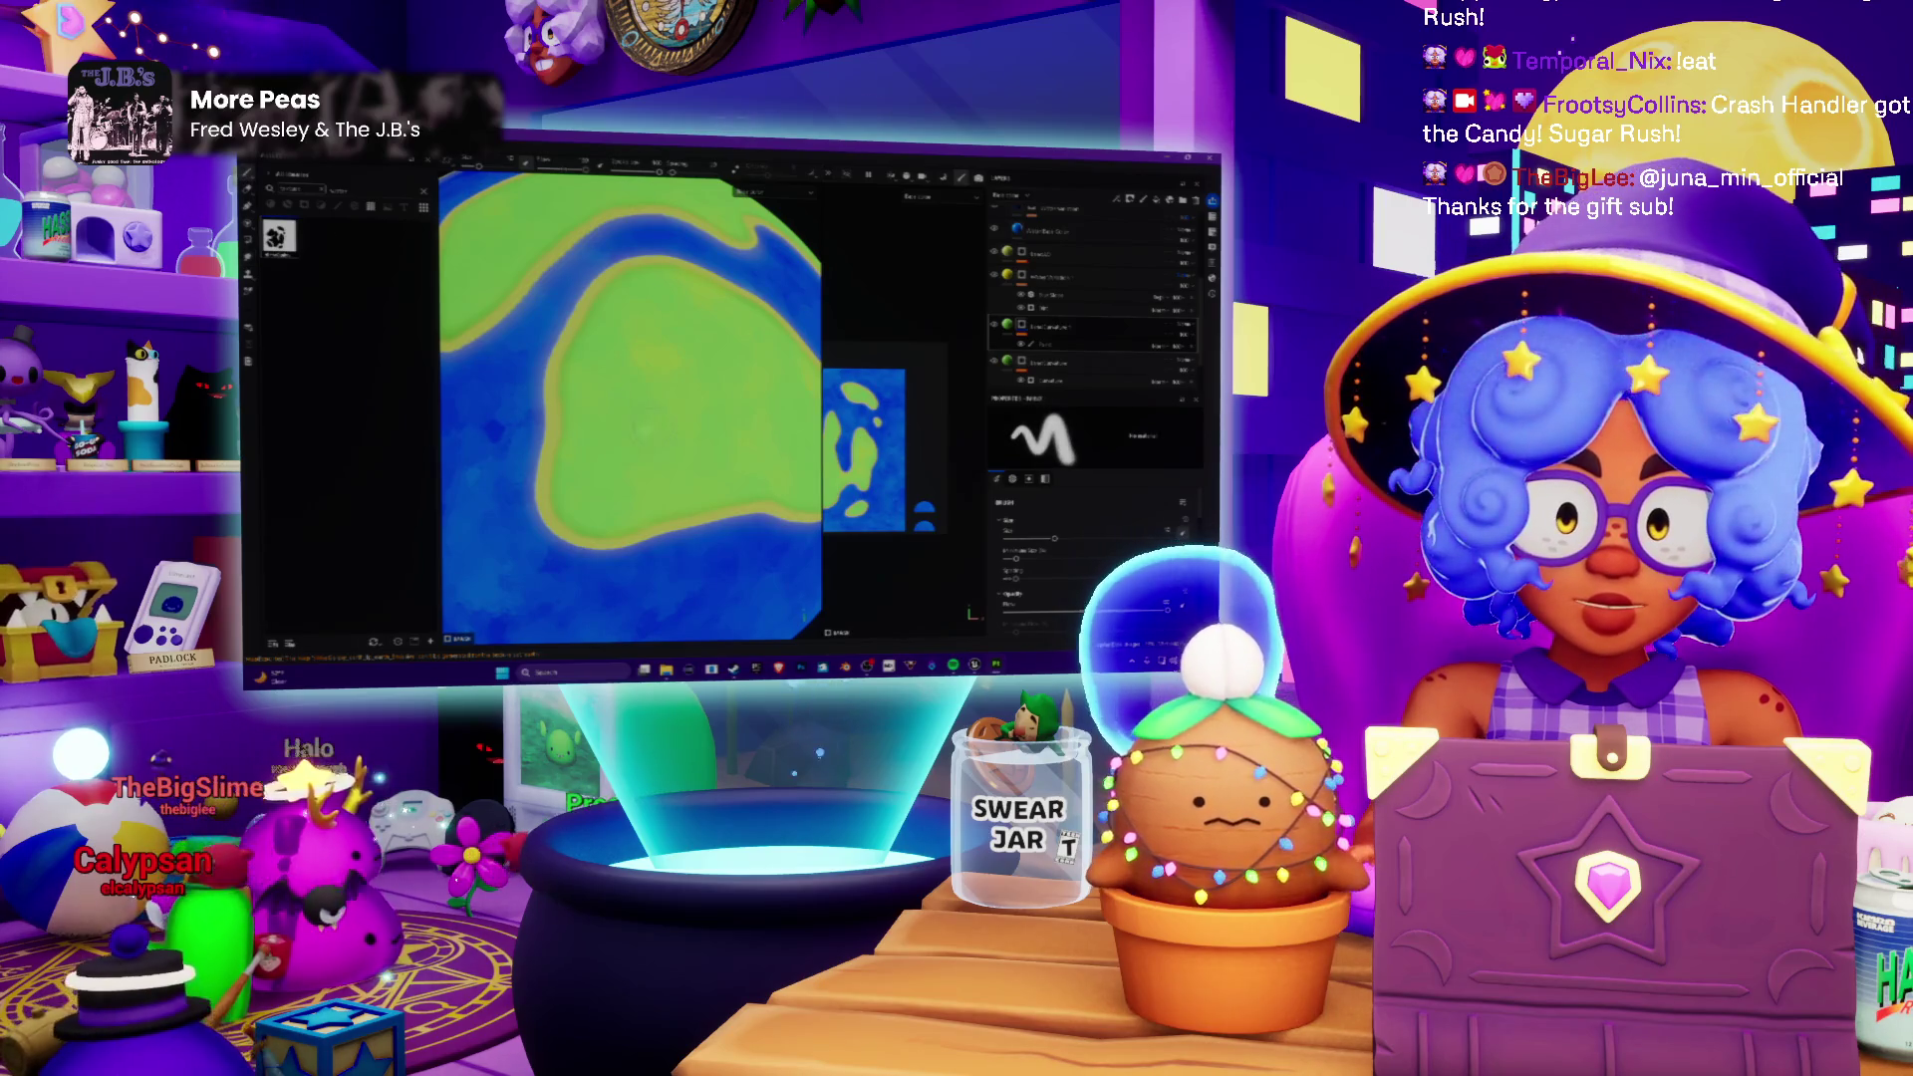
scroll(627, 411, down, 3)
Step: Orbit to frame the whole globe and switch the viewport to a single grey channel
mouse_move(598, 419)
alt+mouse_down()
mouse_move(674, 418)
mouse_move(658, 450)
mouse_move(688, 494)
alt+mouse_up()
scroll(605, 448, up, 2)
scroll(606, 448, down, 2)
mouse_move(568, 389)
alt+mouse_down()
mouse_move(658, 405)
mouse_move(599, 449)
mouse_move(688, 478)
alt+mouse_up()
scroll(606, 493, up, 2)
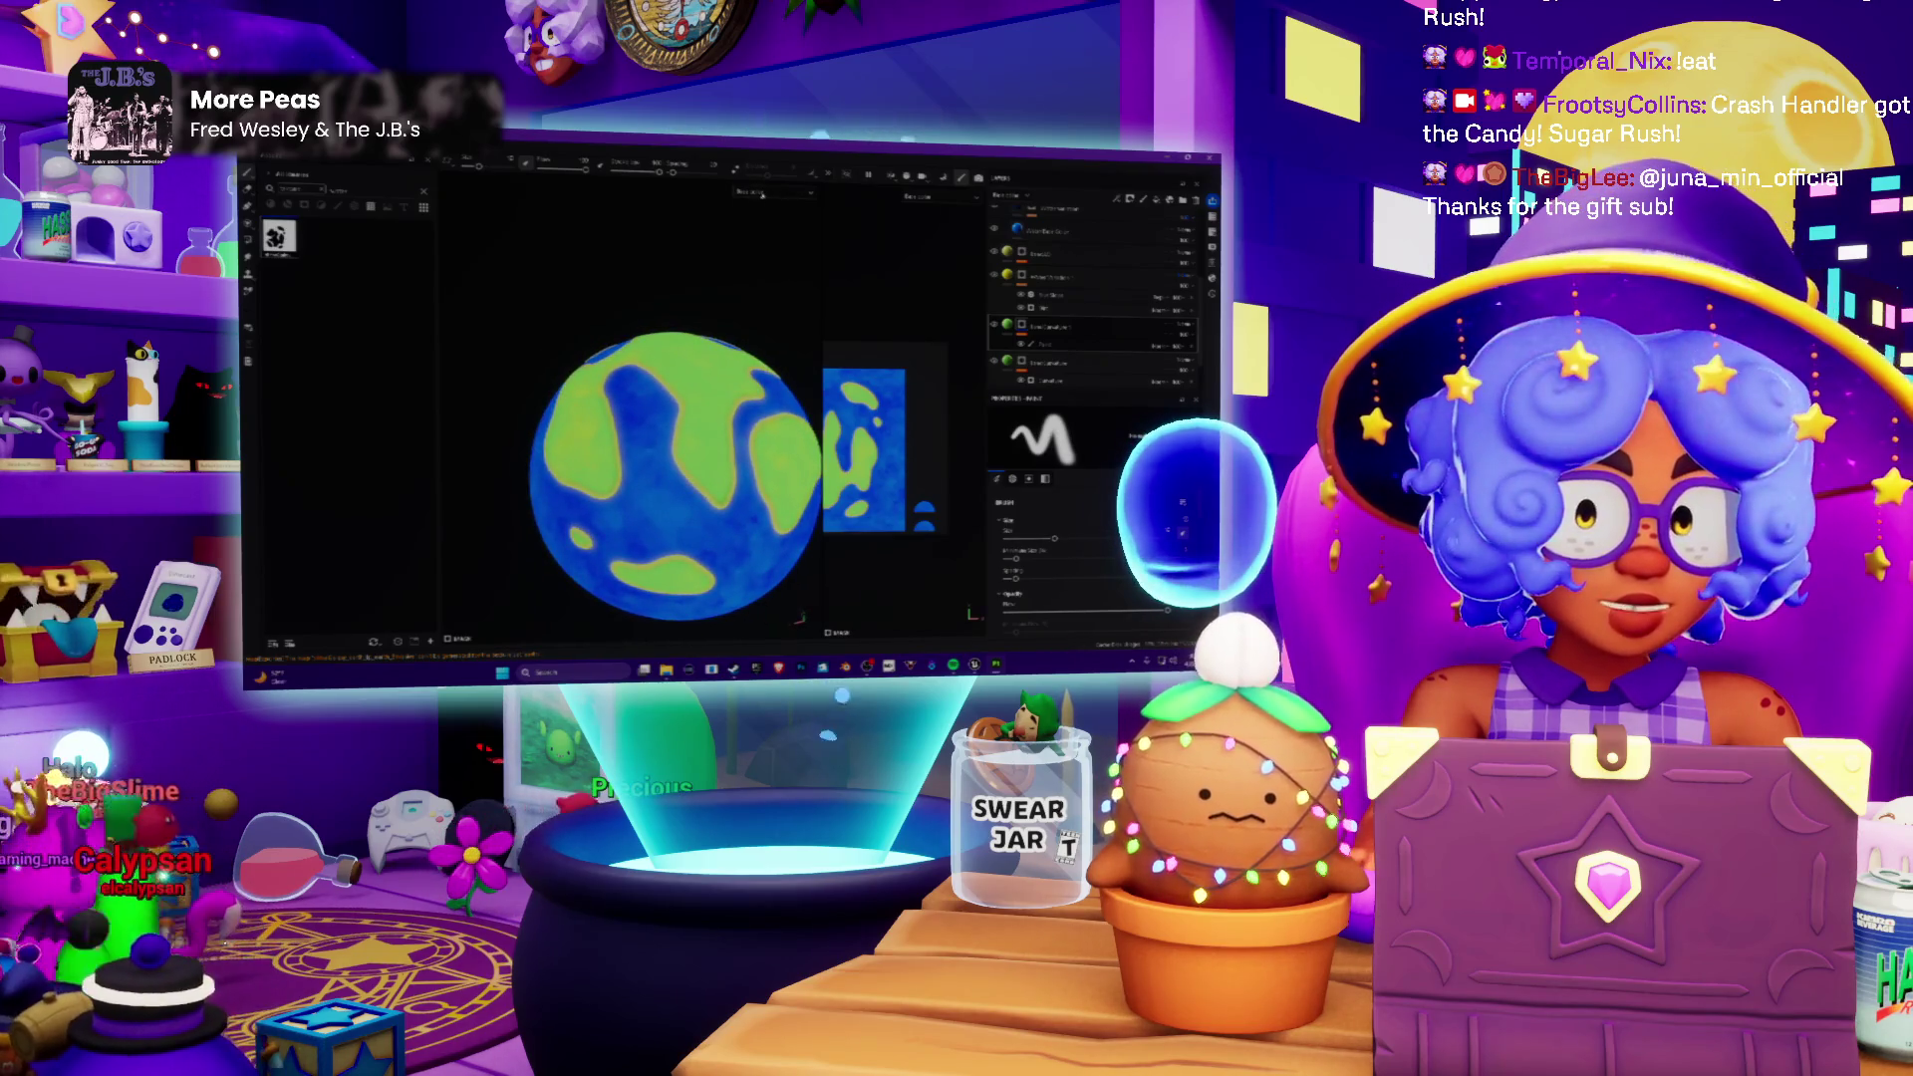
click(755, 258)
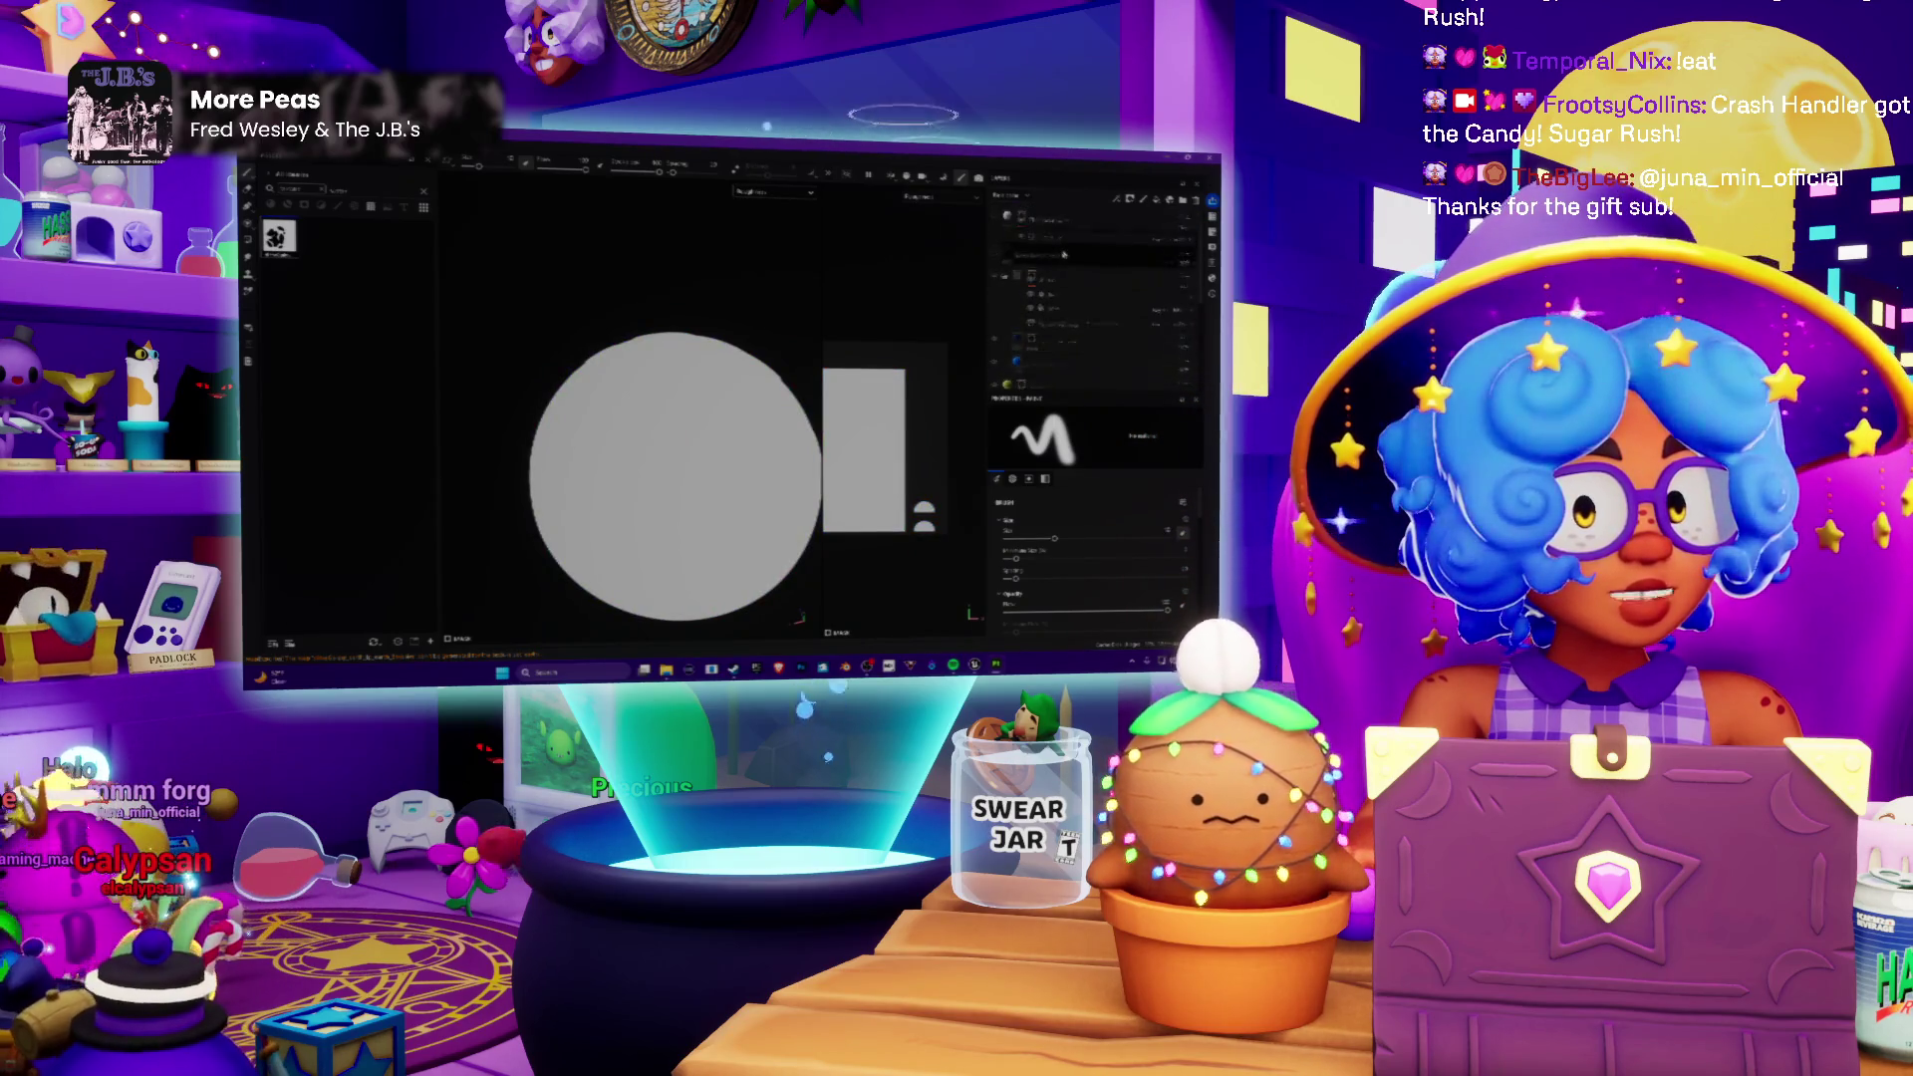
Step: Switch to the layer's other properties and rotate the grey single-channel sphere to inspect it
click(1059, 368)
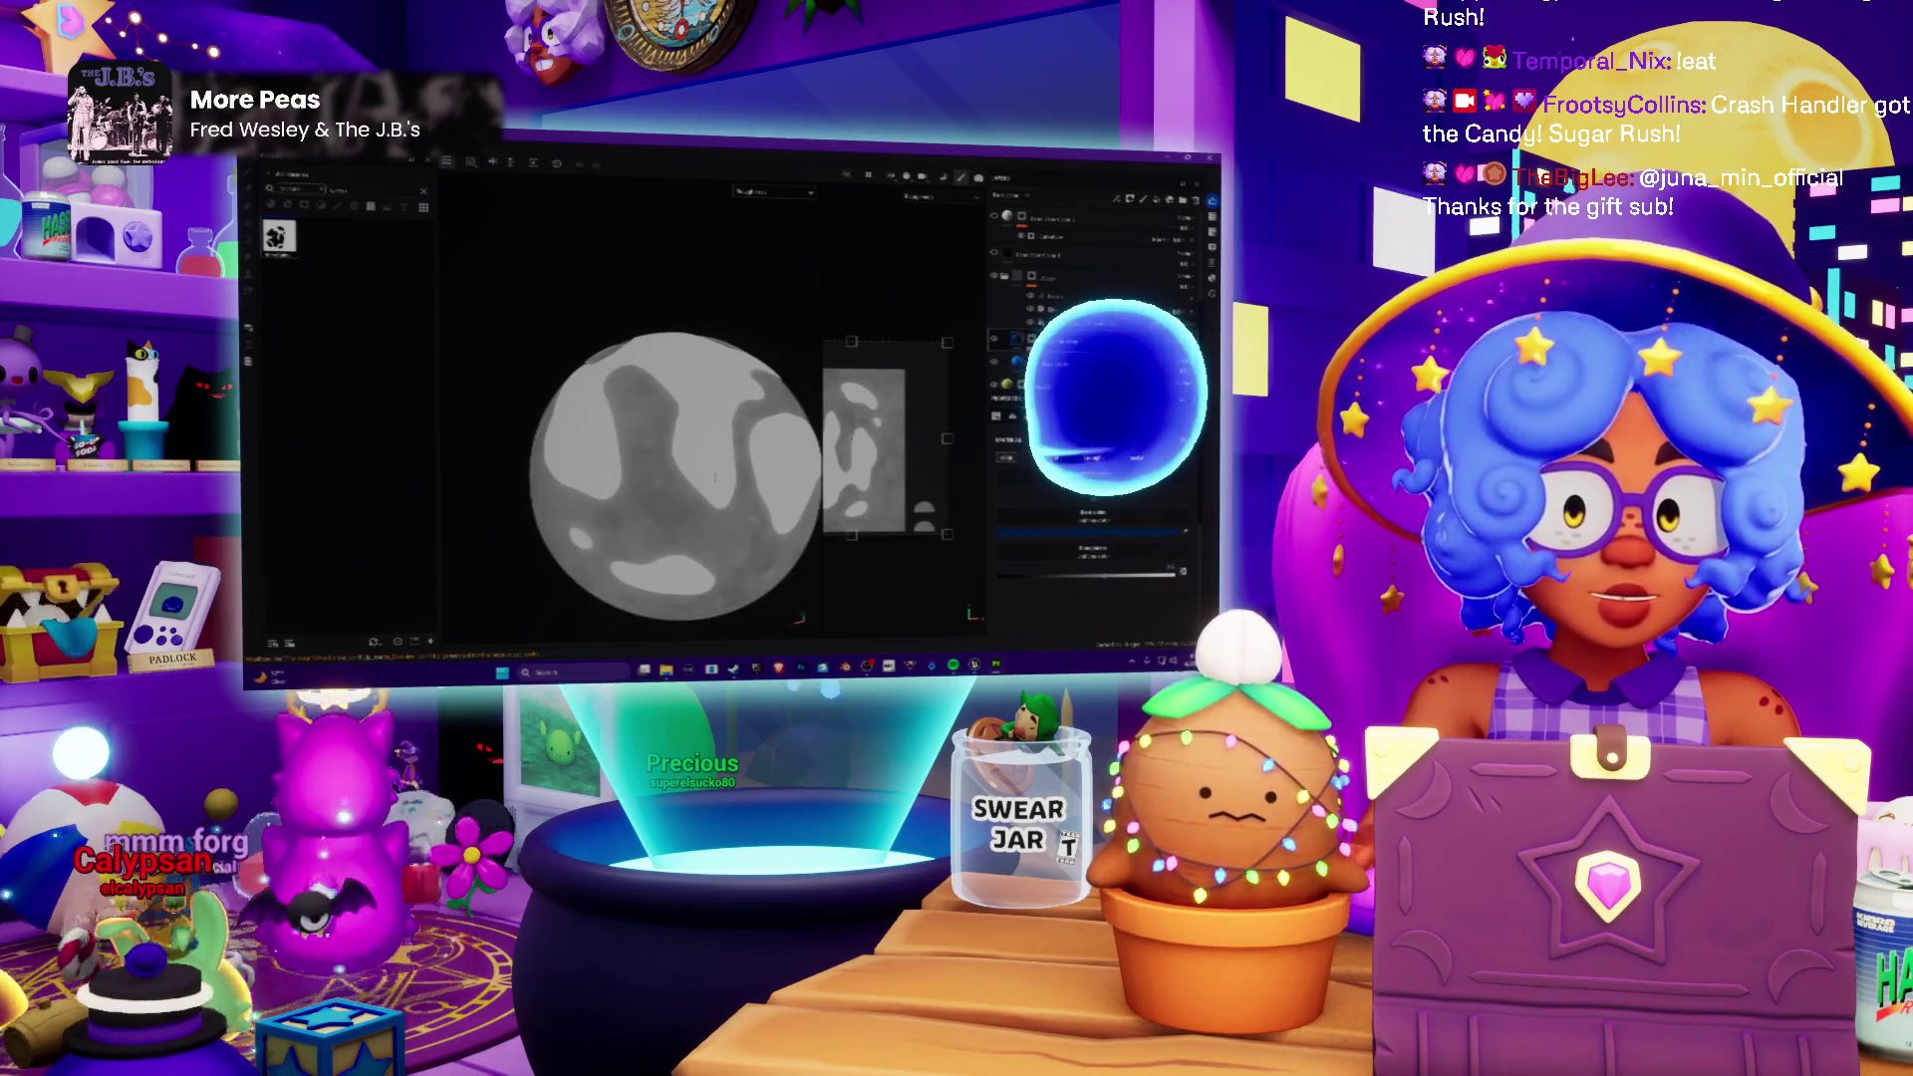
scroll(723, 246, up, 2)
middle_drag(673, 450, 719, 420)
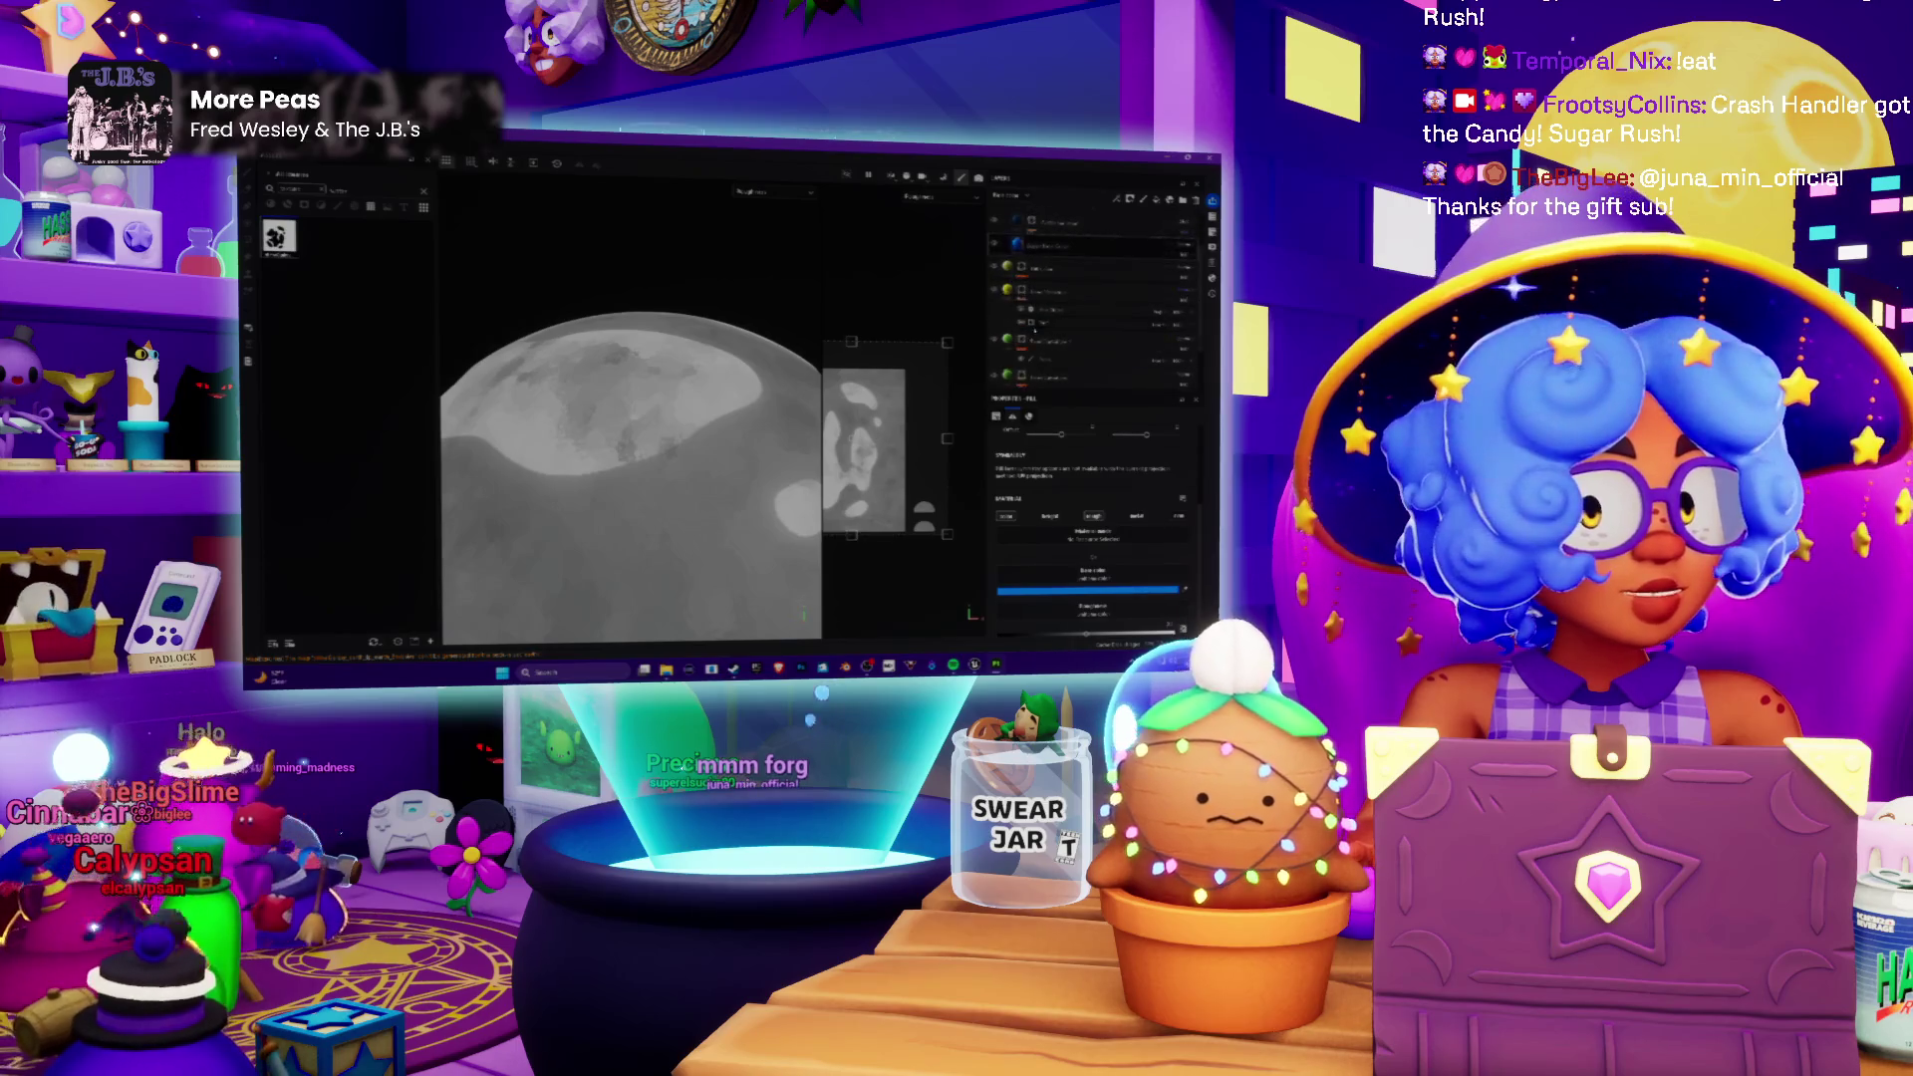
scroll(592, 404, down, 2)
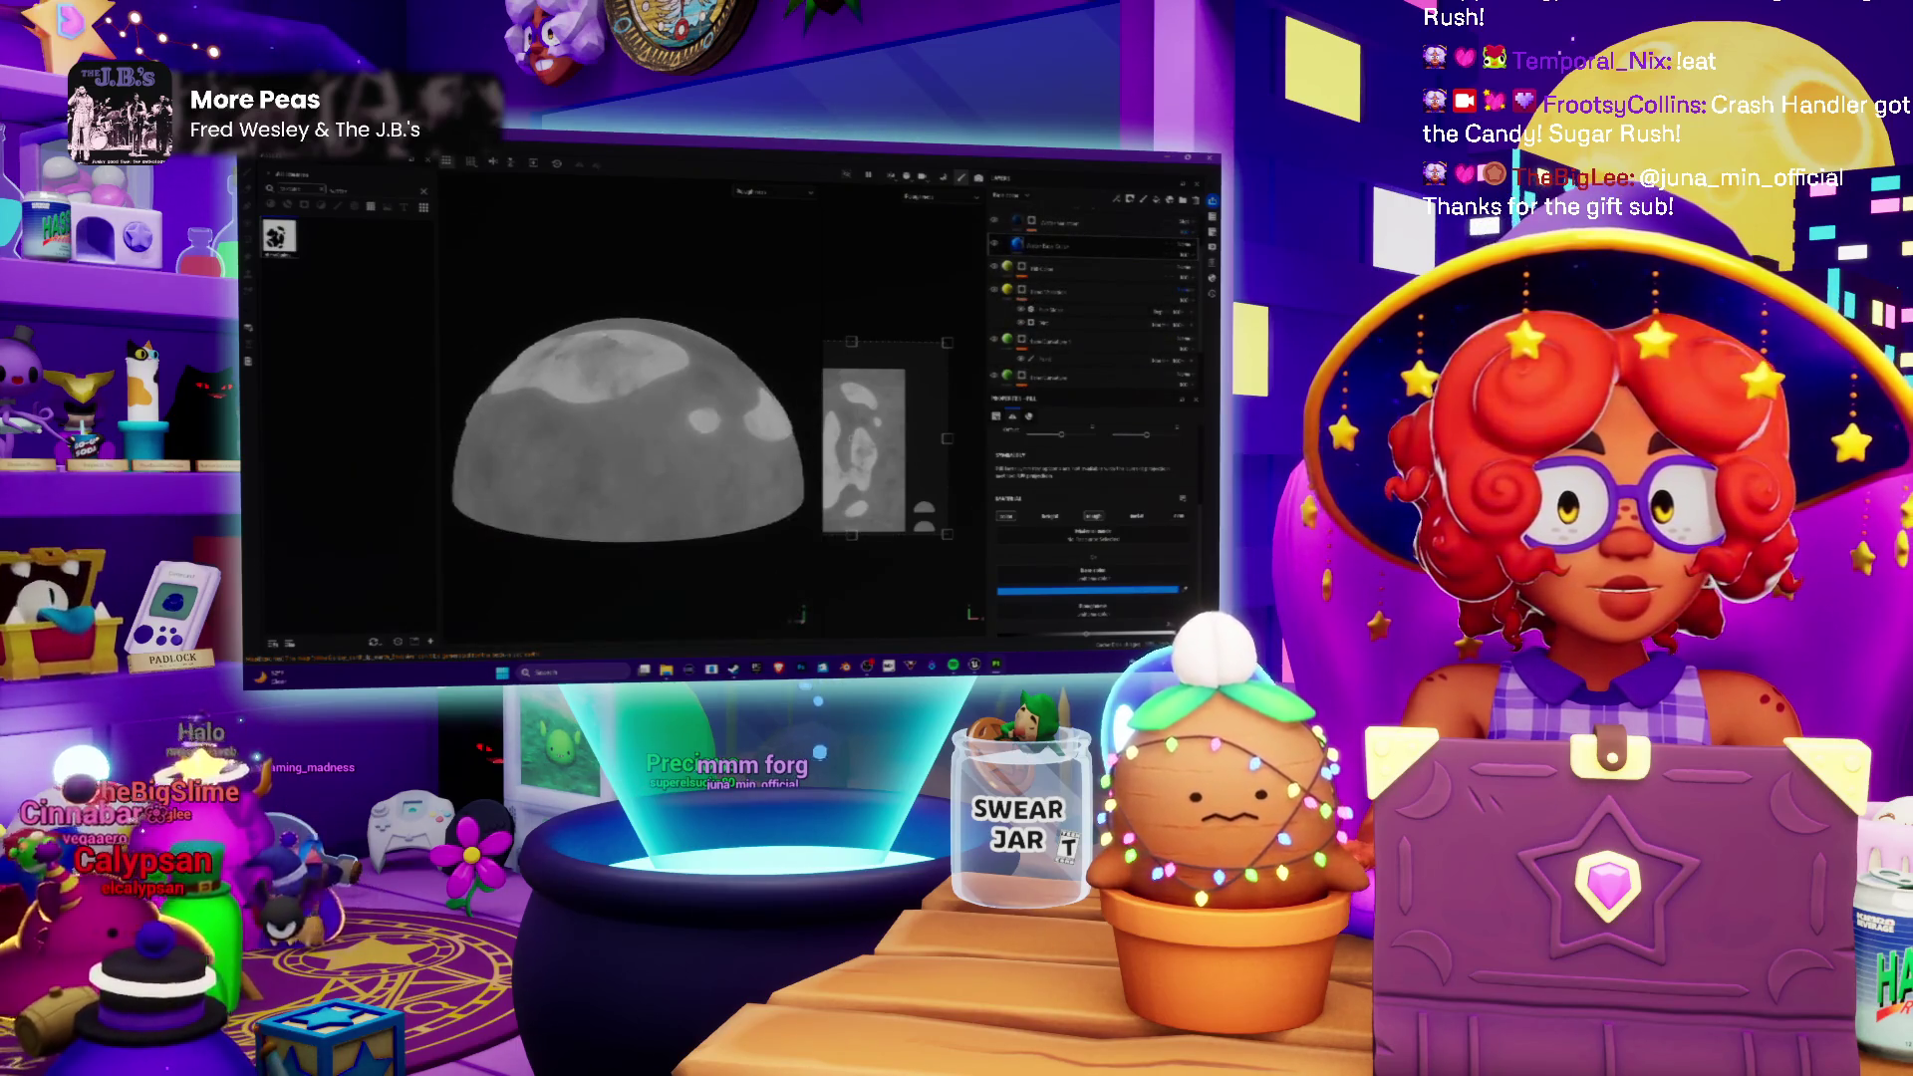
scroll(592, 404, down, 2)
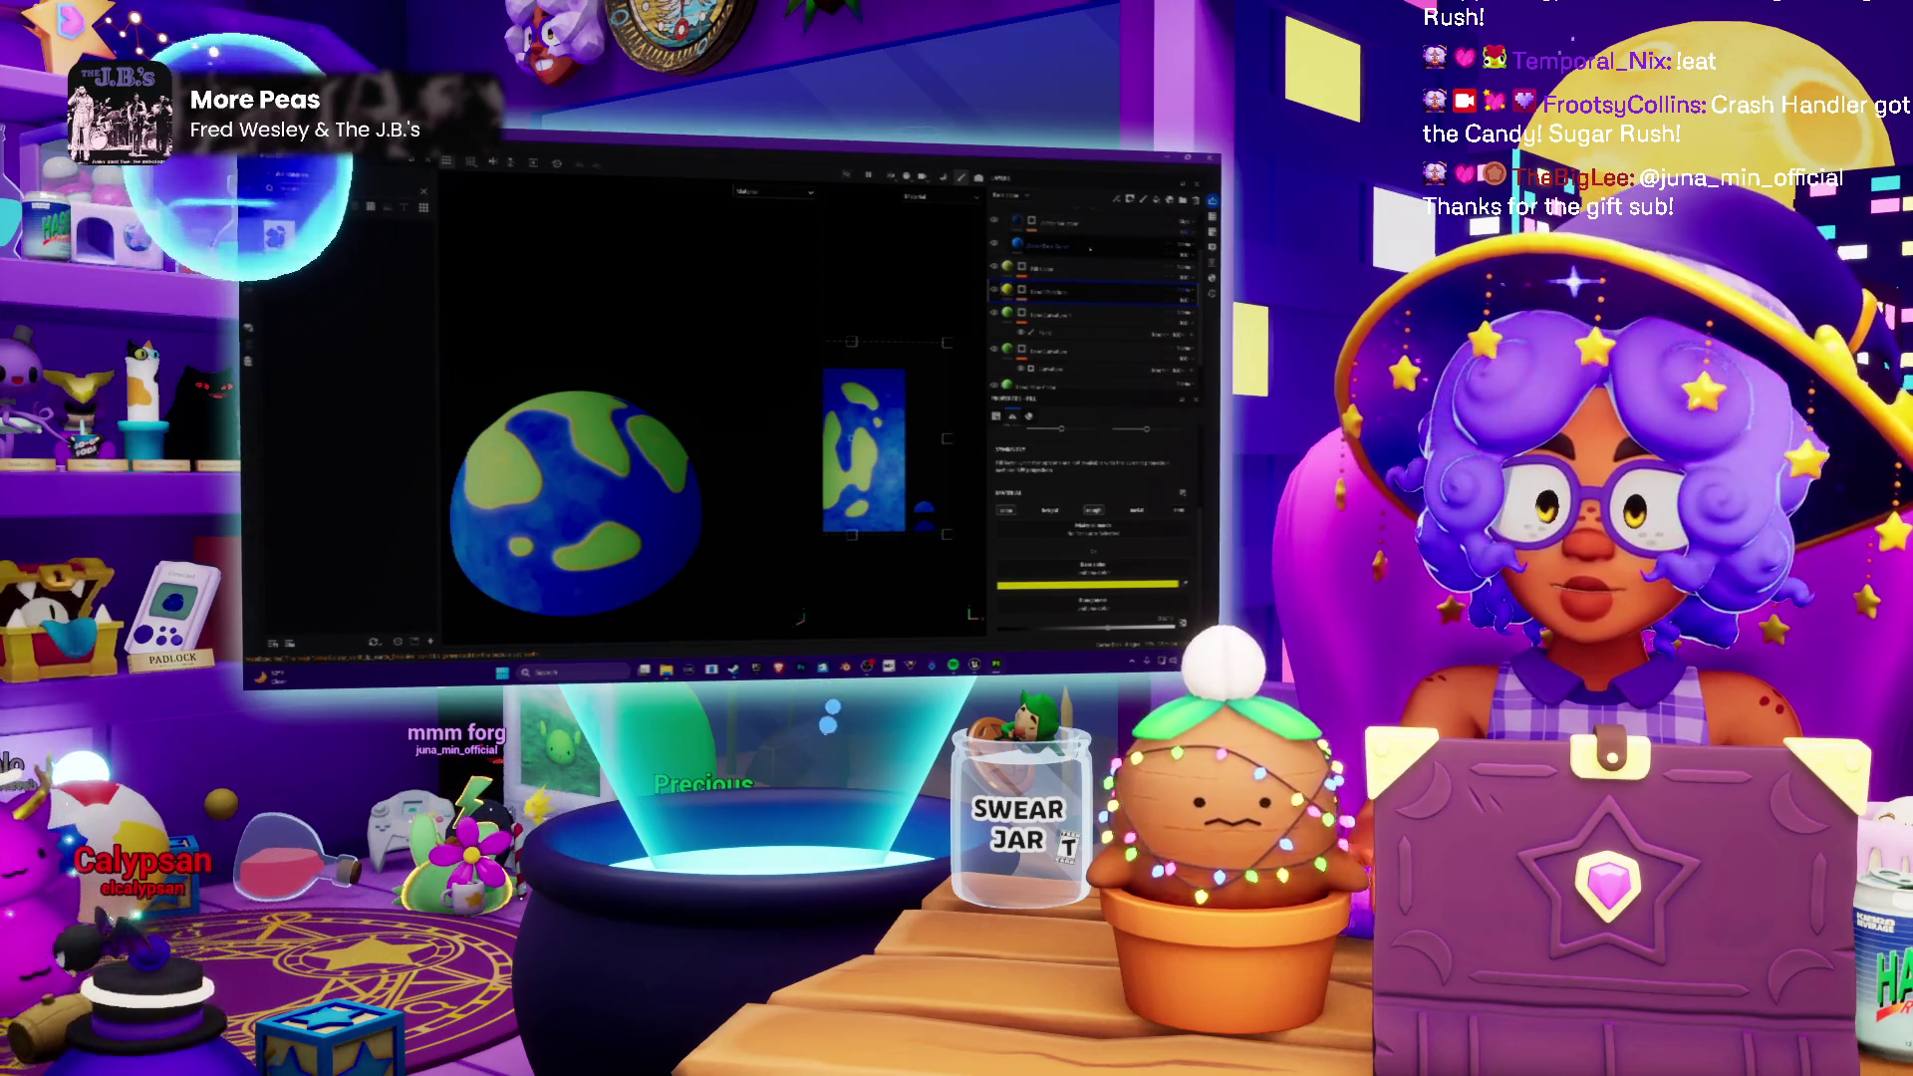
Step: Turn the globe to another side, collapse a layer group and show the yellow continent outlines
alt+drag(602, 472, 703, 387)
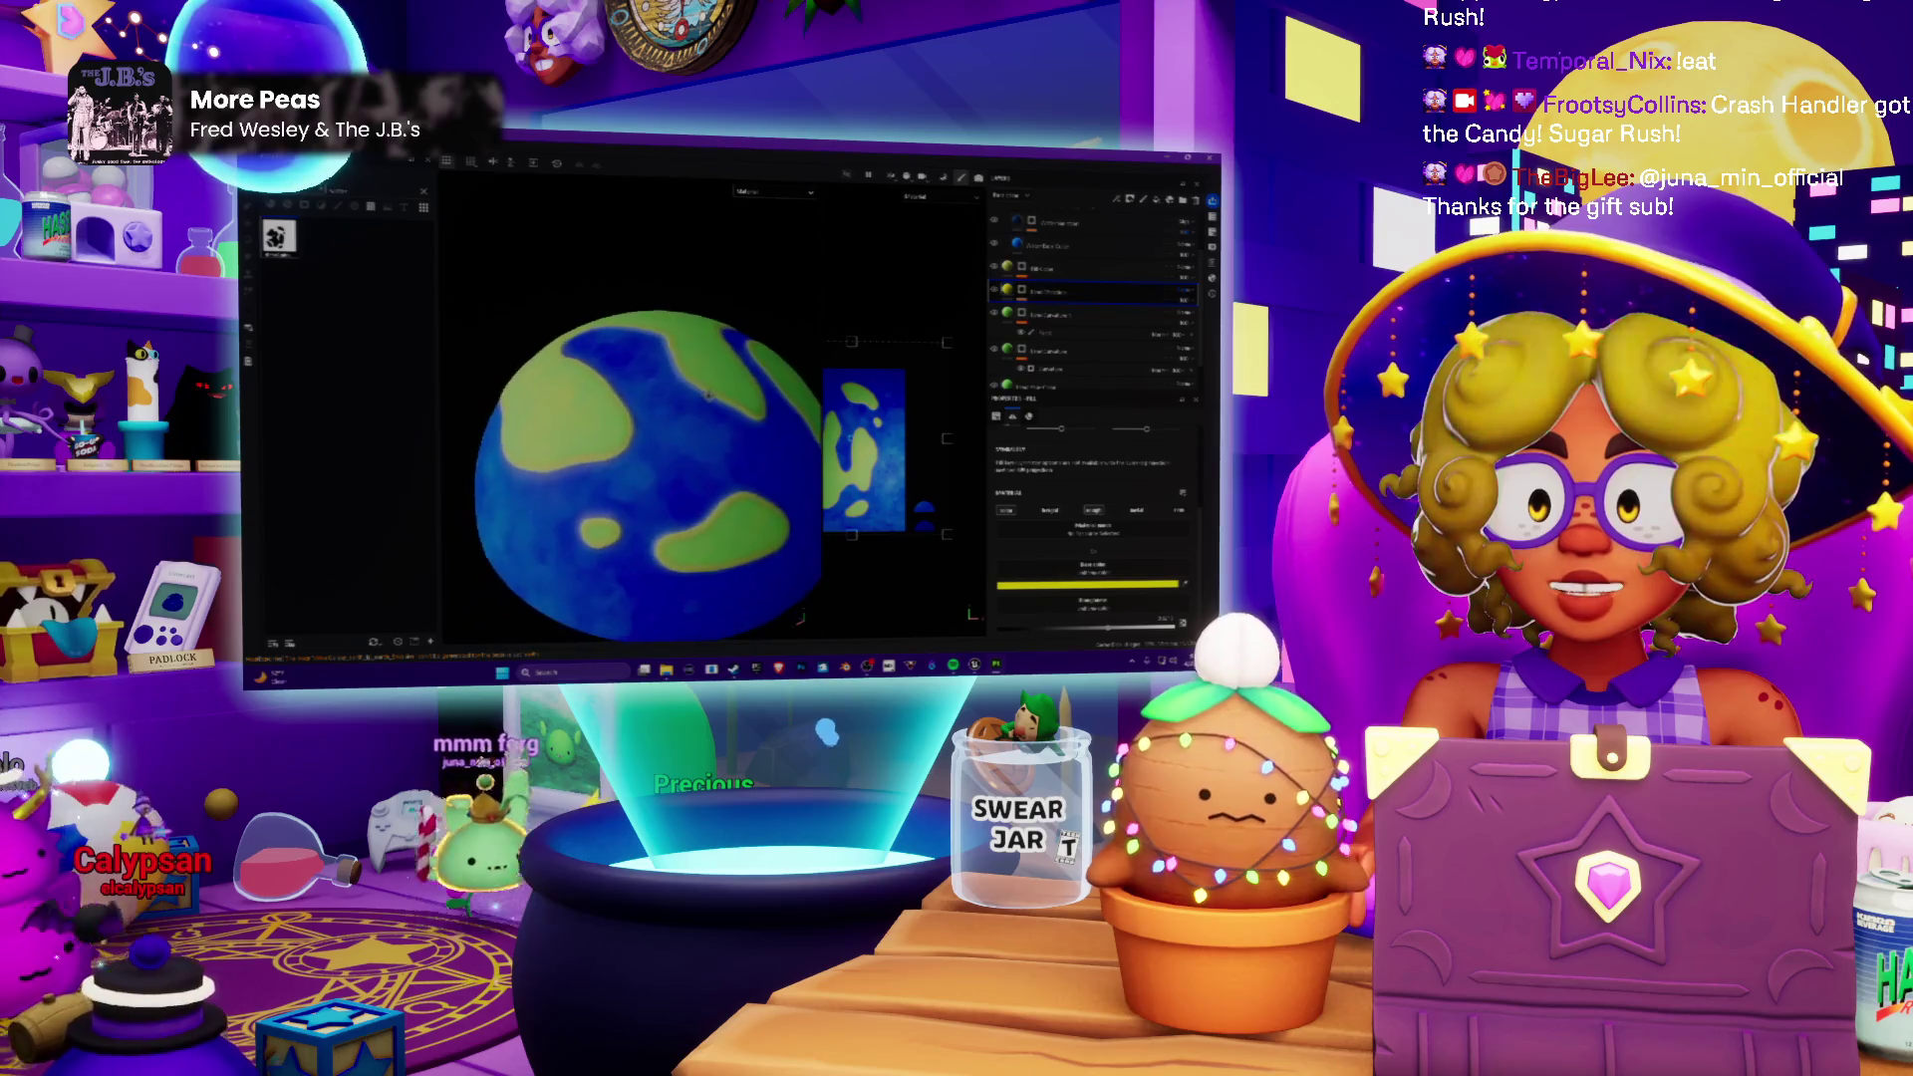
scroll(702, 390, down, 3)
mouse_move(702, 389)
alt+mouse_down()
mouse_move(510, 486)
mouse_move(597, 403)
mouse_move(689, 375)
alt+mouse_up()
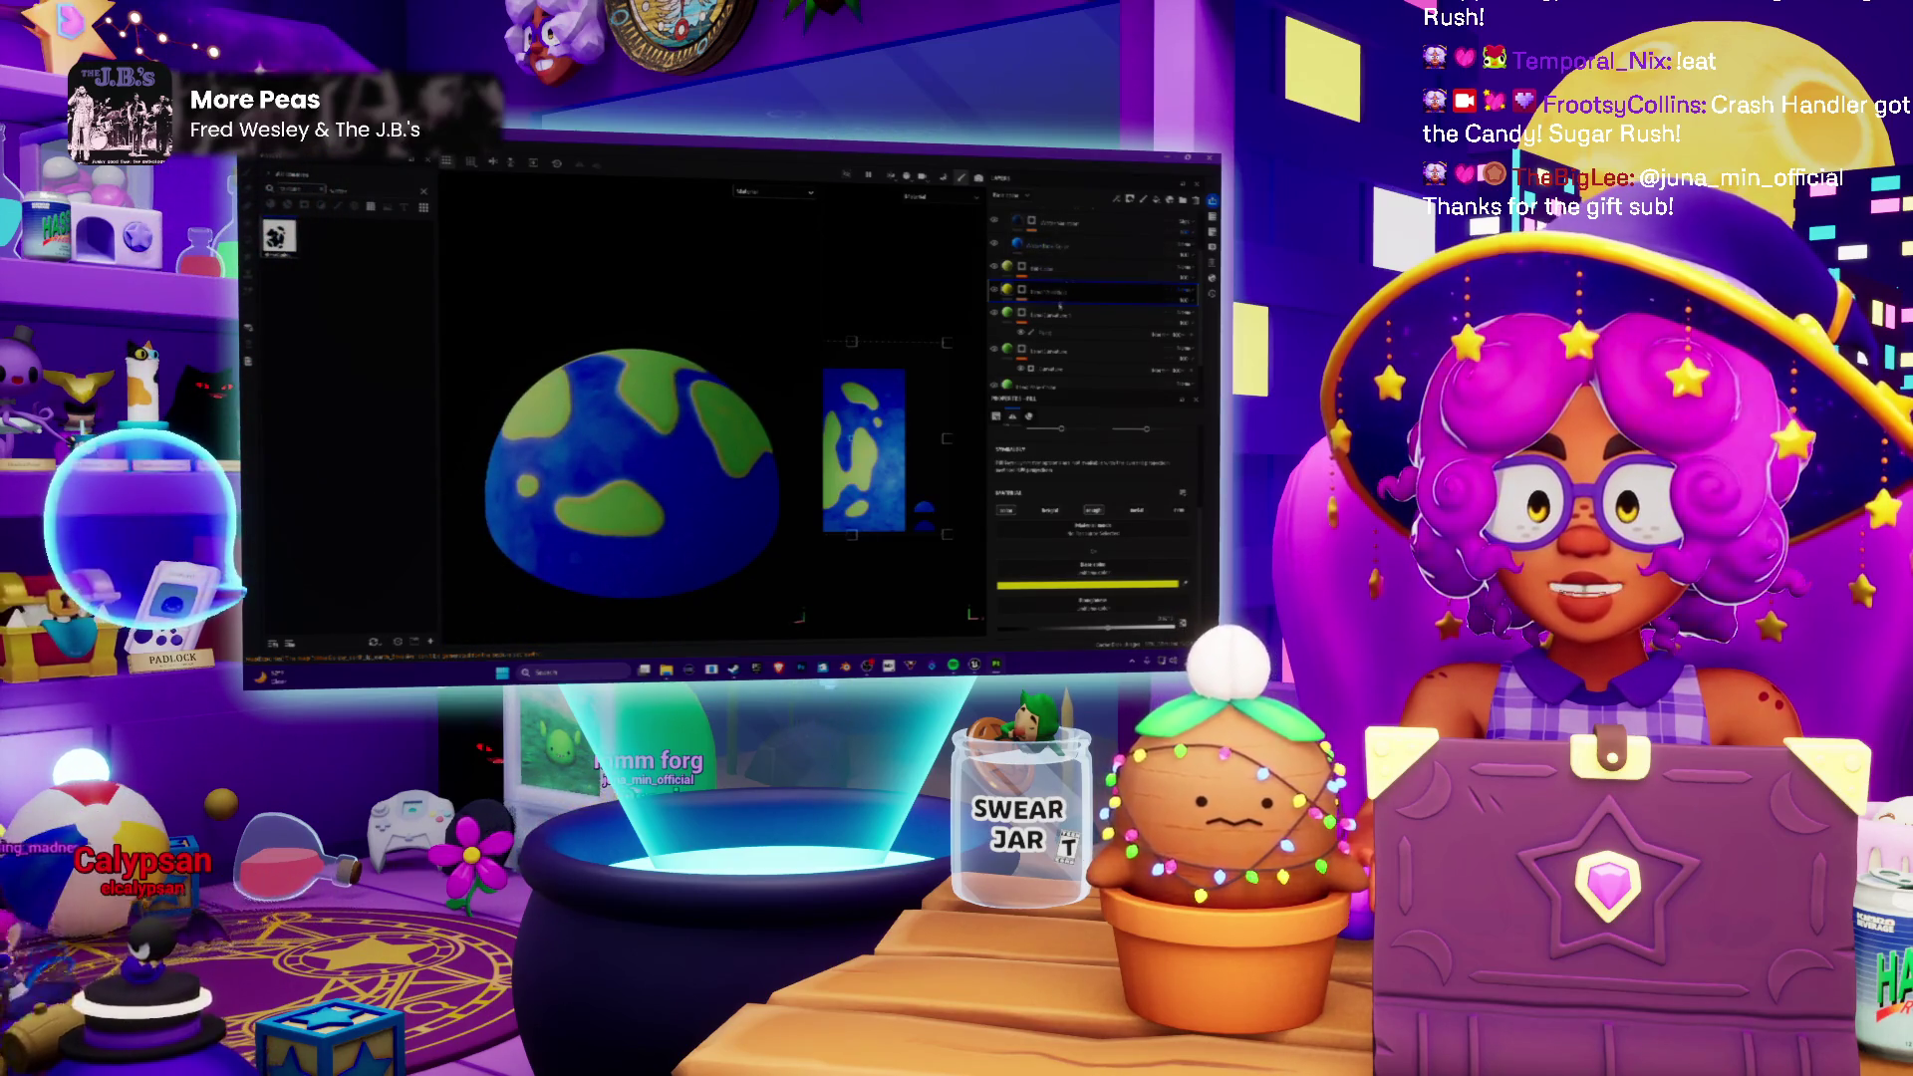
click(1056, 305)
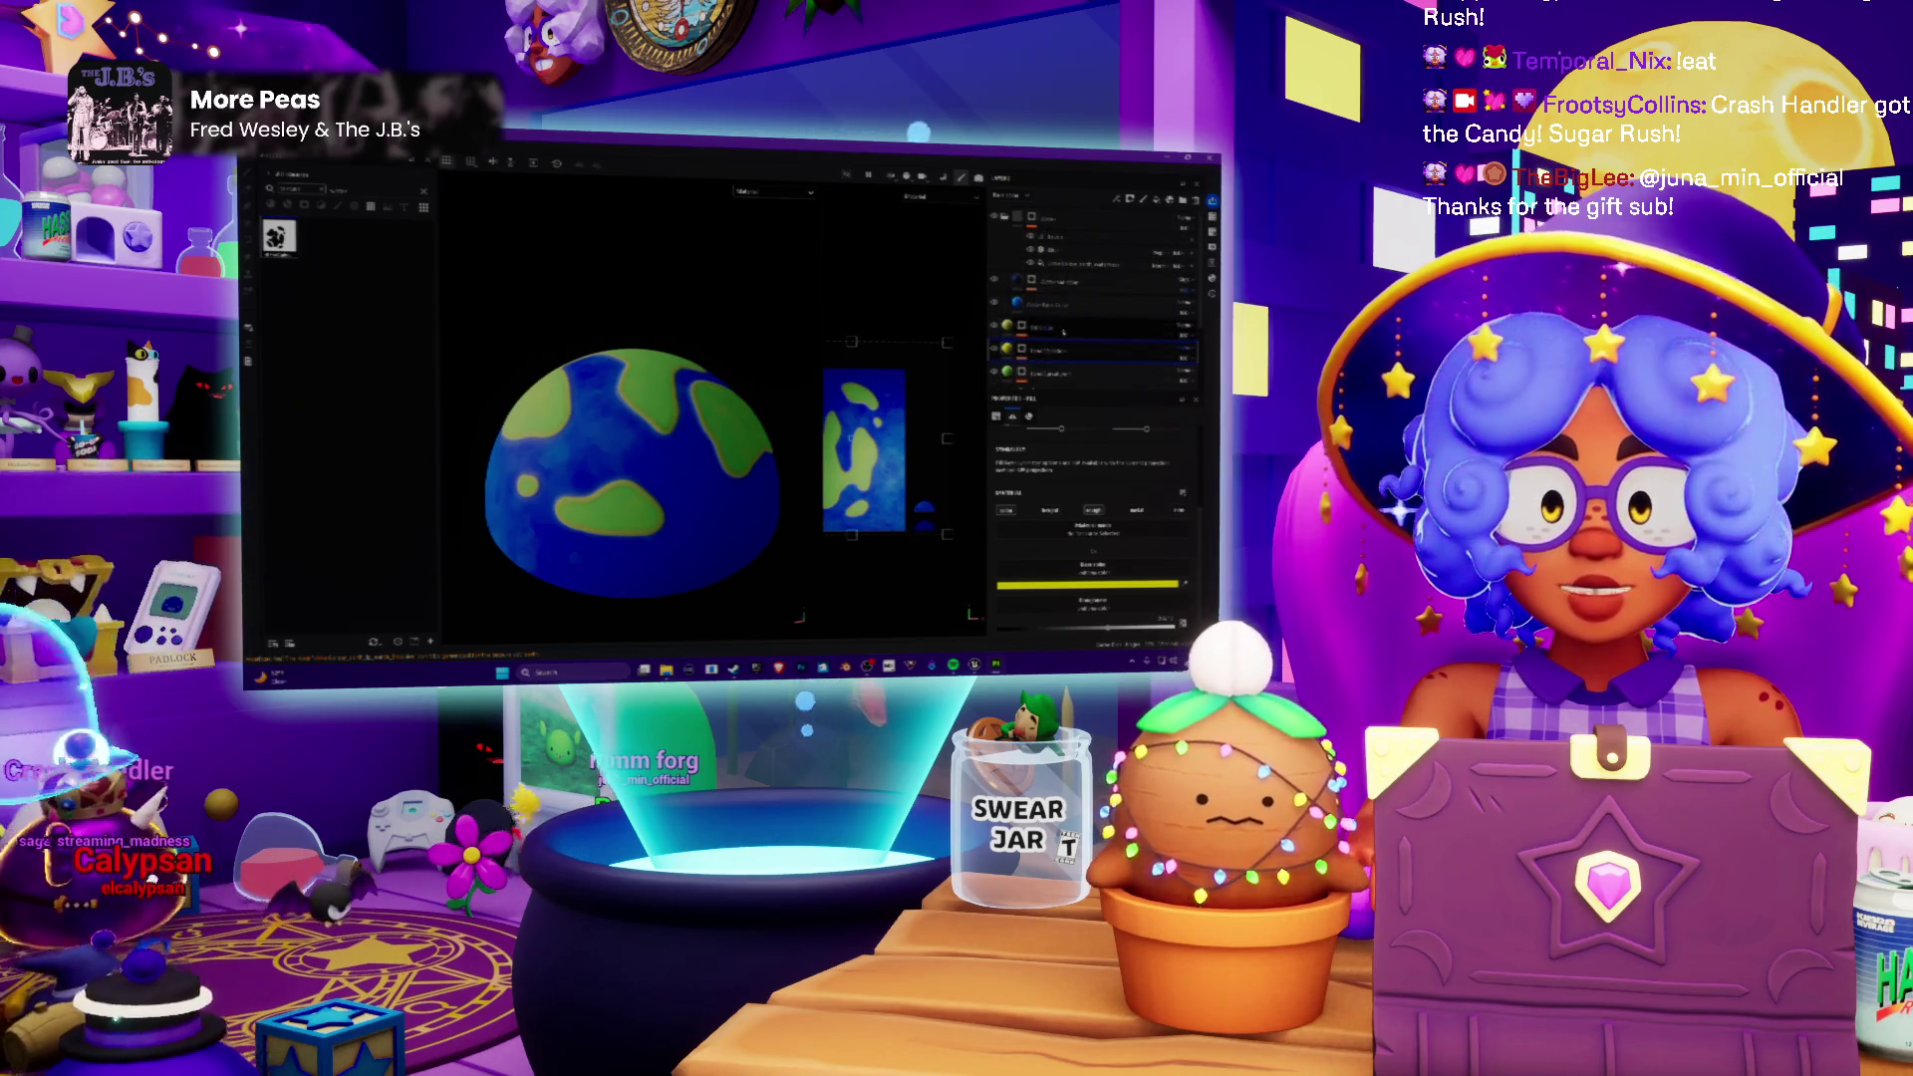
click(1079, 214)
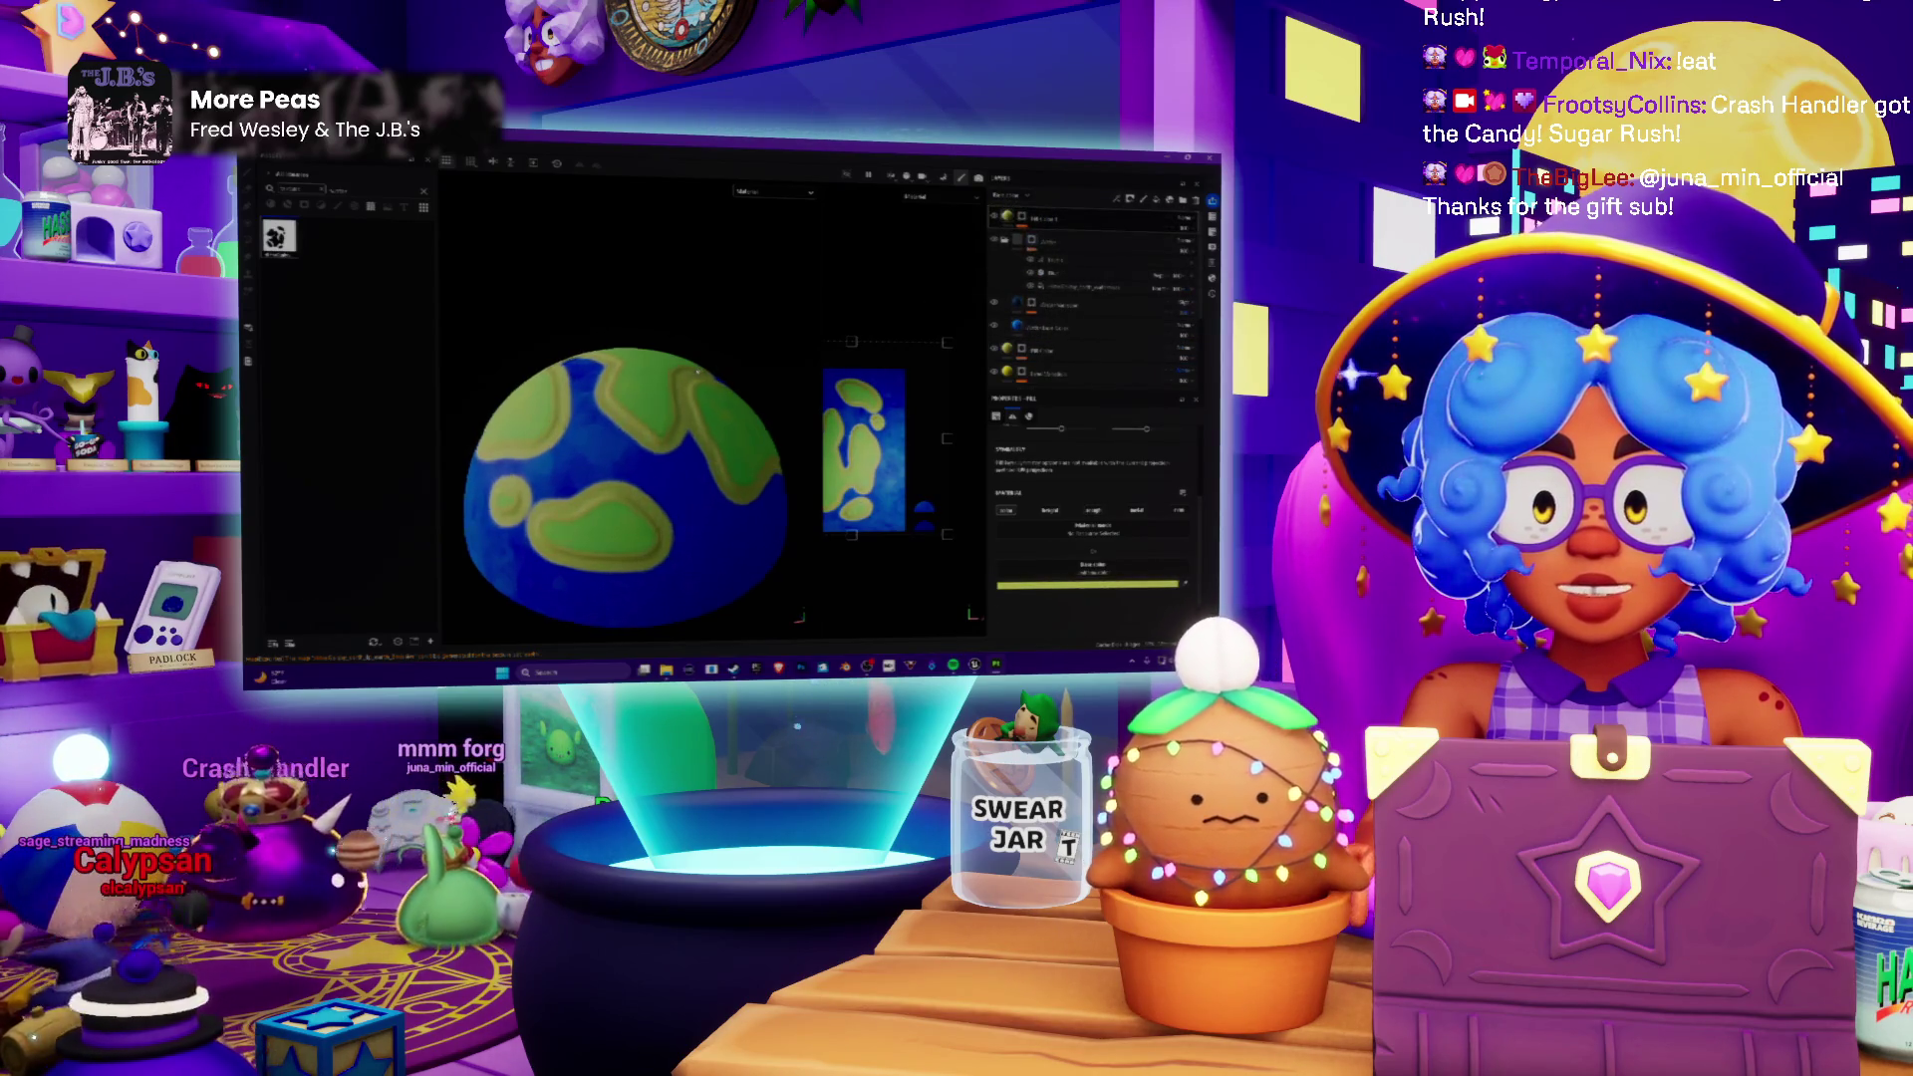
Step: Add a paint layer, undo and redo the outline change, and pick a layer option from its context menu
click(1022, 197)
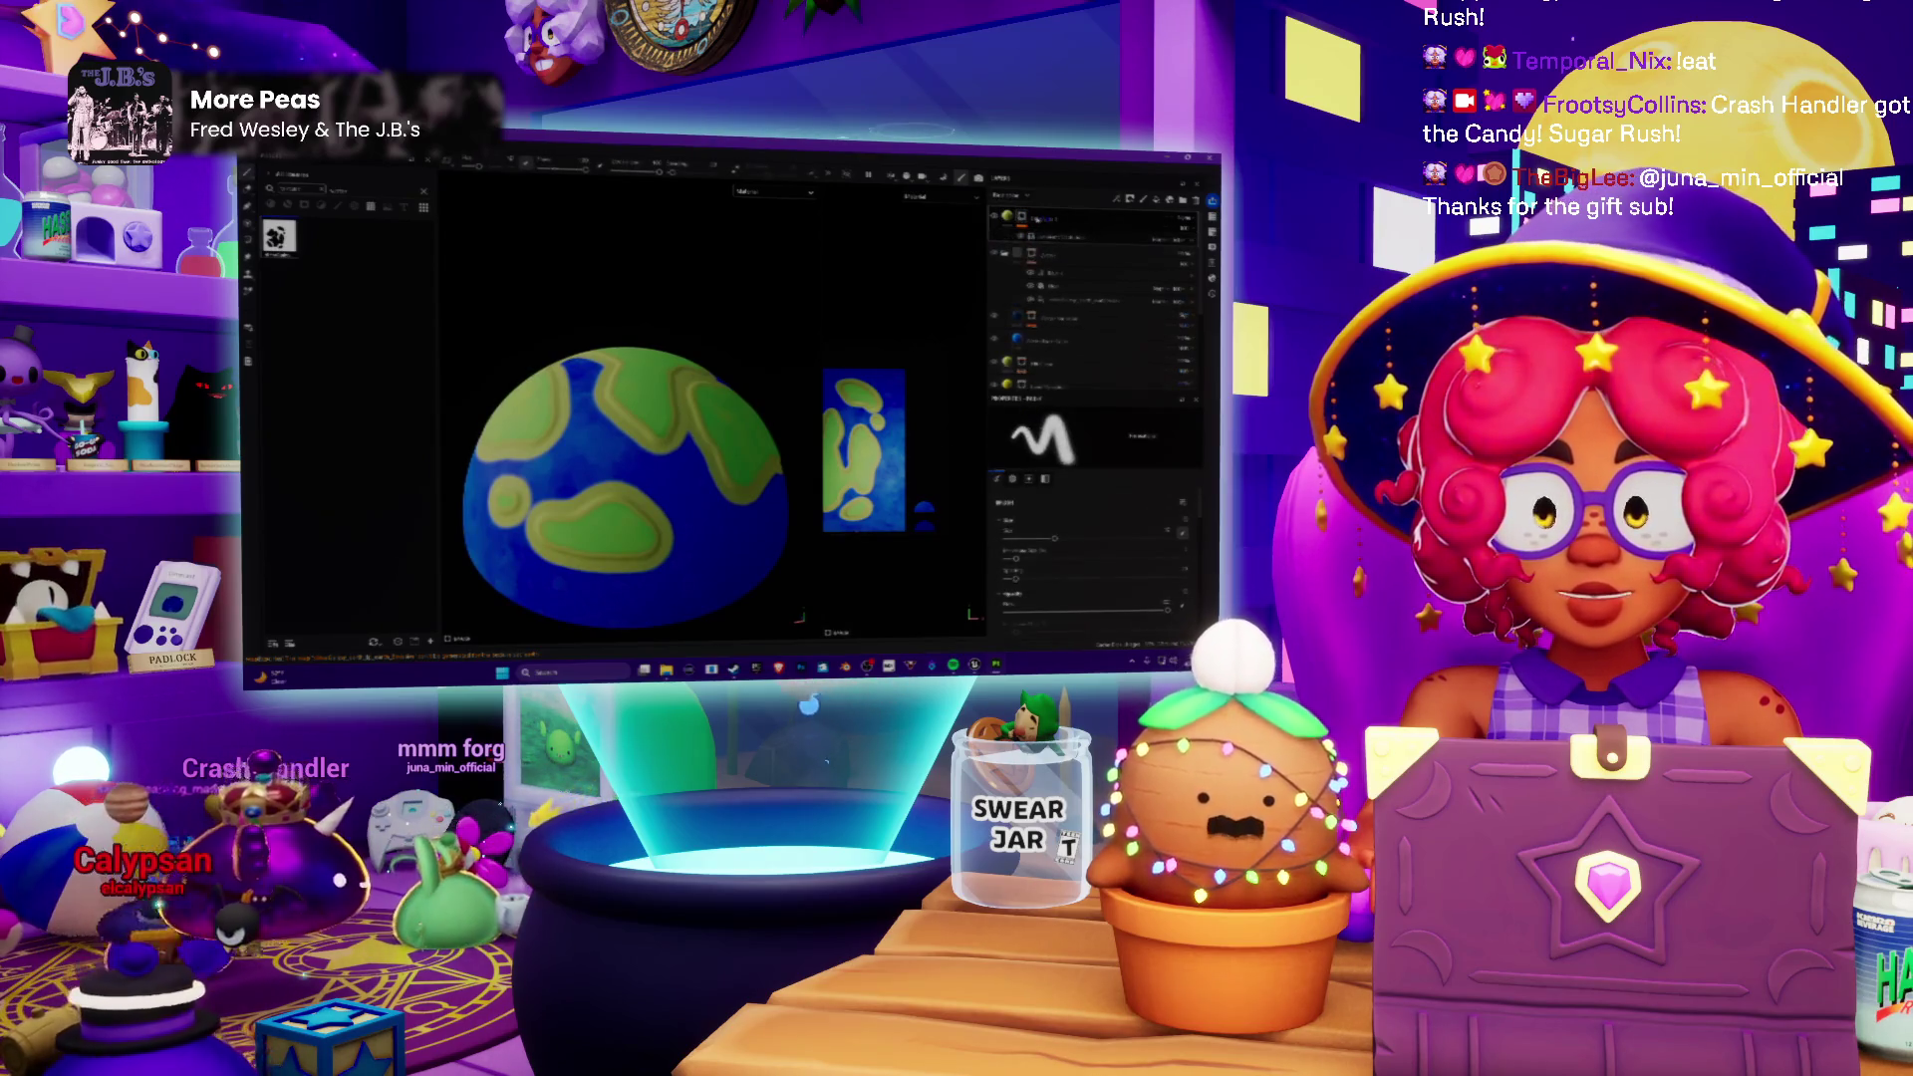
key(ctrl+z)
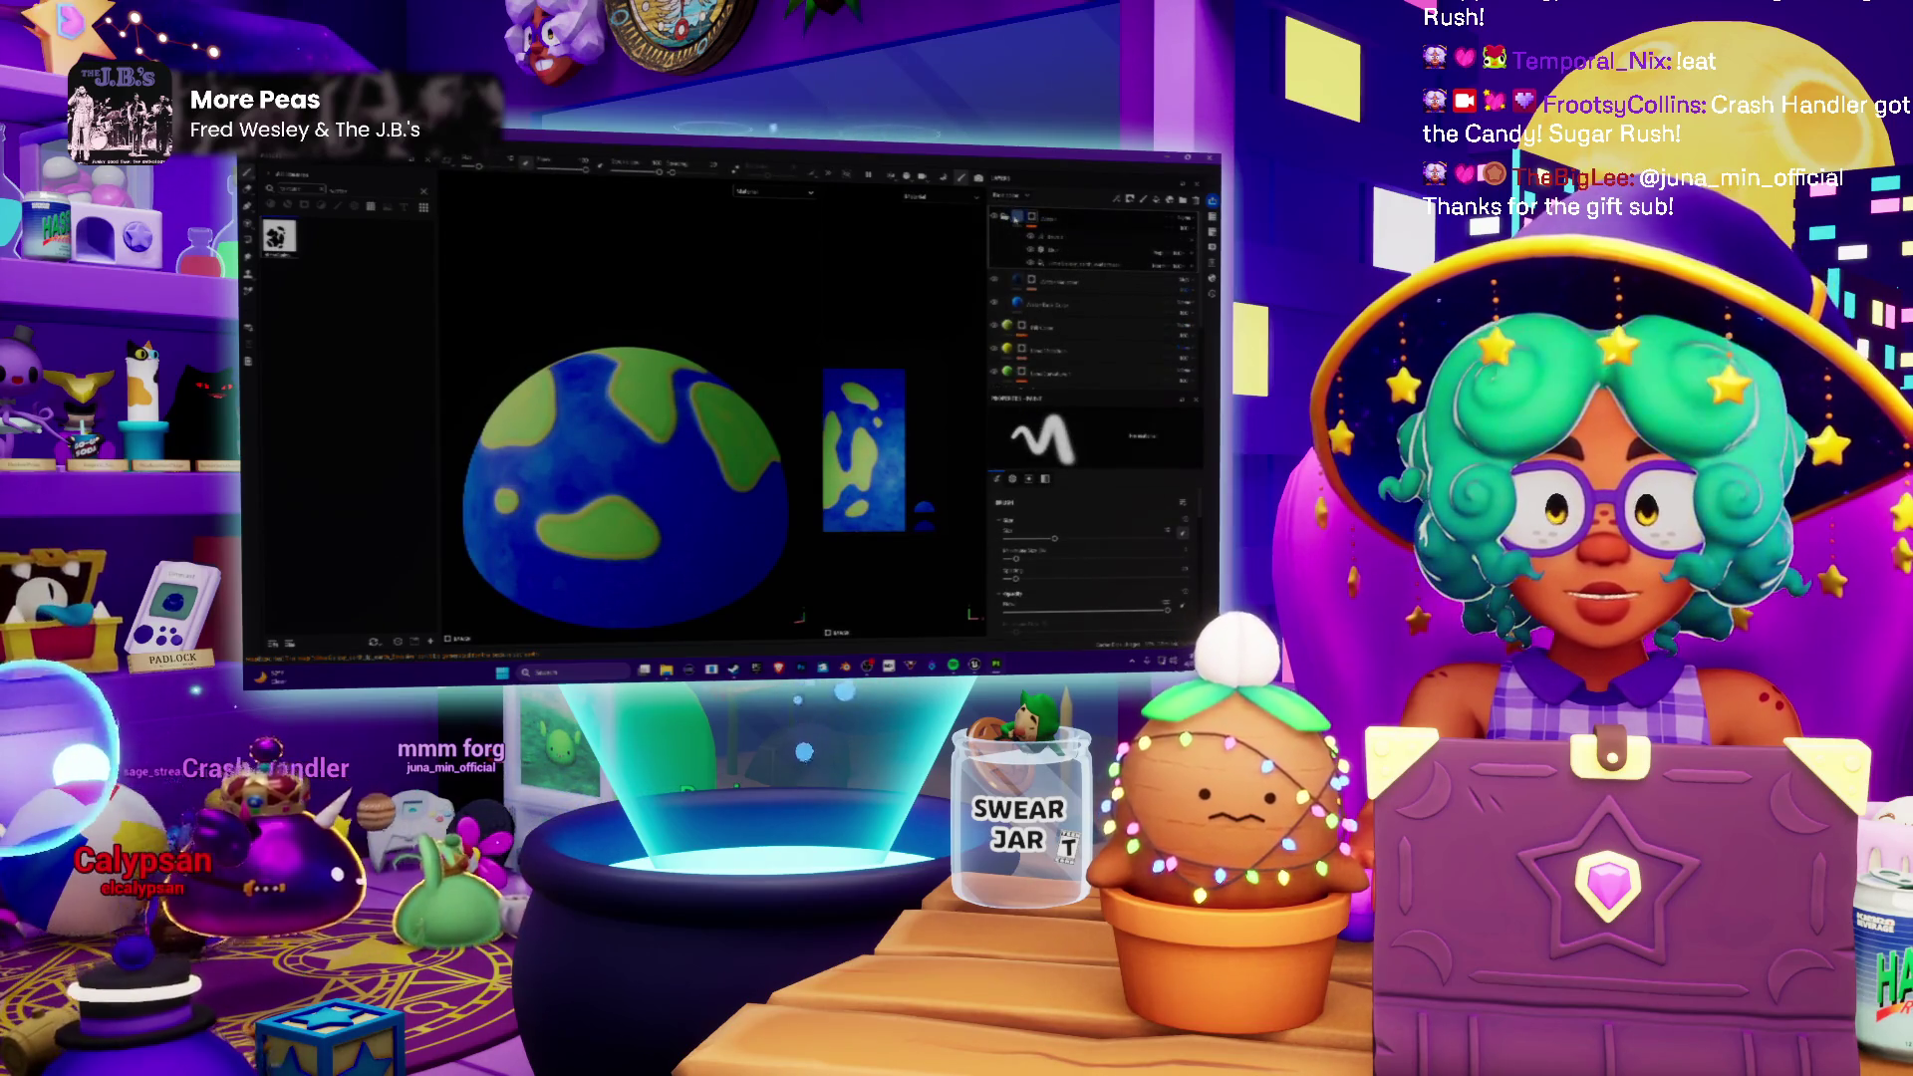
key(ctrl+shift+z)
right_click(1016, 434)
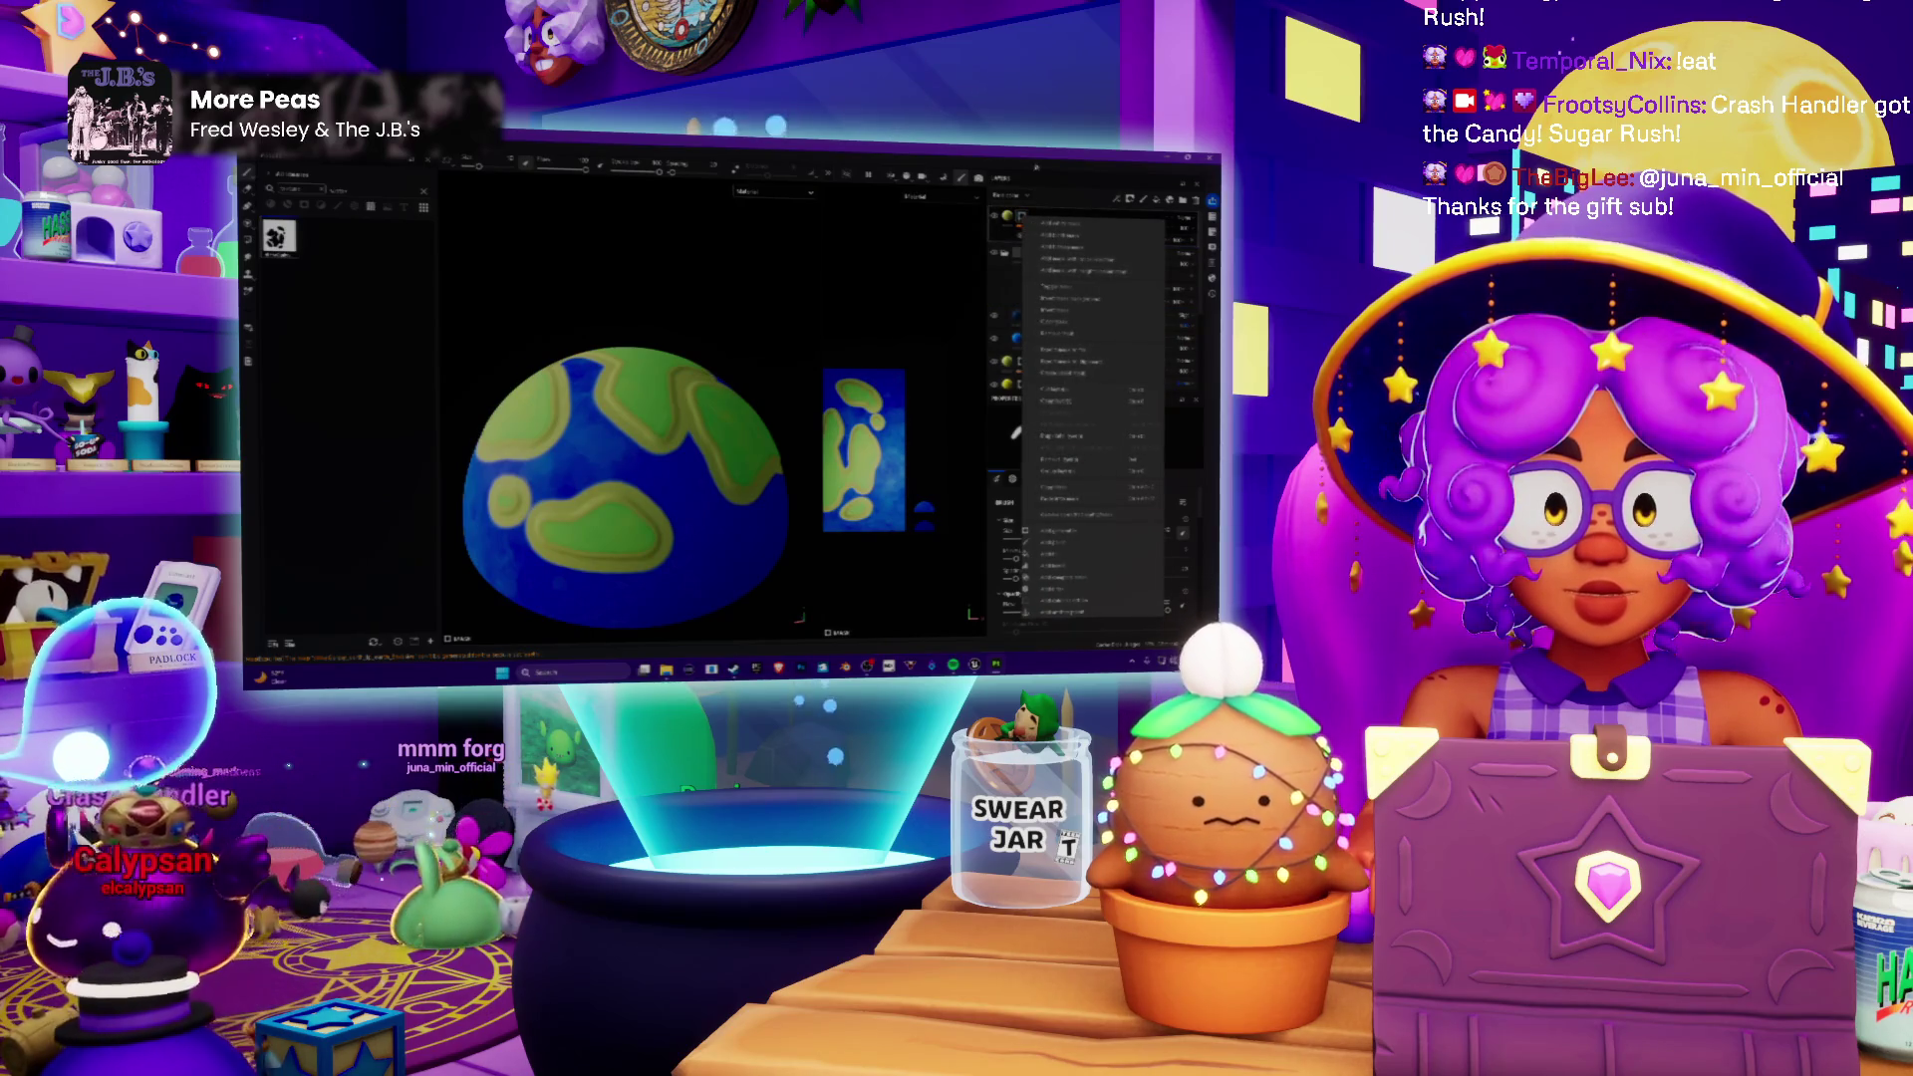
click(1050, 247)
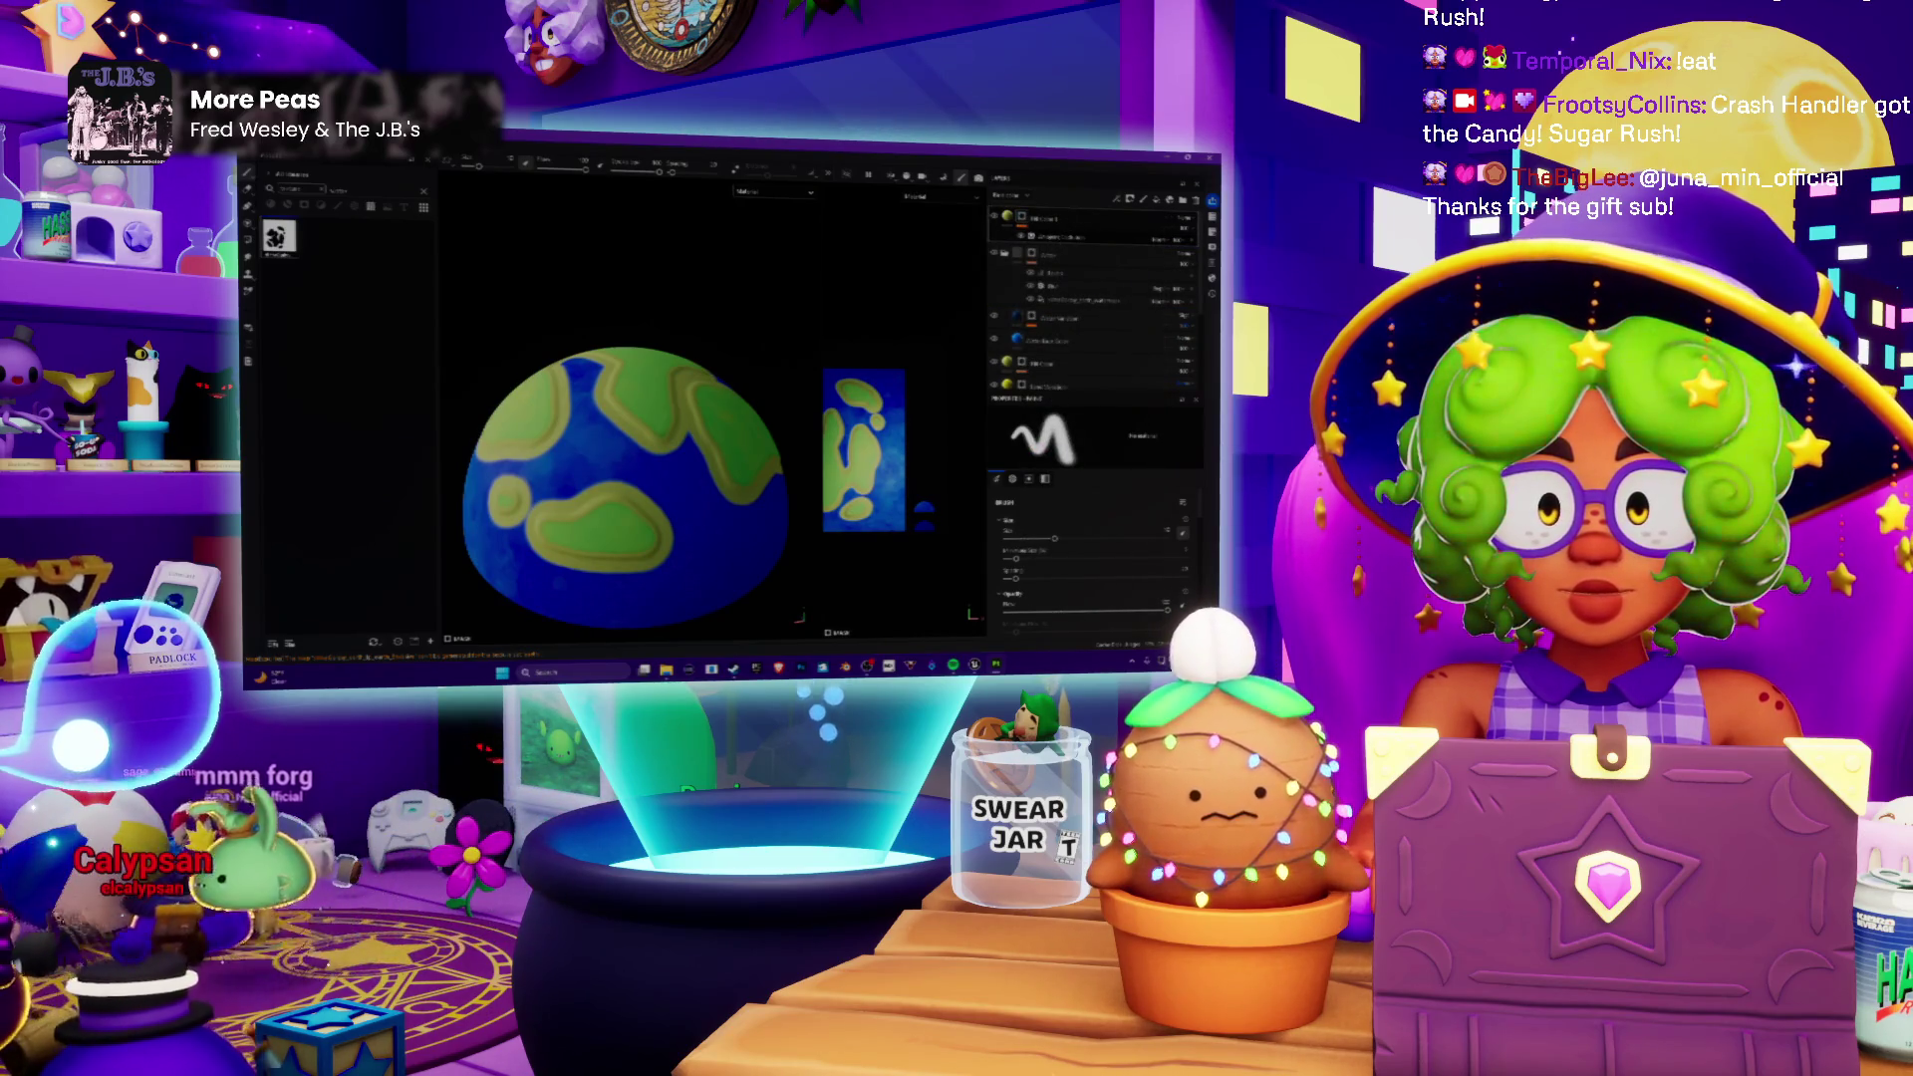
key(ctrl+z)
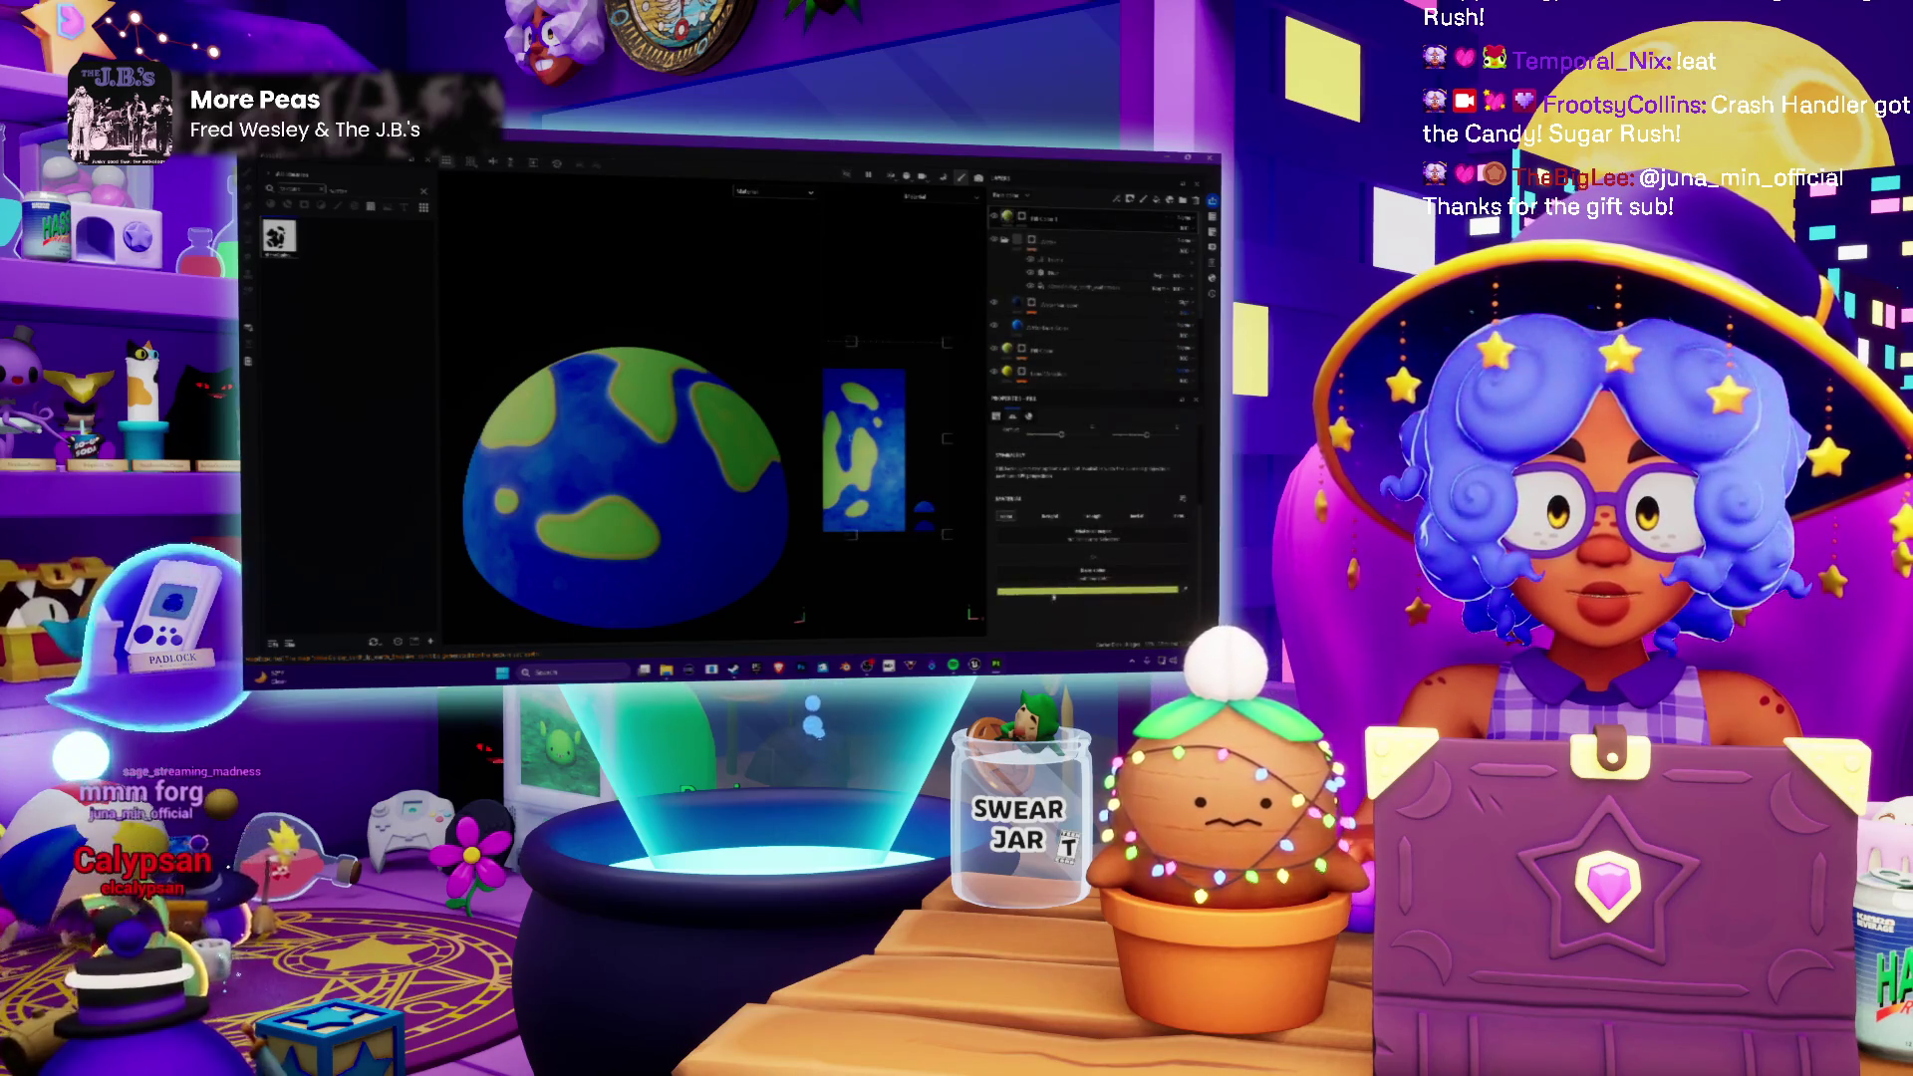
Step: Choose the paint colour and bring up the brush settings from the layer options
click(1054, 363)
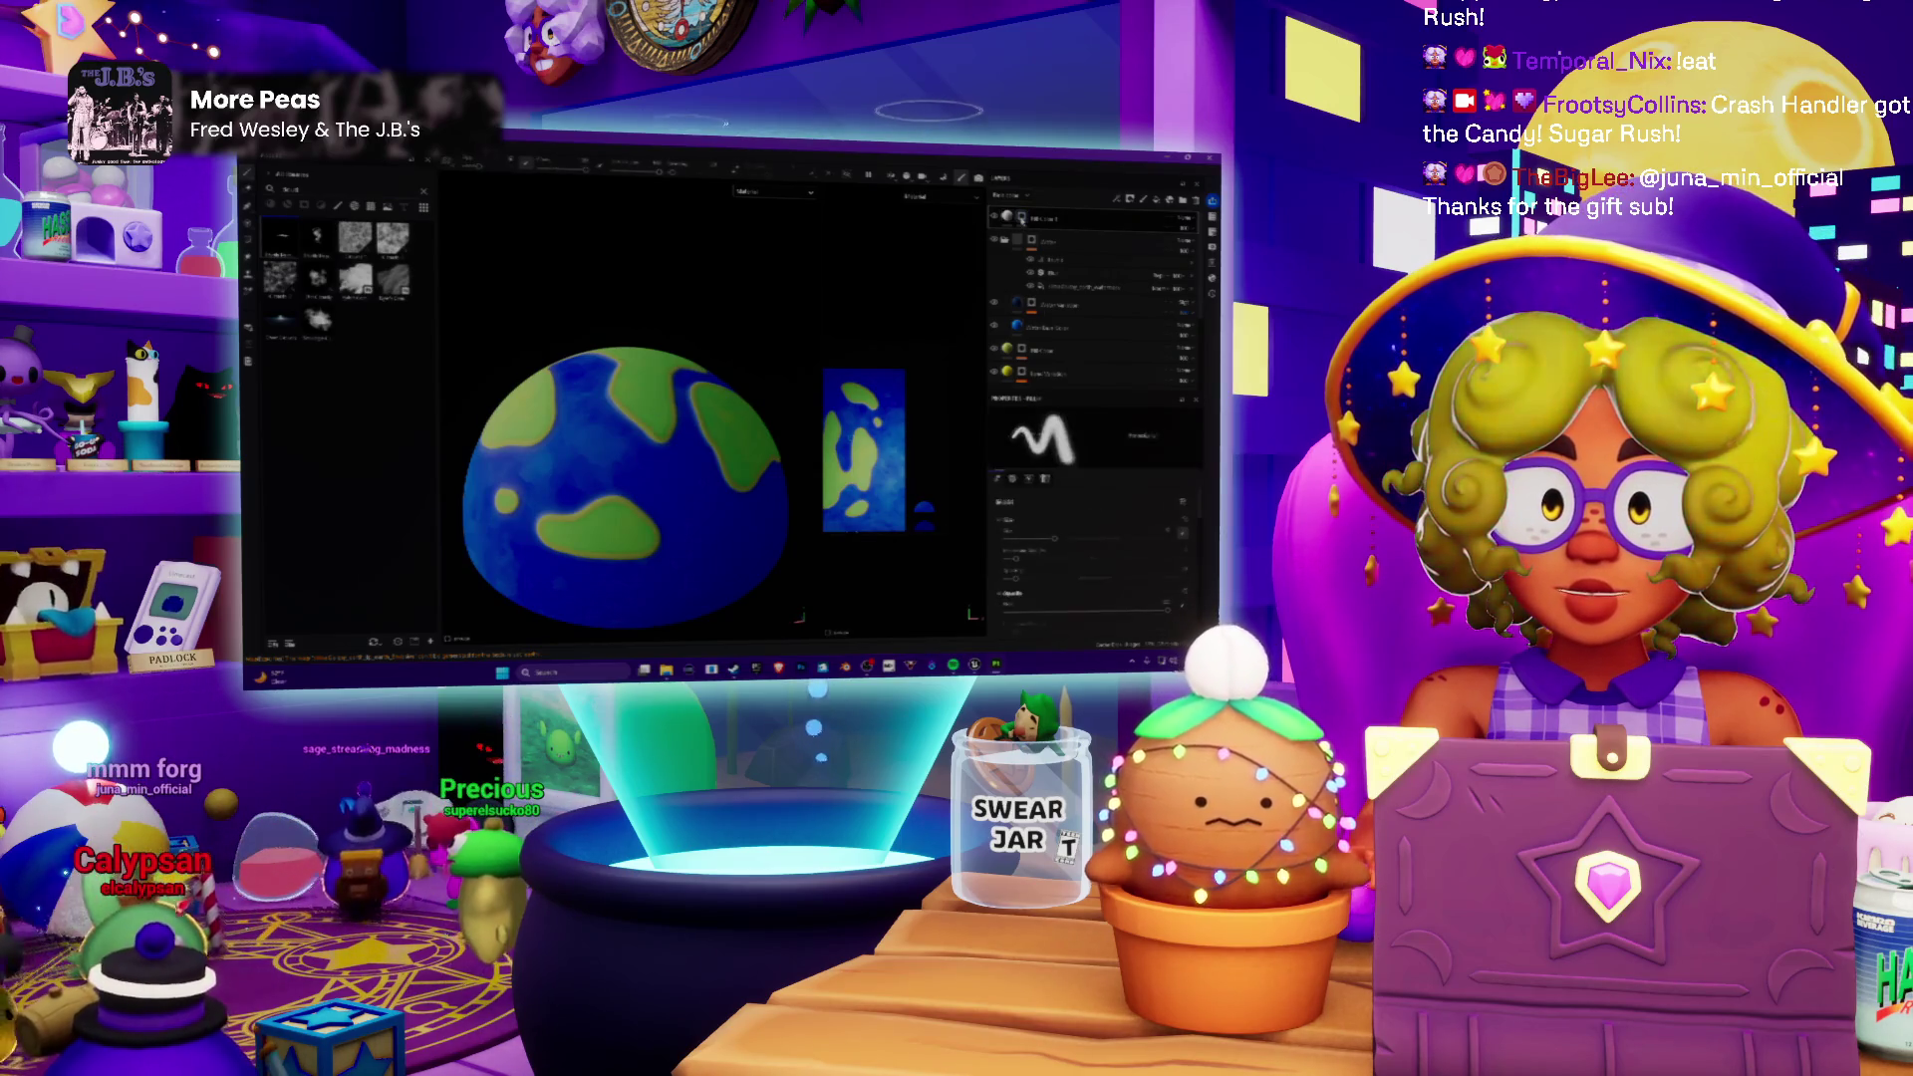
right_click(1017, 433)
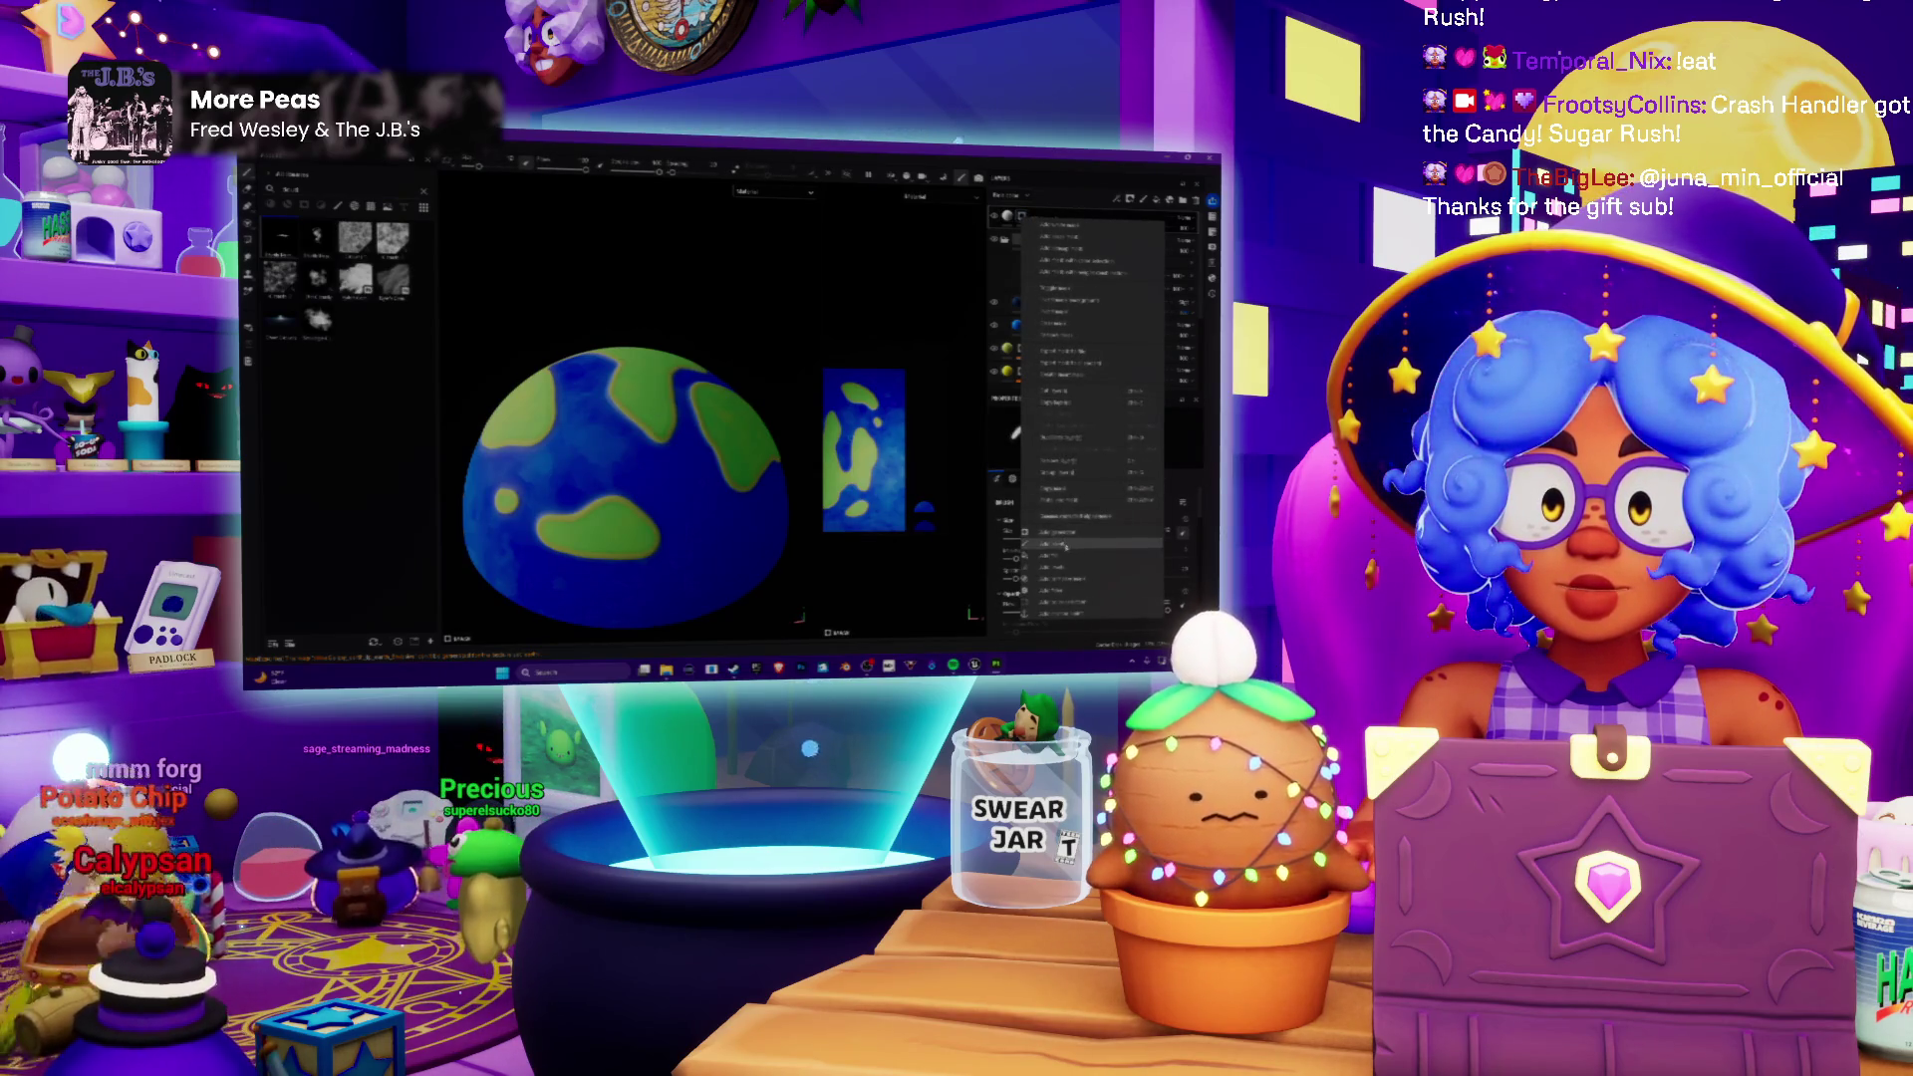
click(1066, 546)
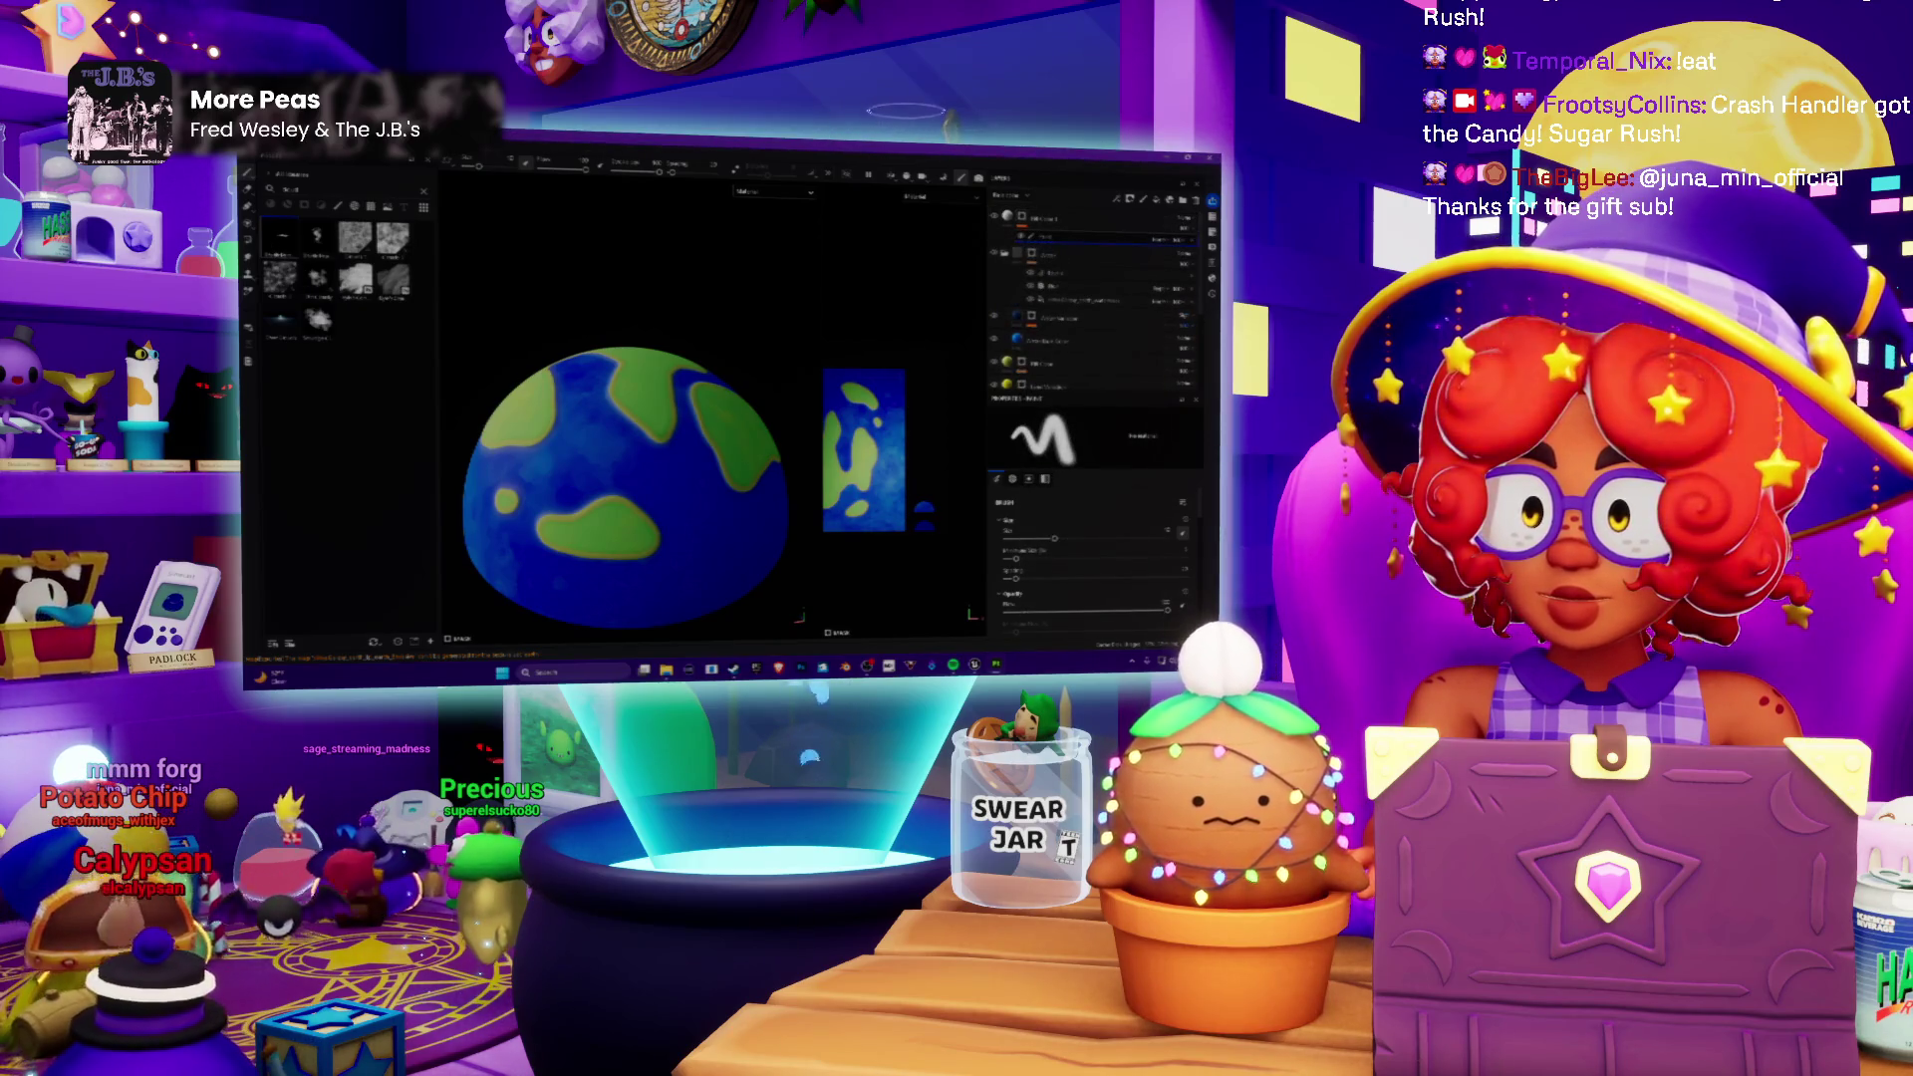
Step: Load the cloud alpha into the brush and test cloud strokes across the globe, undoing each one
click(355, 277)
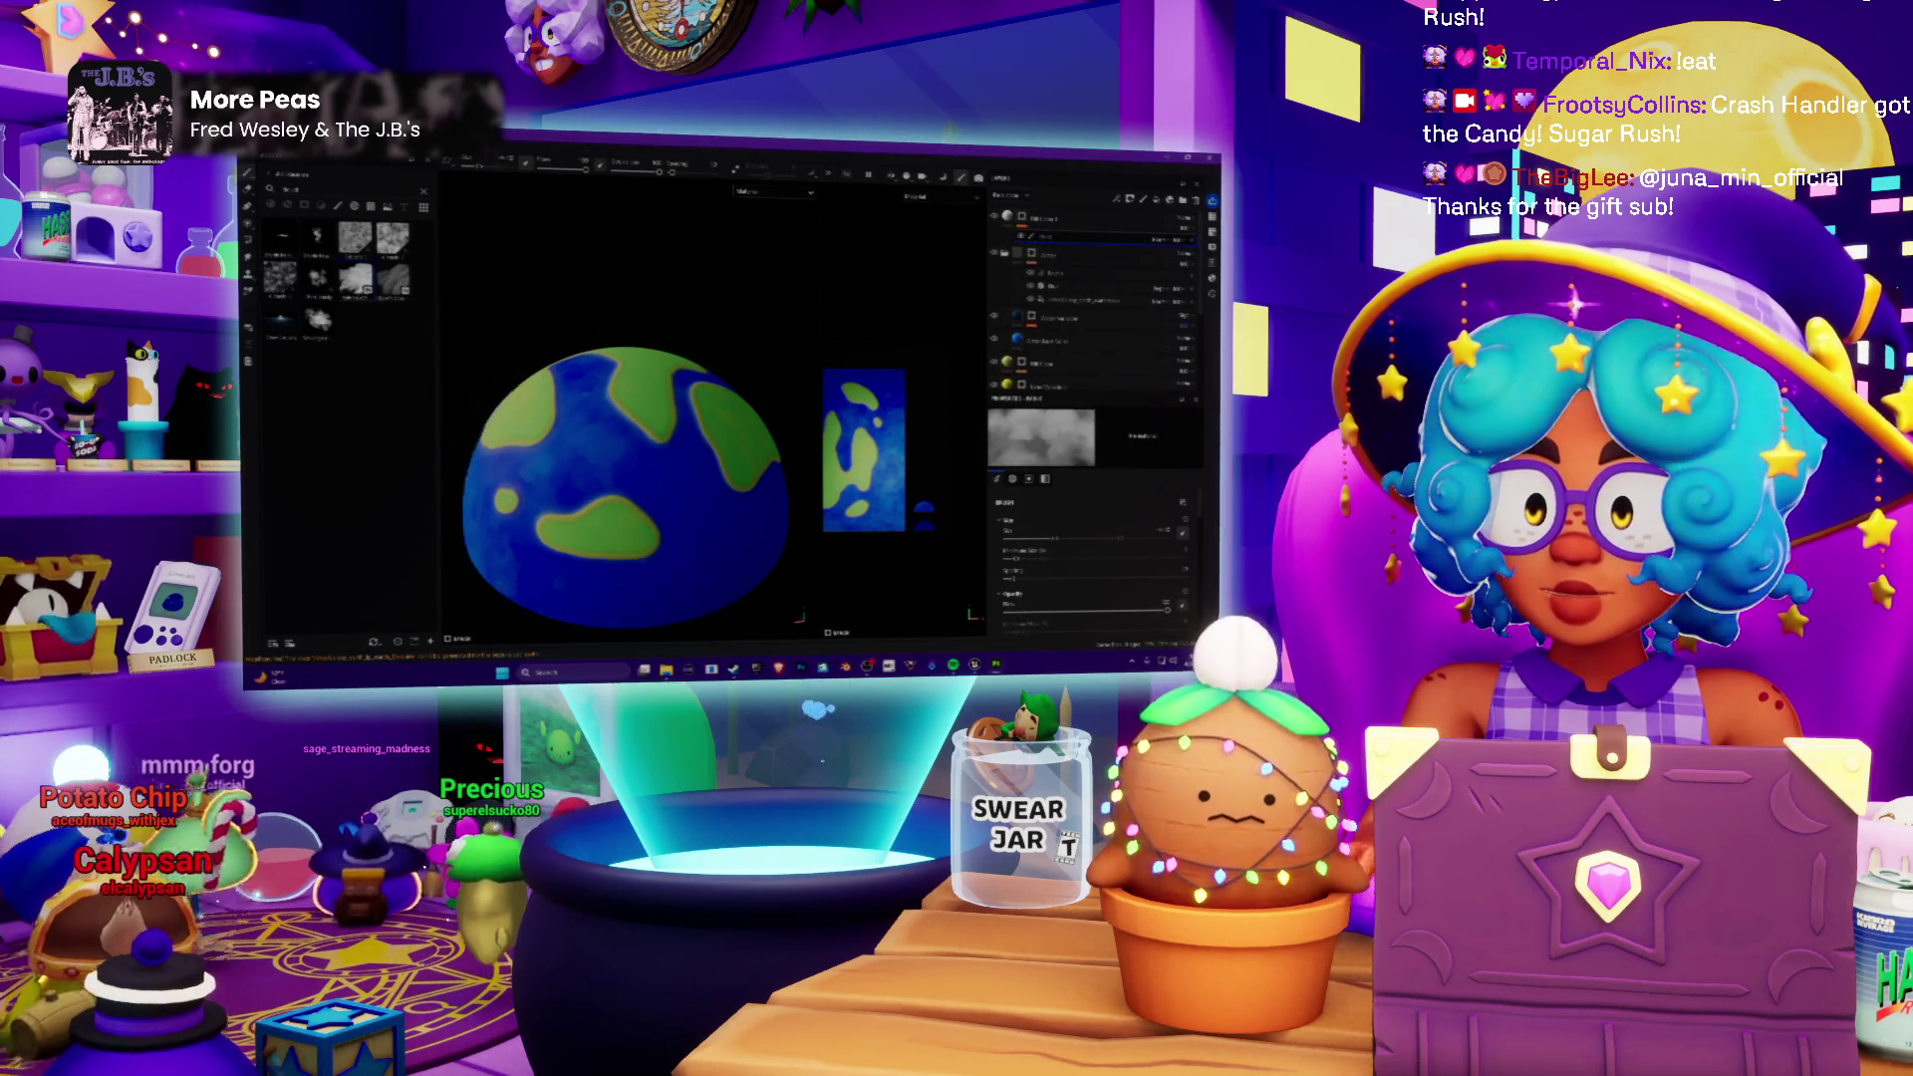
drag(538, 403, 718, 553)
alt+drag(629, 449, 718, 397)
mouse_move(569, 344)
mouse_down()
mouse_move(673, 434)
mouse_move(717, 374)
mouse_move(675, 325)
mouse_up()
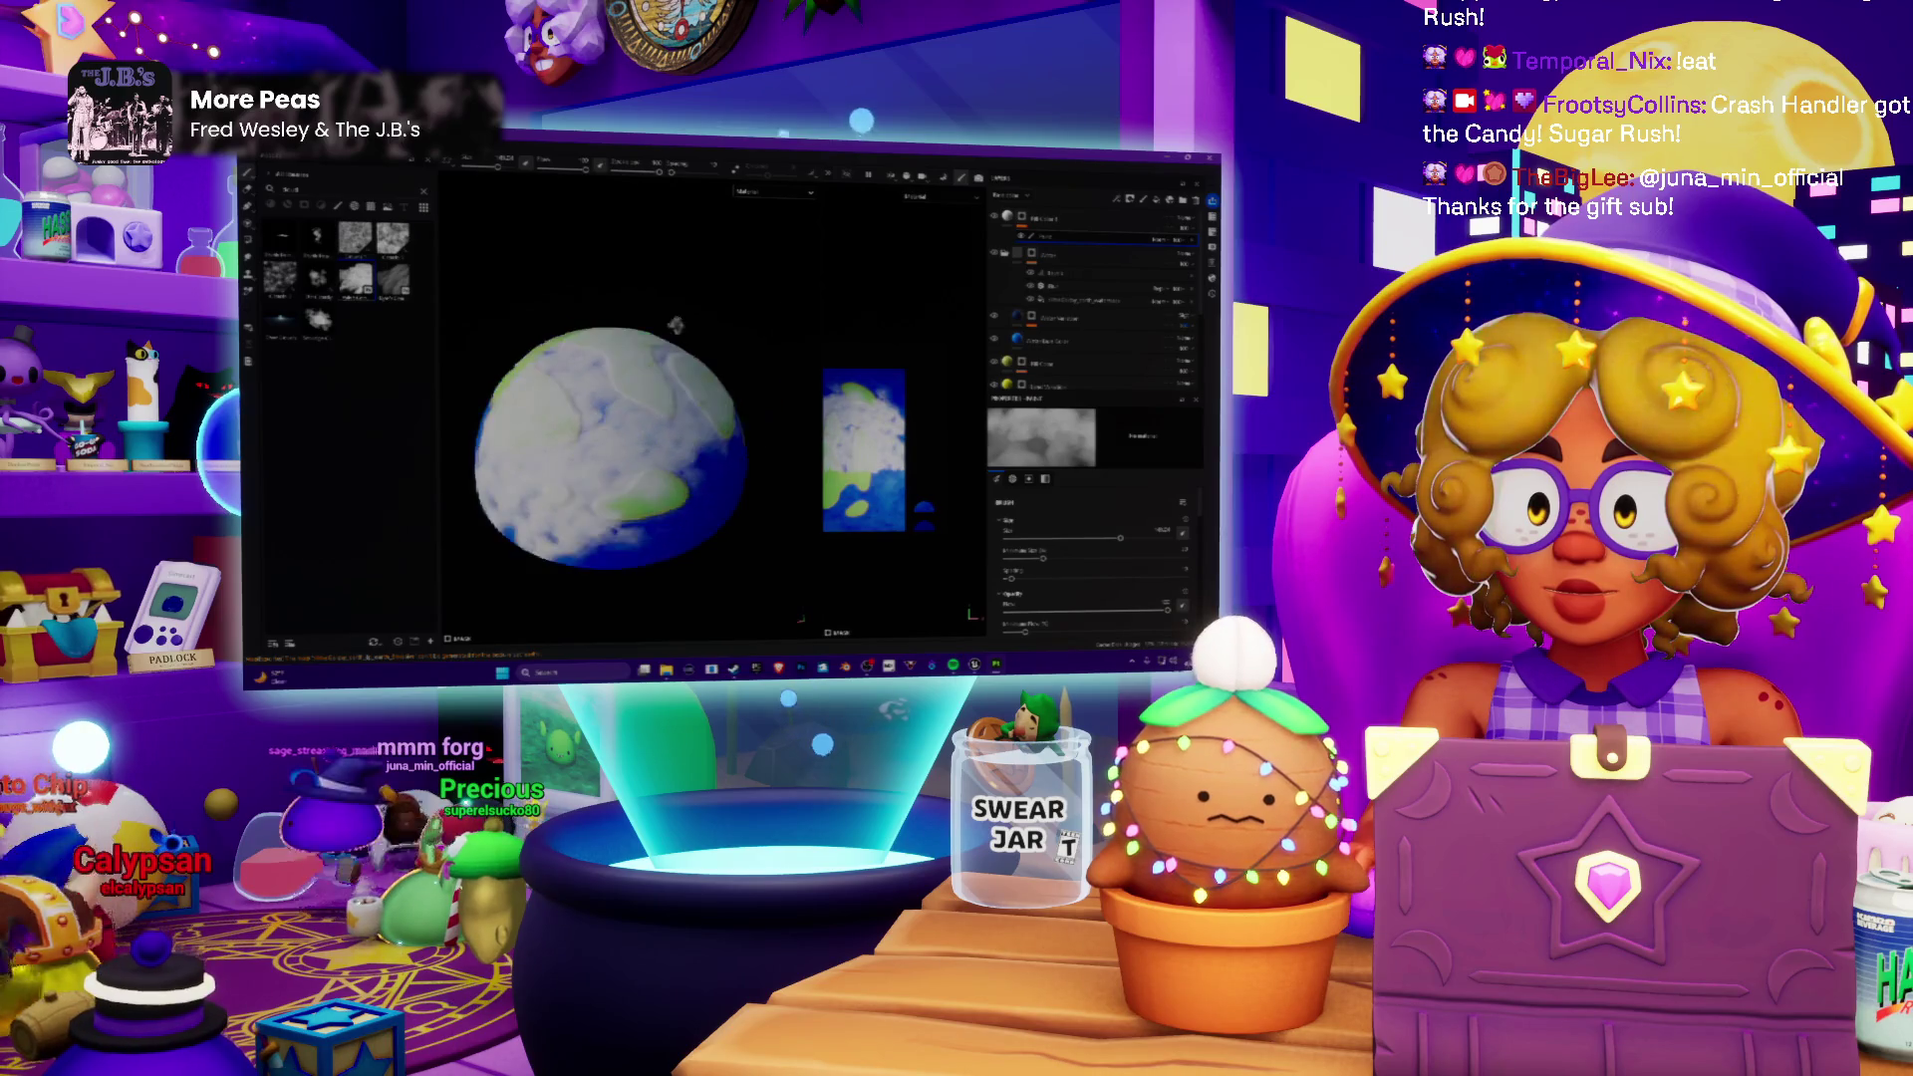
key(ctrl+z)
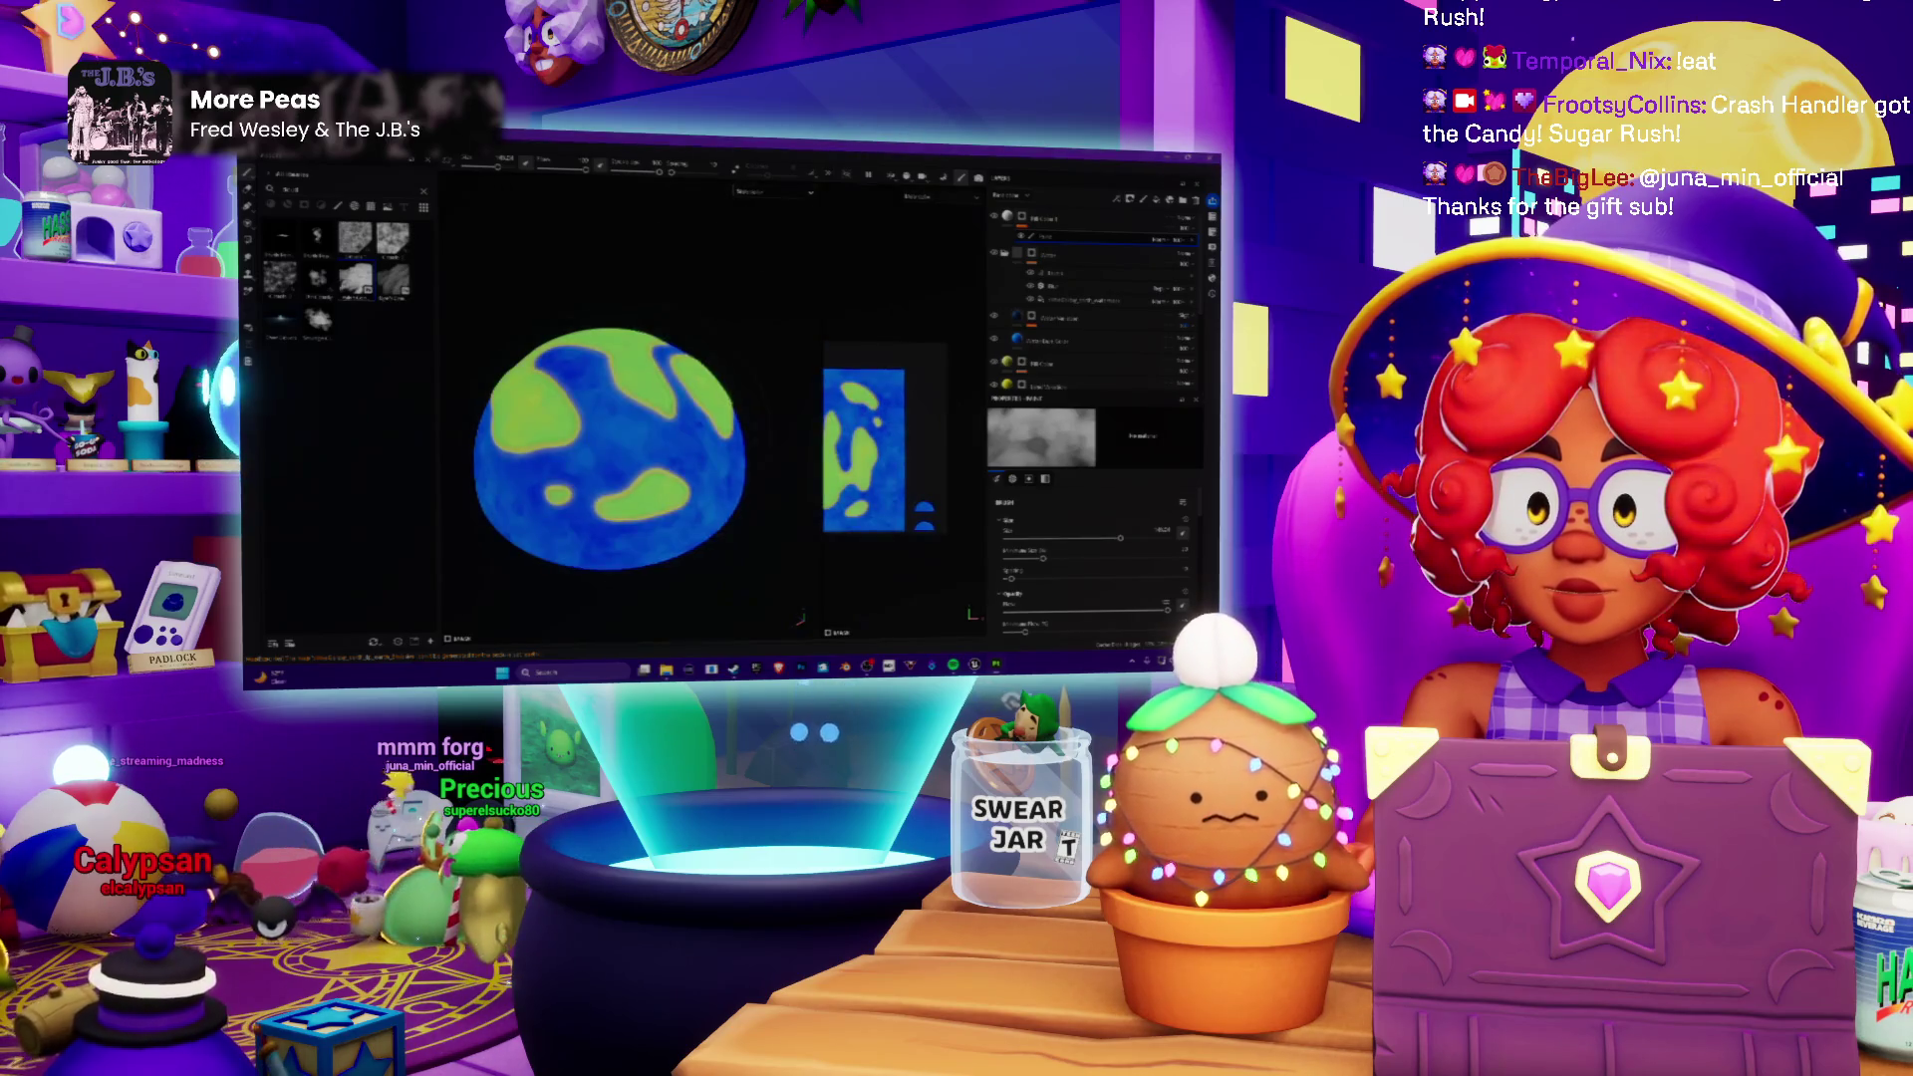
mouse_move(538, 373)
mouse_down()
mouse_move(673, 448)
mouse_move(568, 479)
mouse_up()
key(ctrl+z)
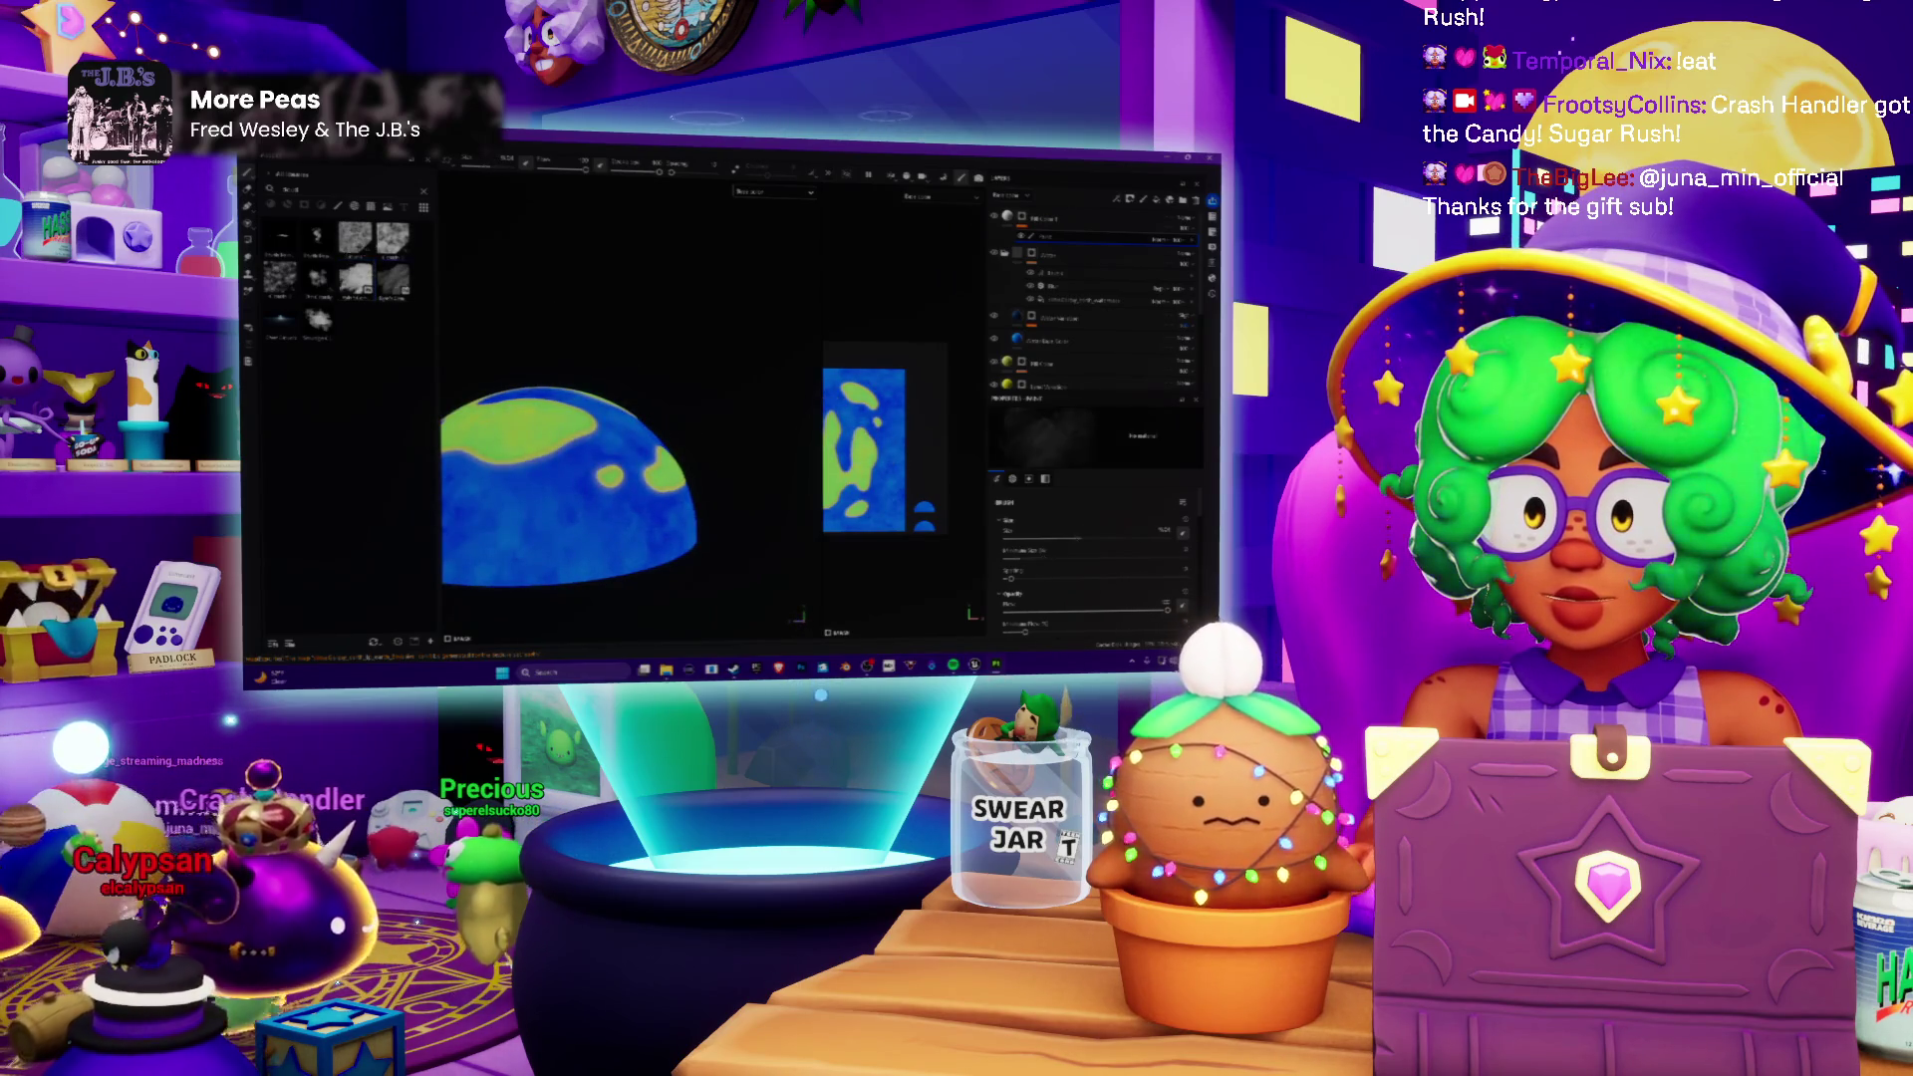
drag(607, 431, 547, 513)
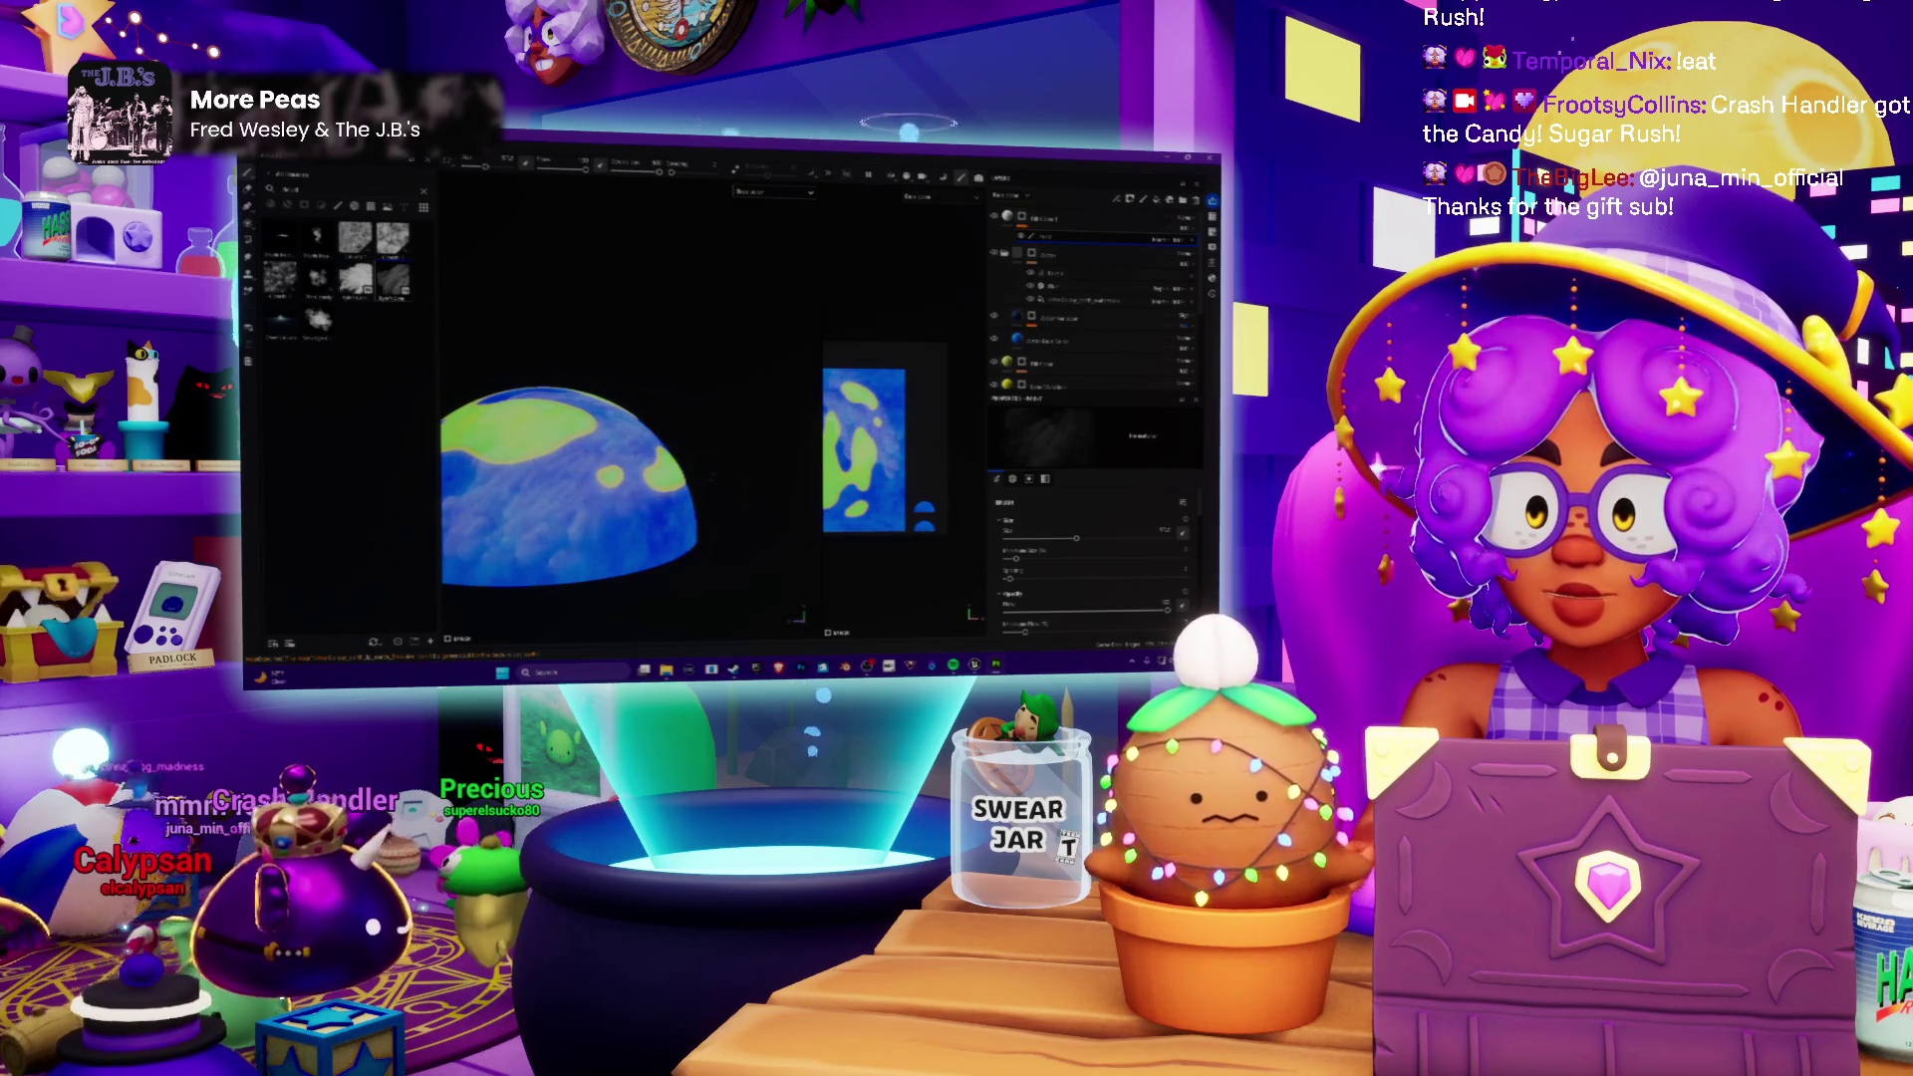
key(f)
key(ctrl+z)
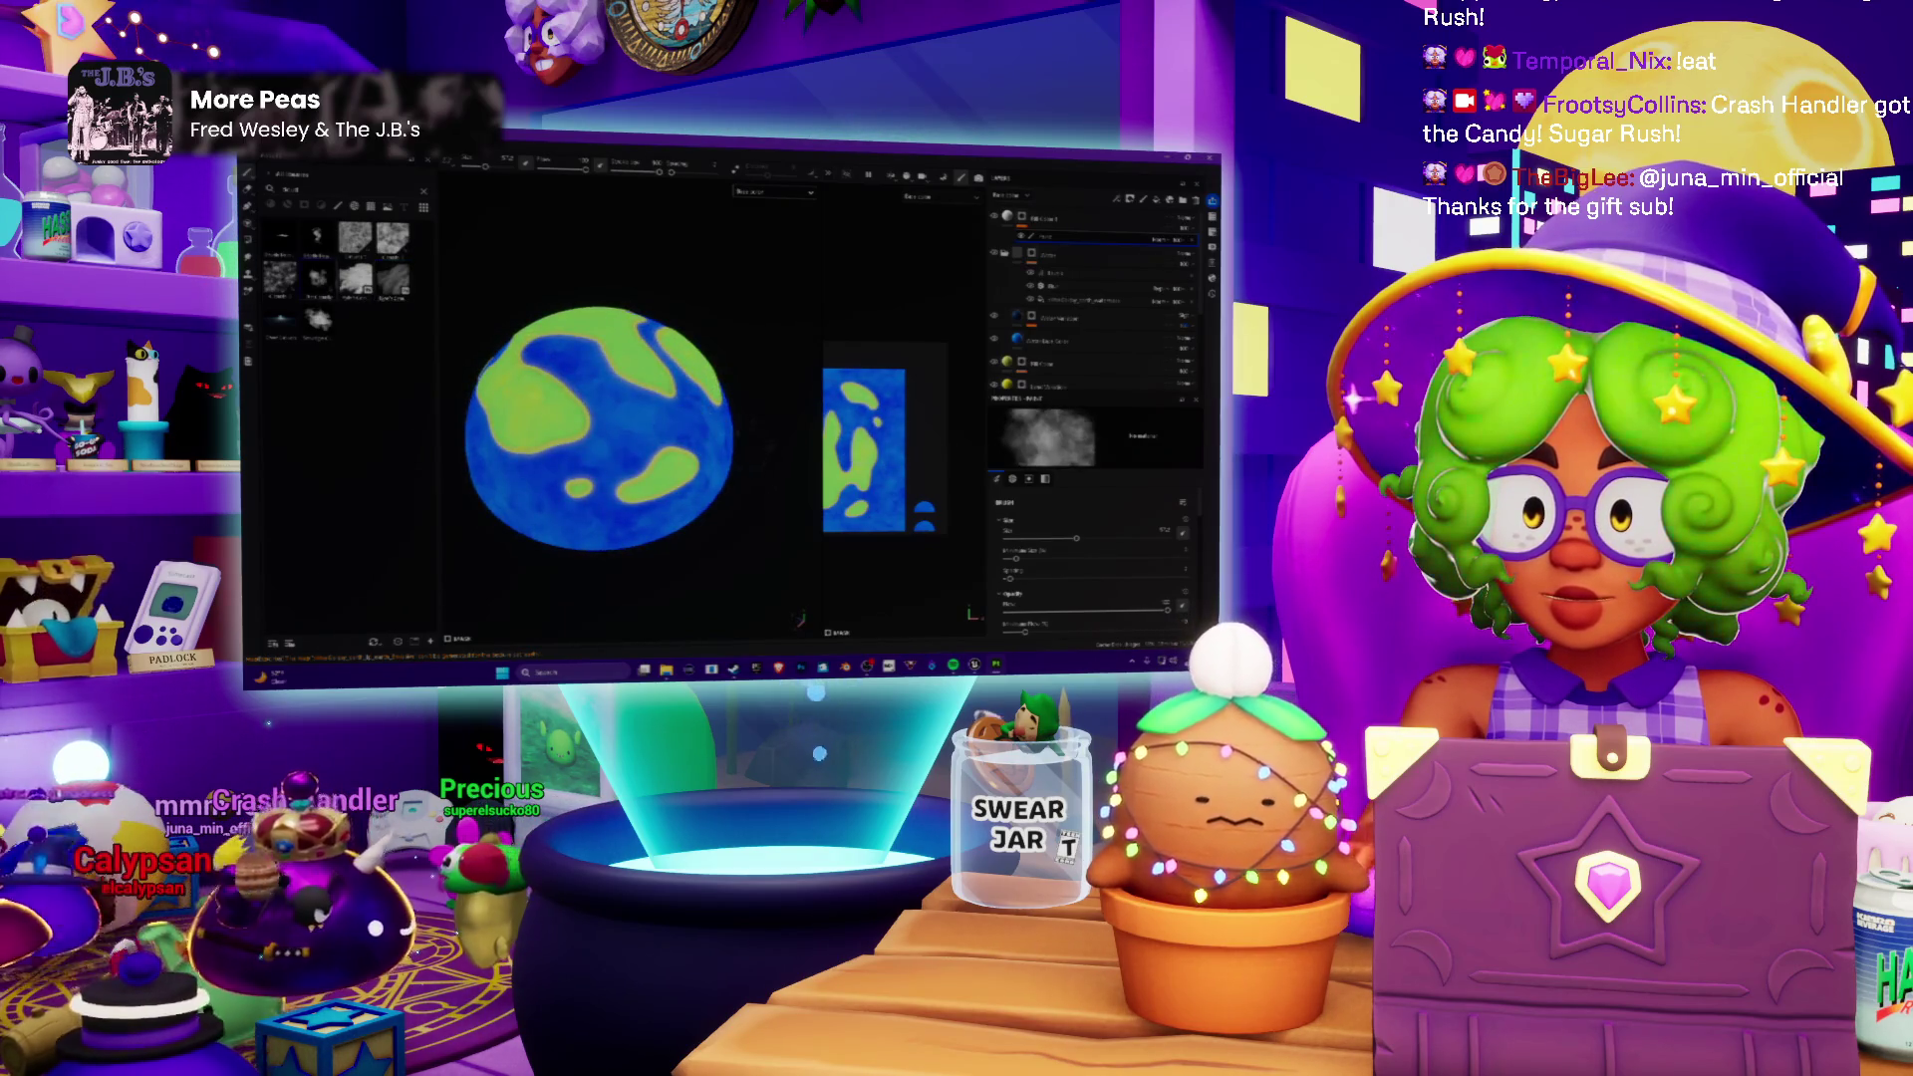
Step: Try further cloud patches and streaks on other sides of the globe, undoing every attempt
drag(606, 397, 658, 449)
key(ctrl+z)
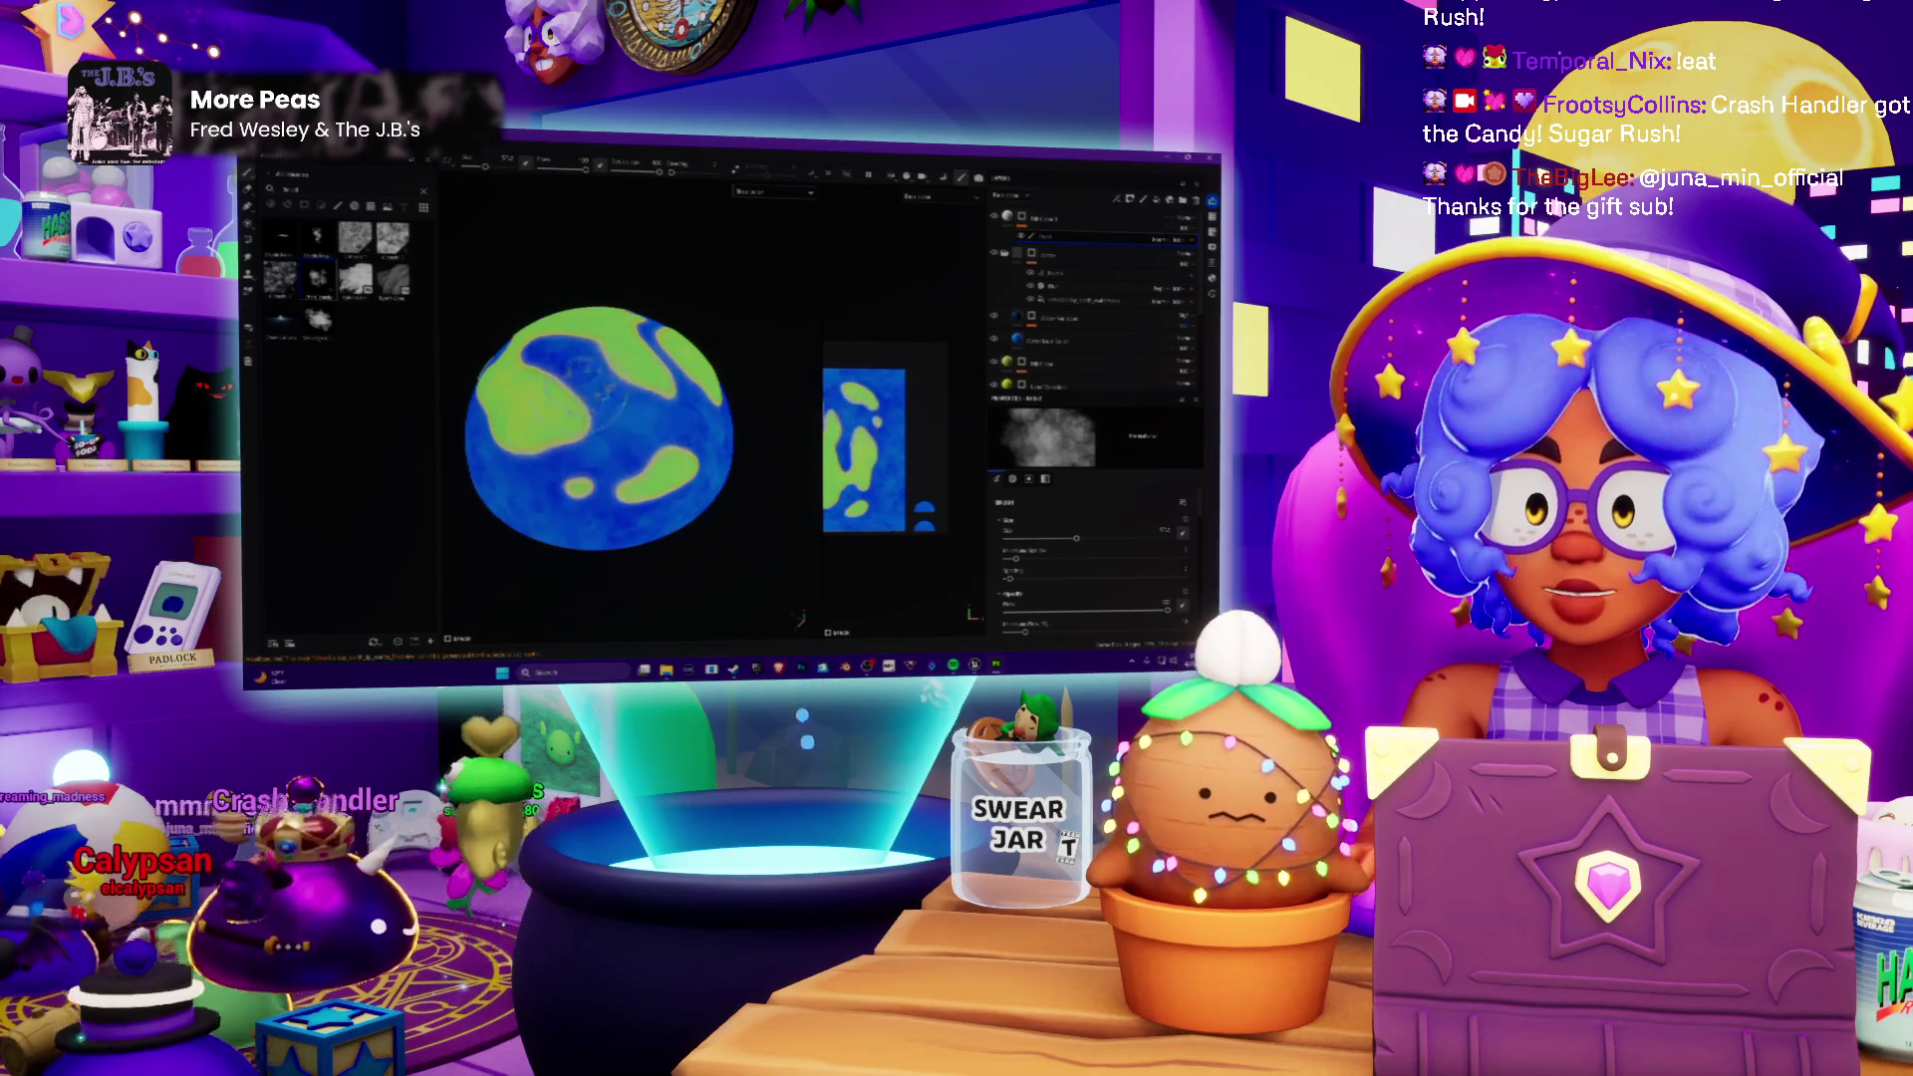
scroll(599, 426, down, 2)
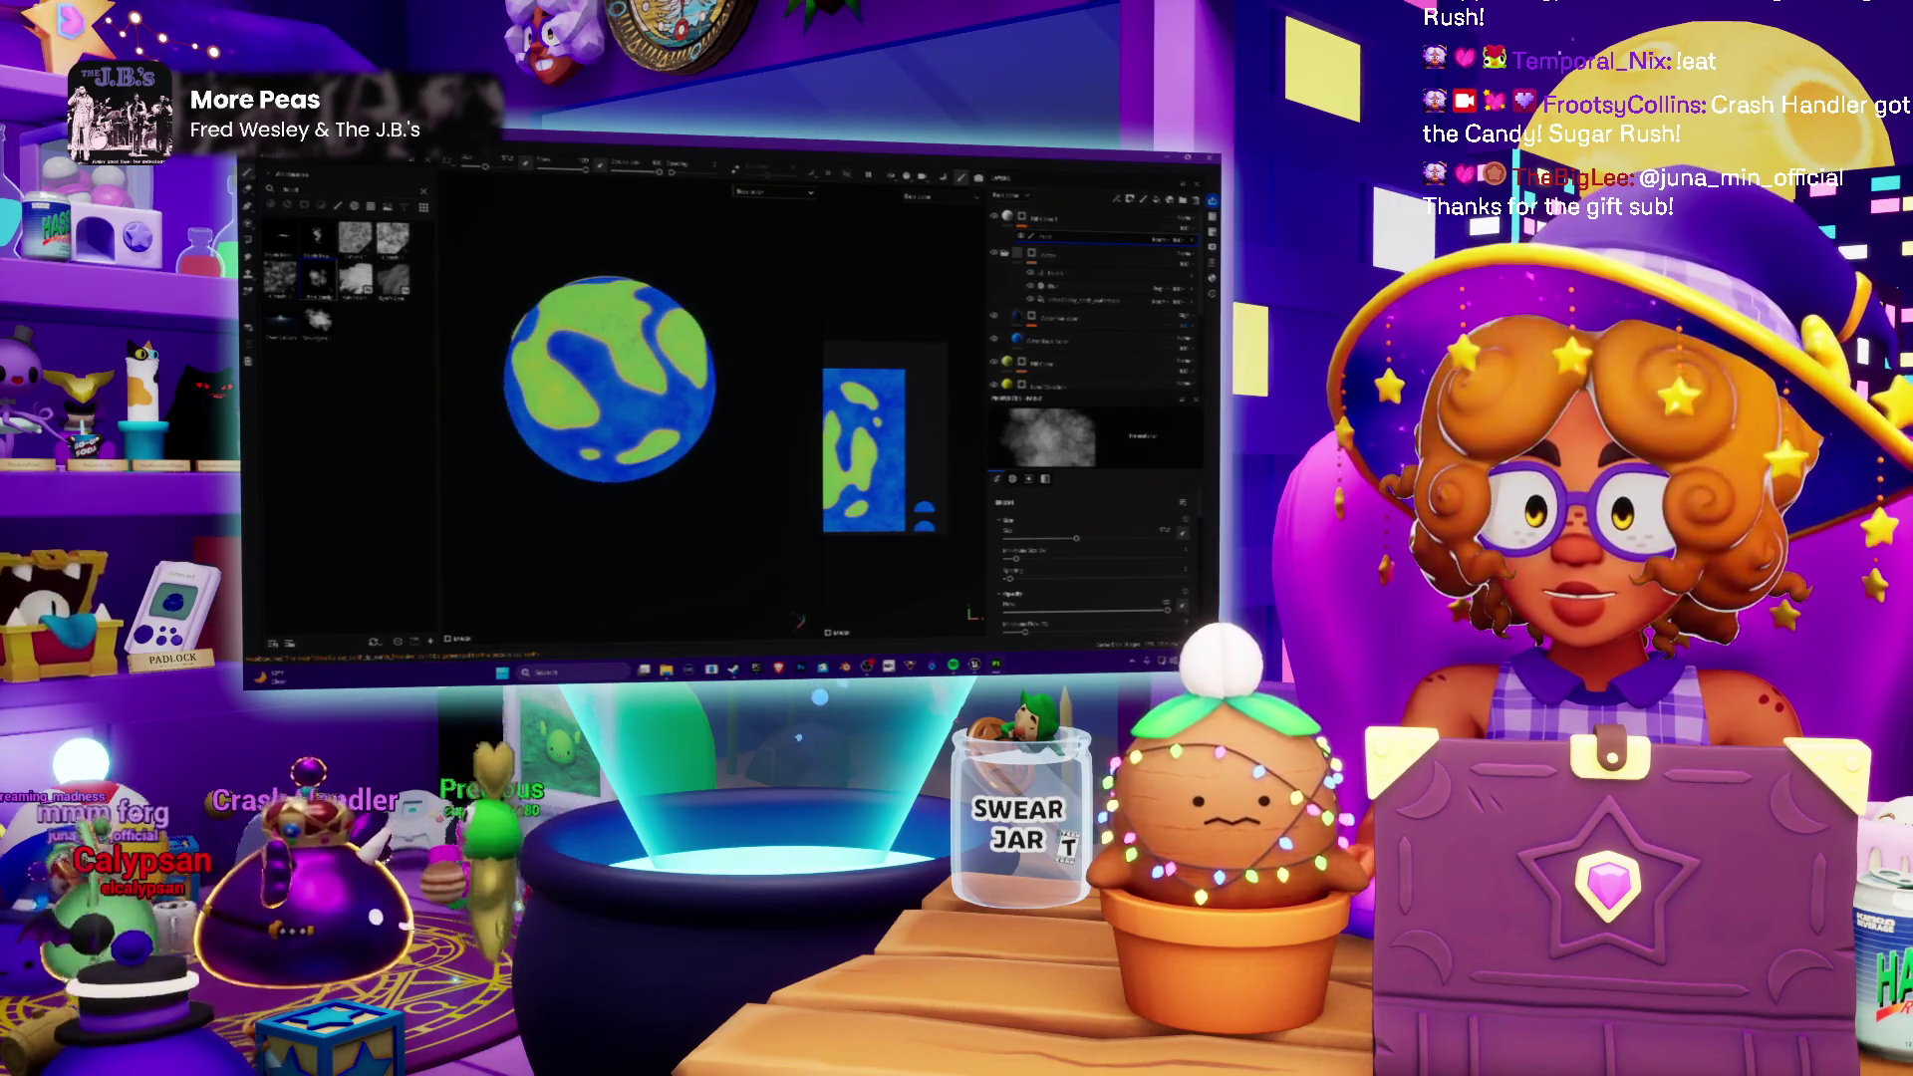
drag(560, 322, 613, 359)
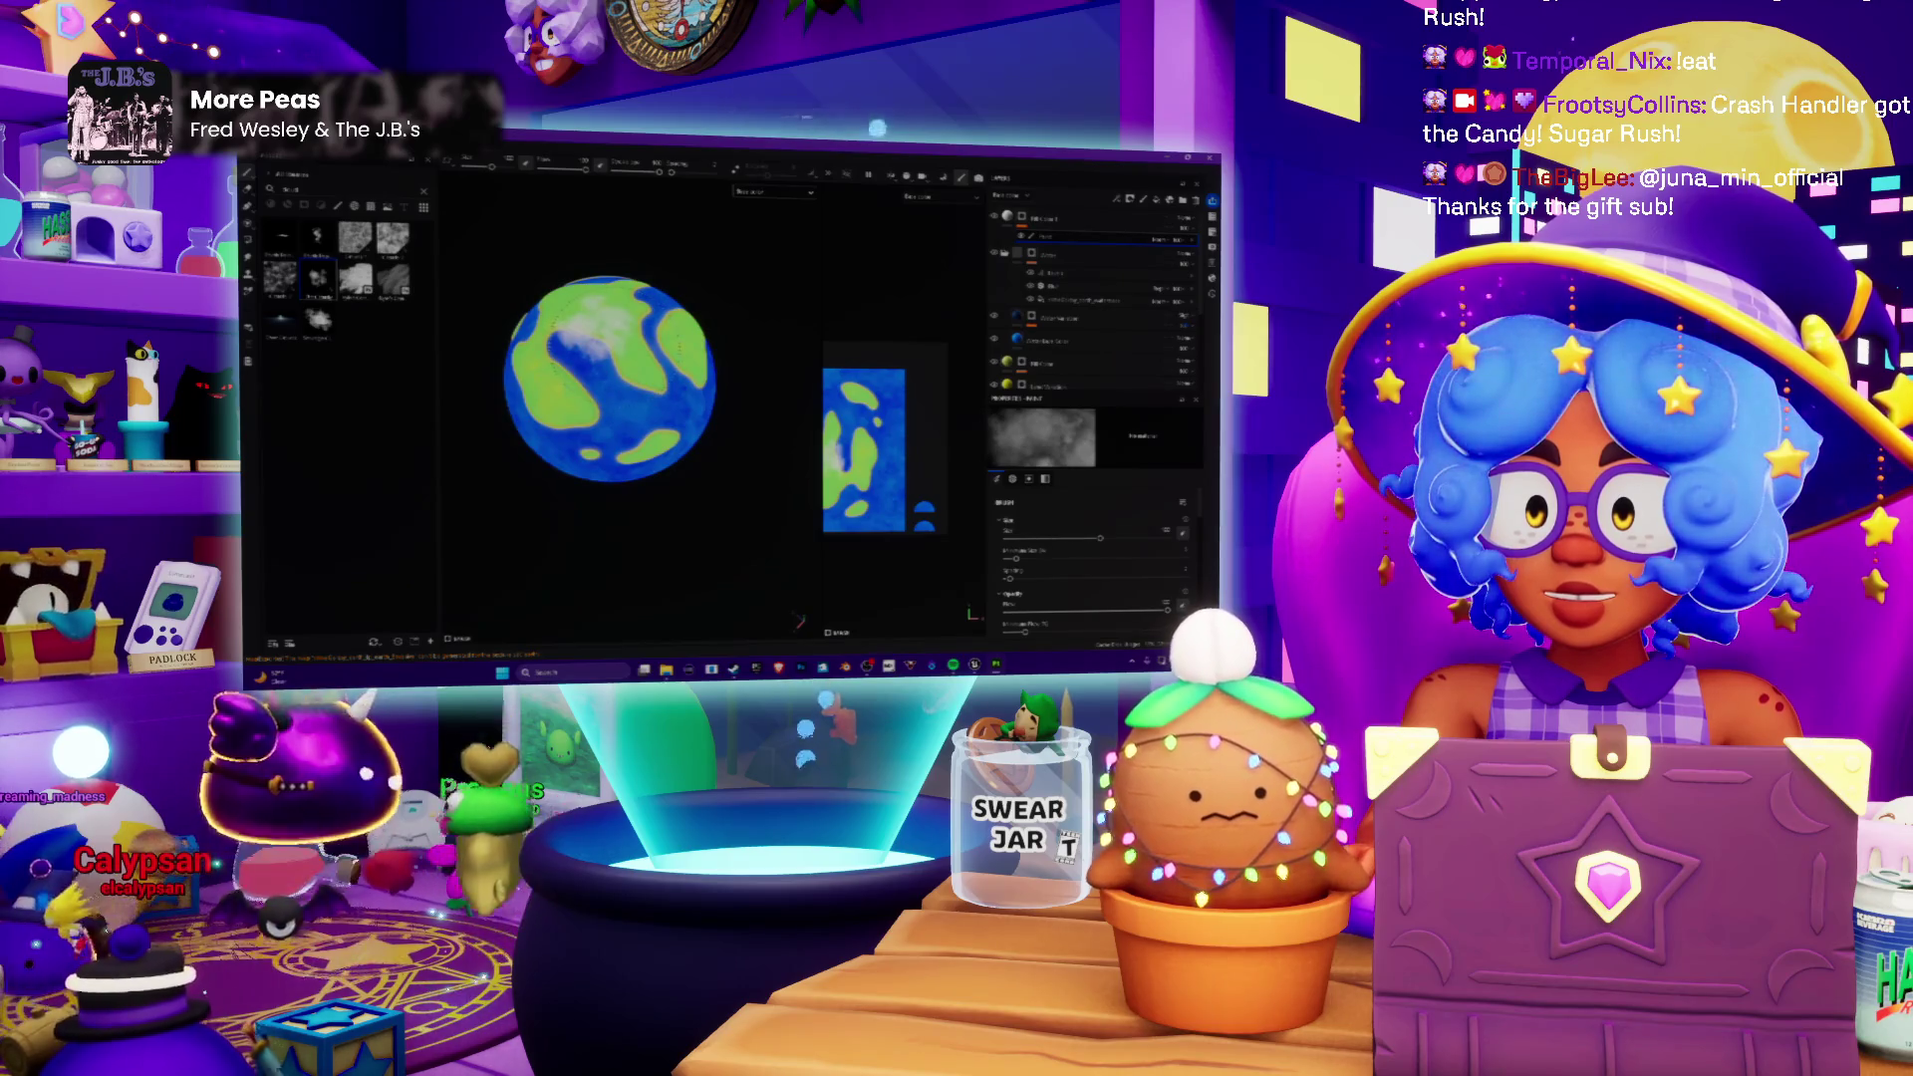
key(ctrl+z)
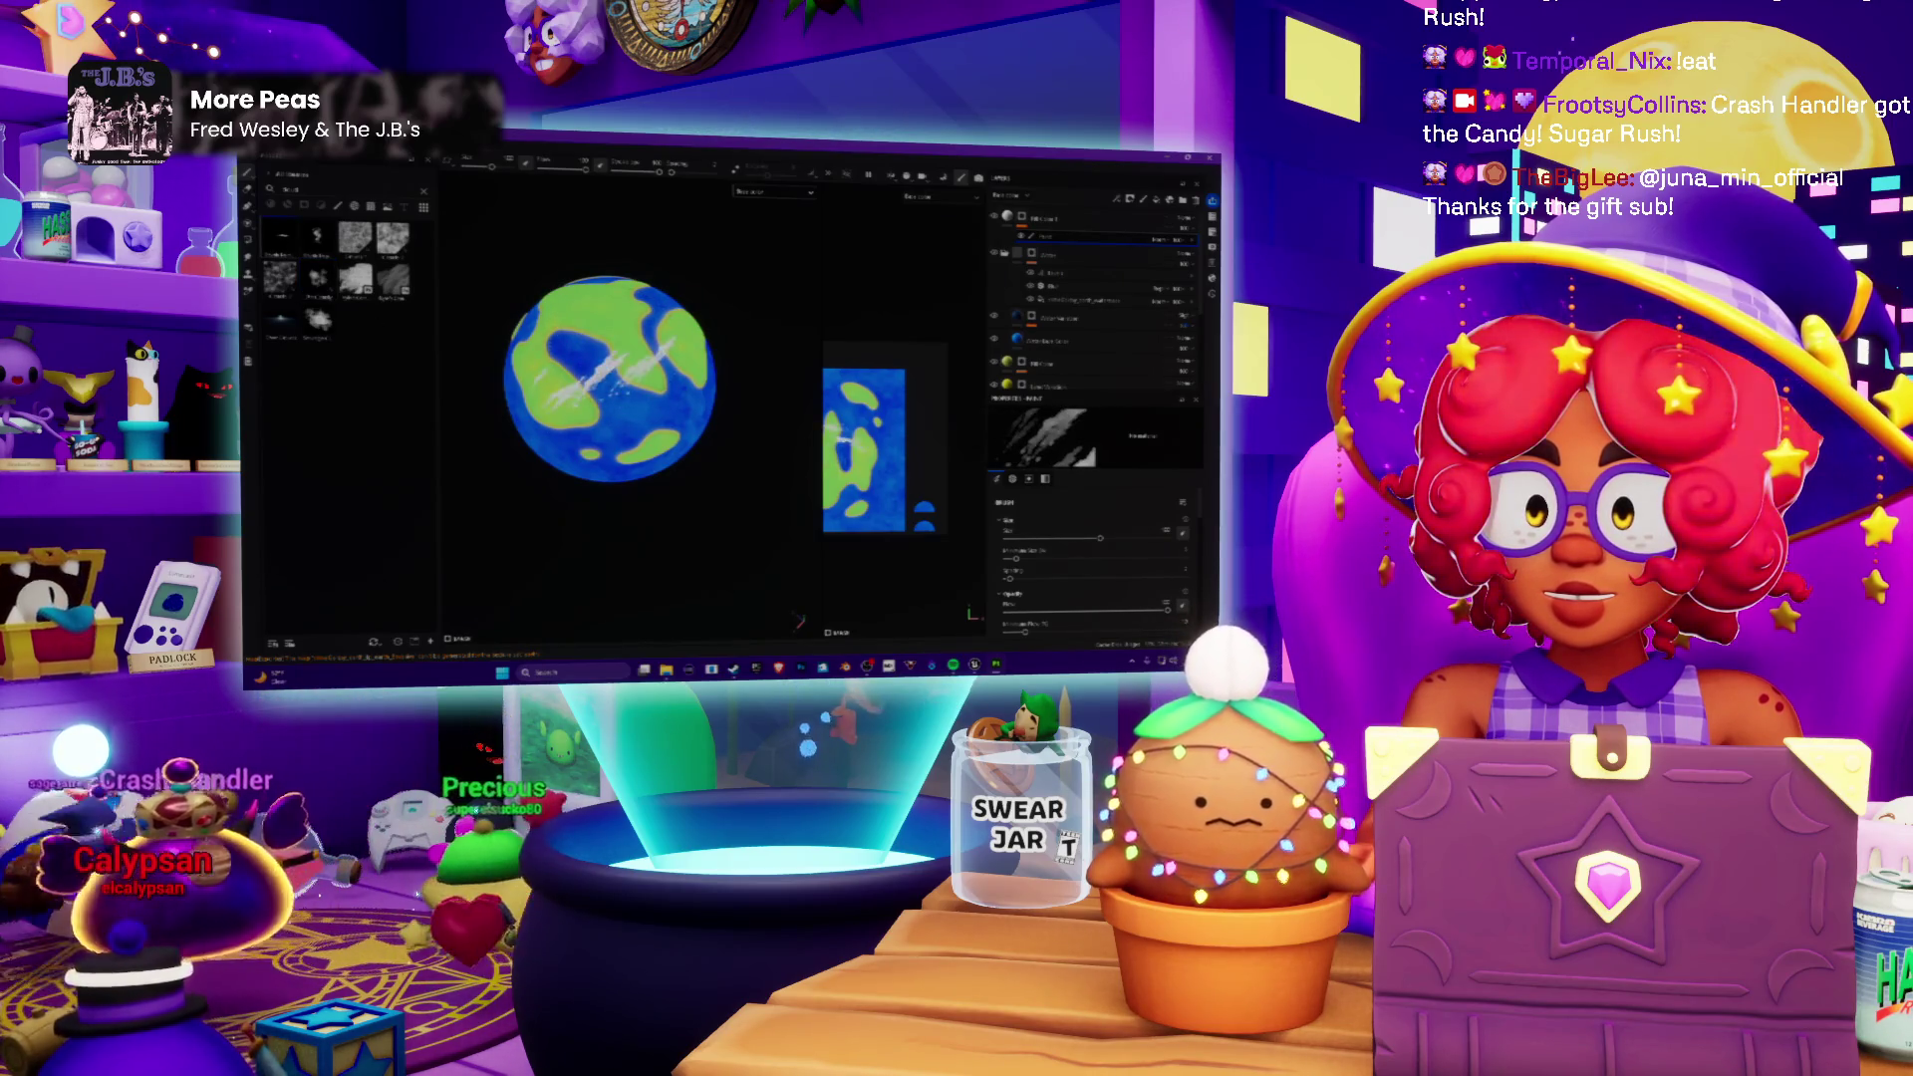
key(ctrl+z)
drag(538, 419, 703, 375)
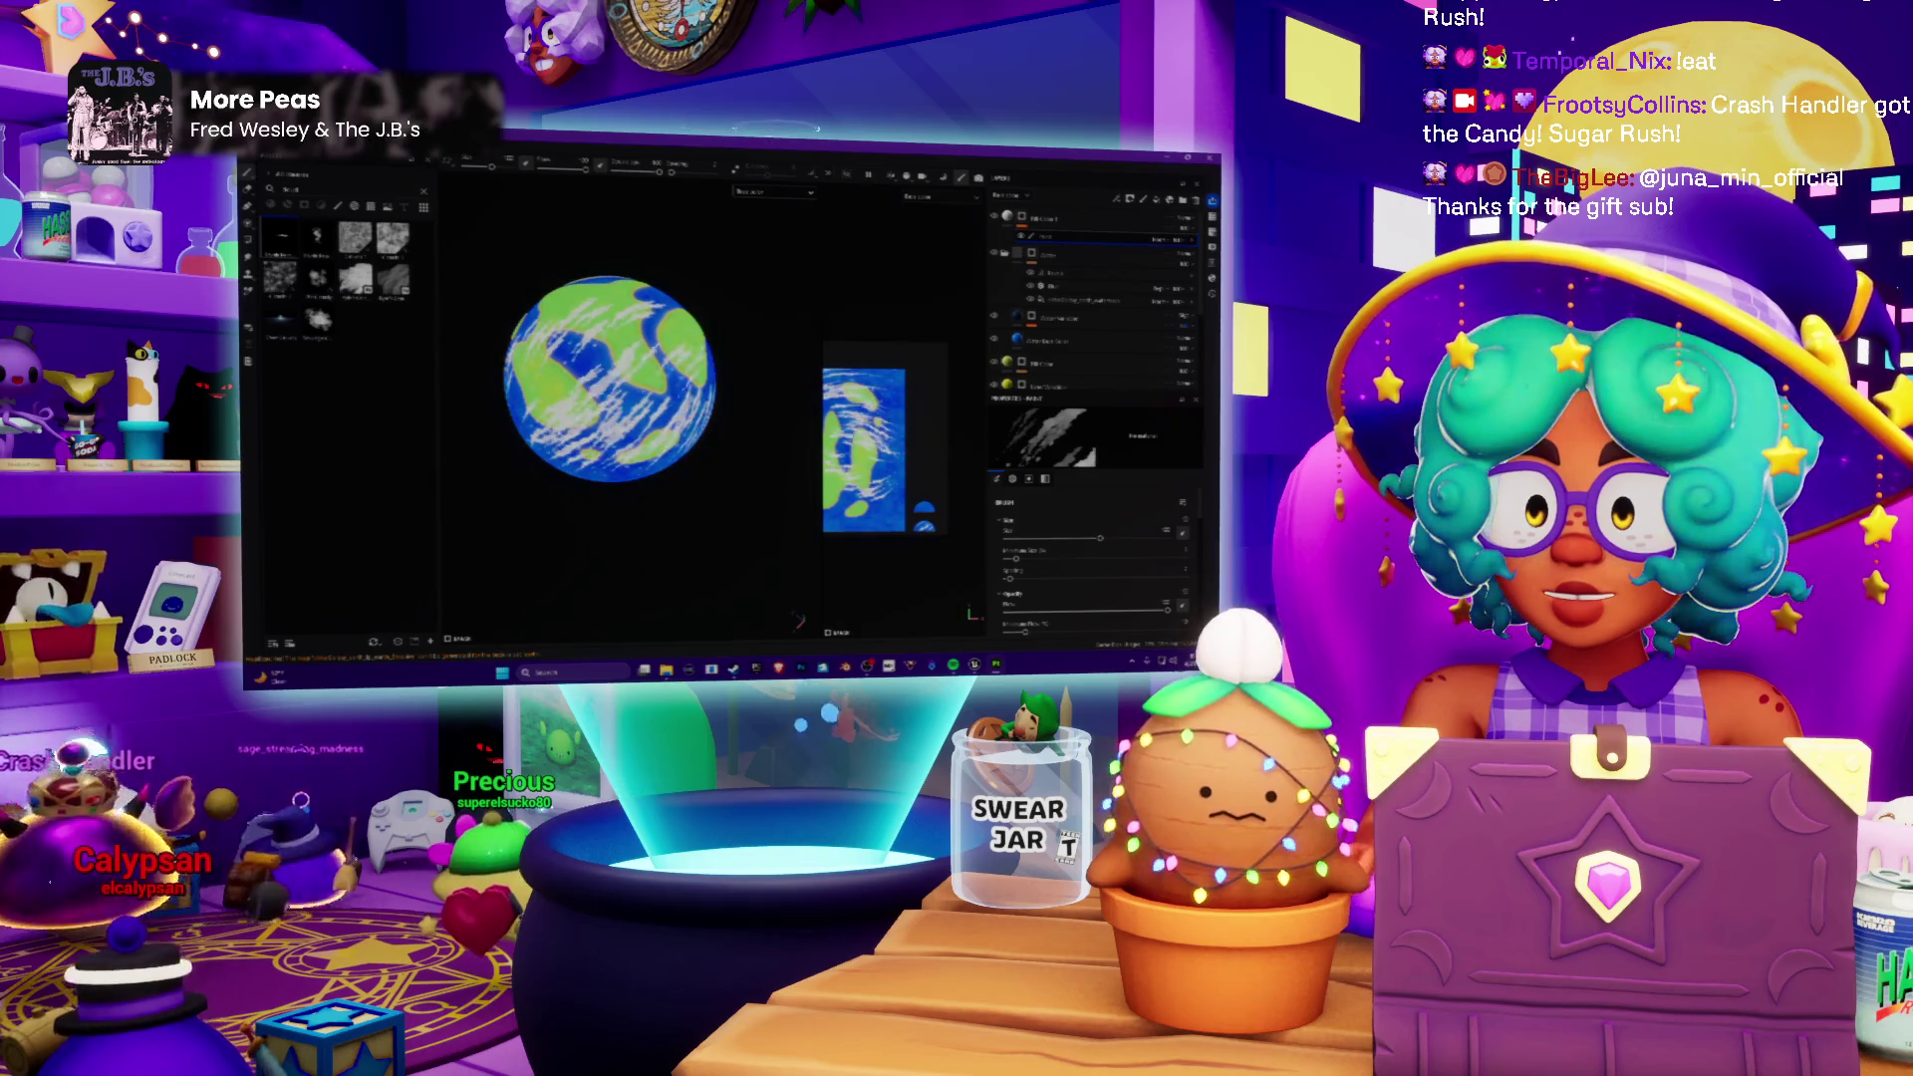
key(ctrl+z)
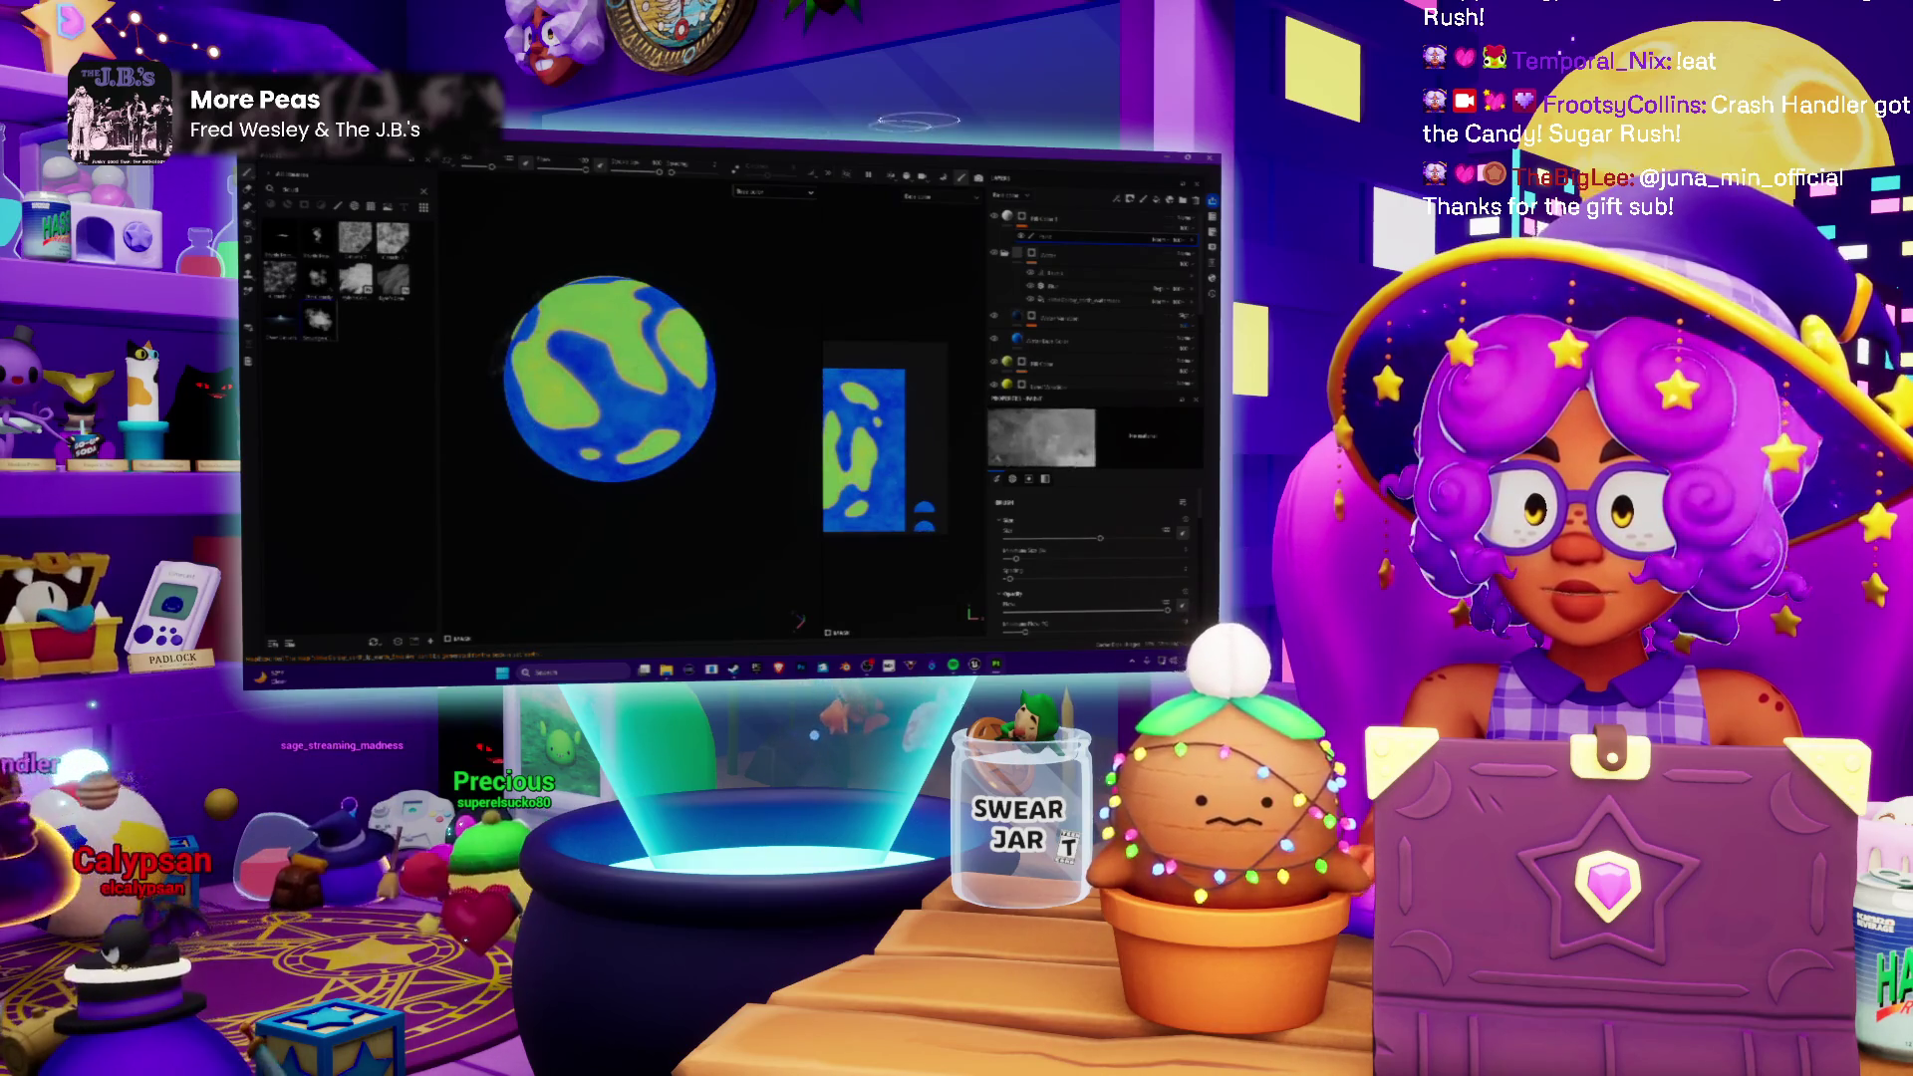
key(ctrl+z)
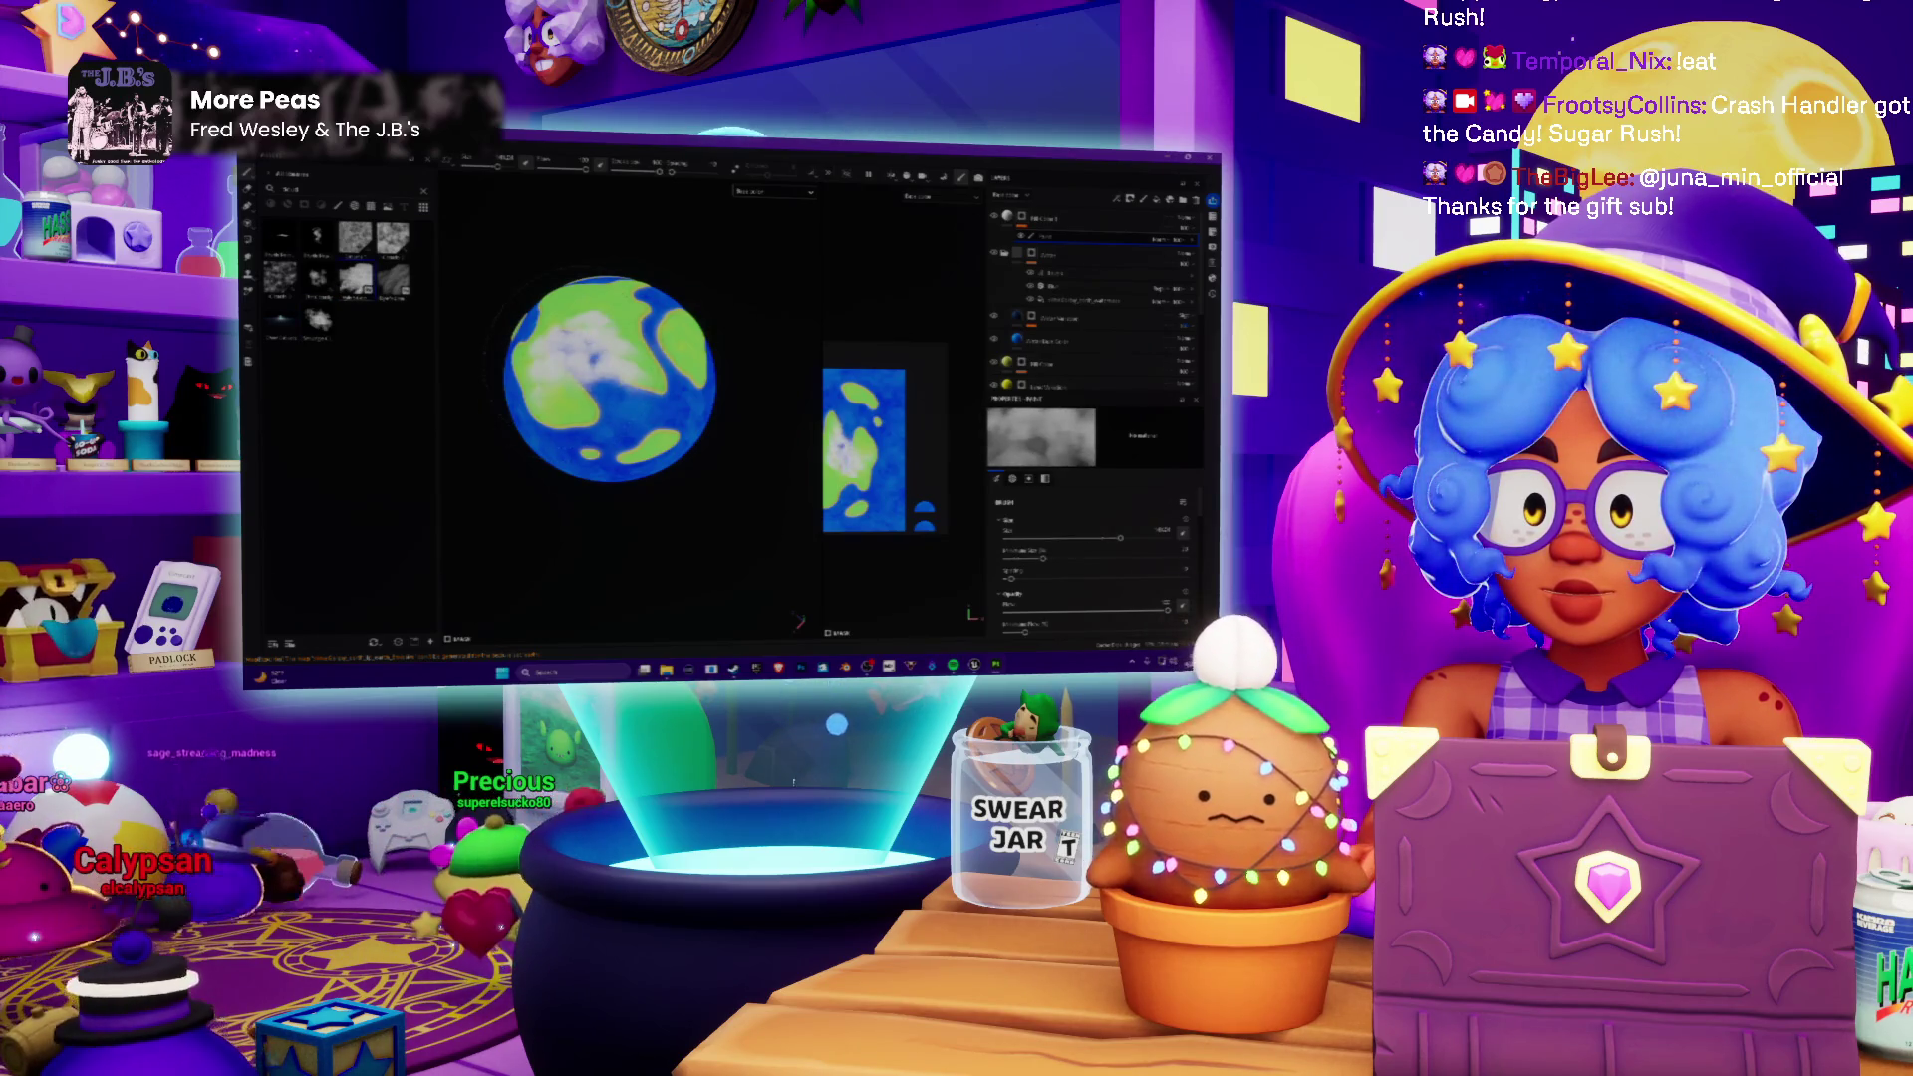
key(ctrl+z)
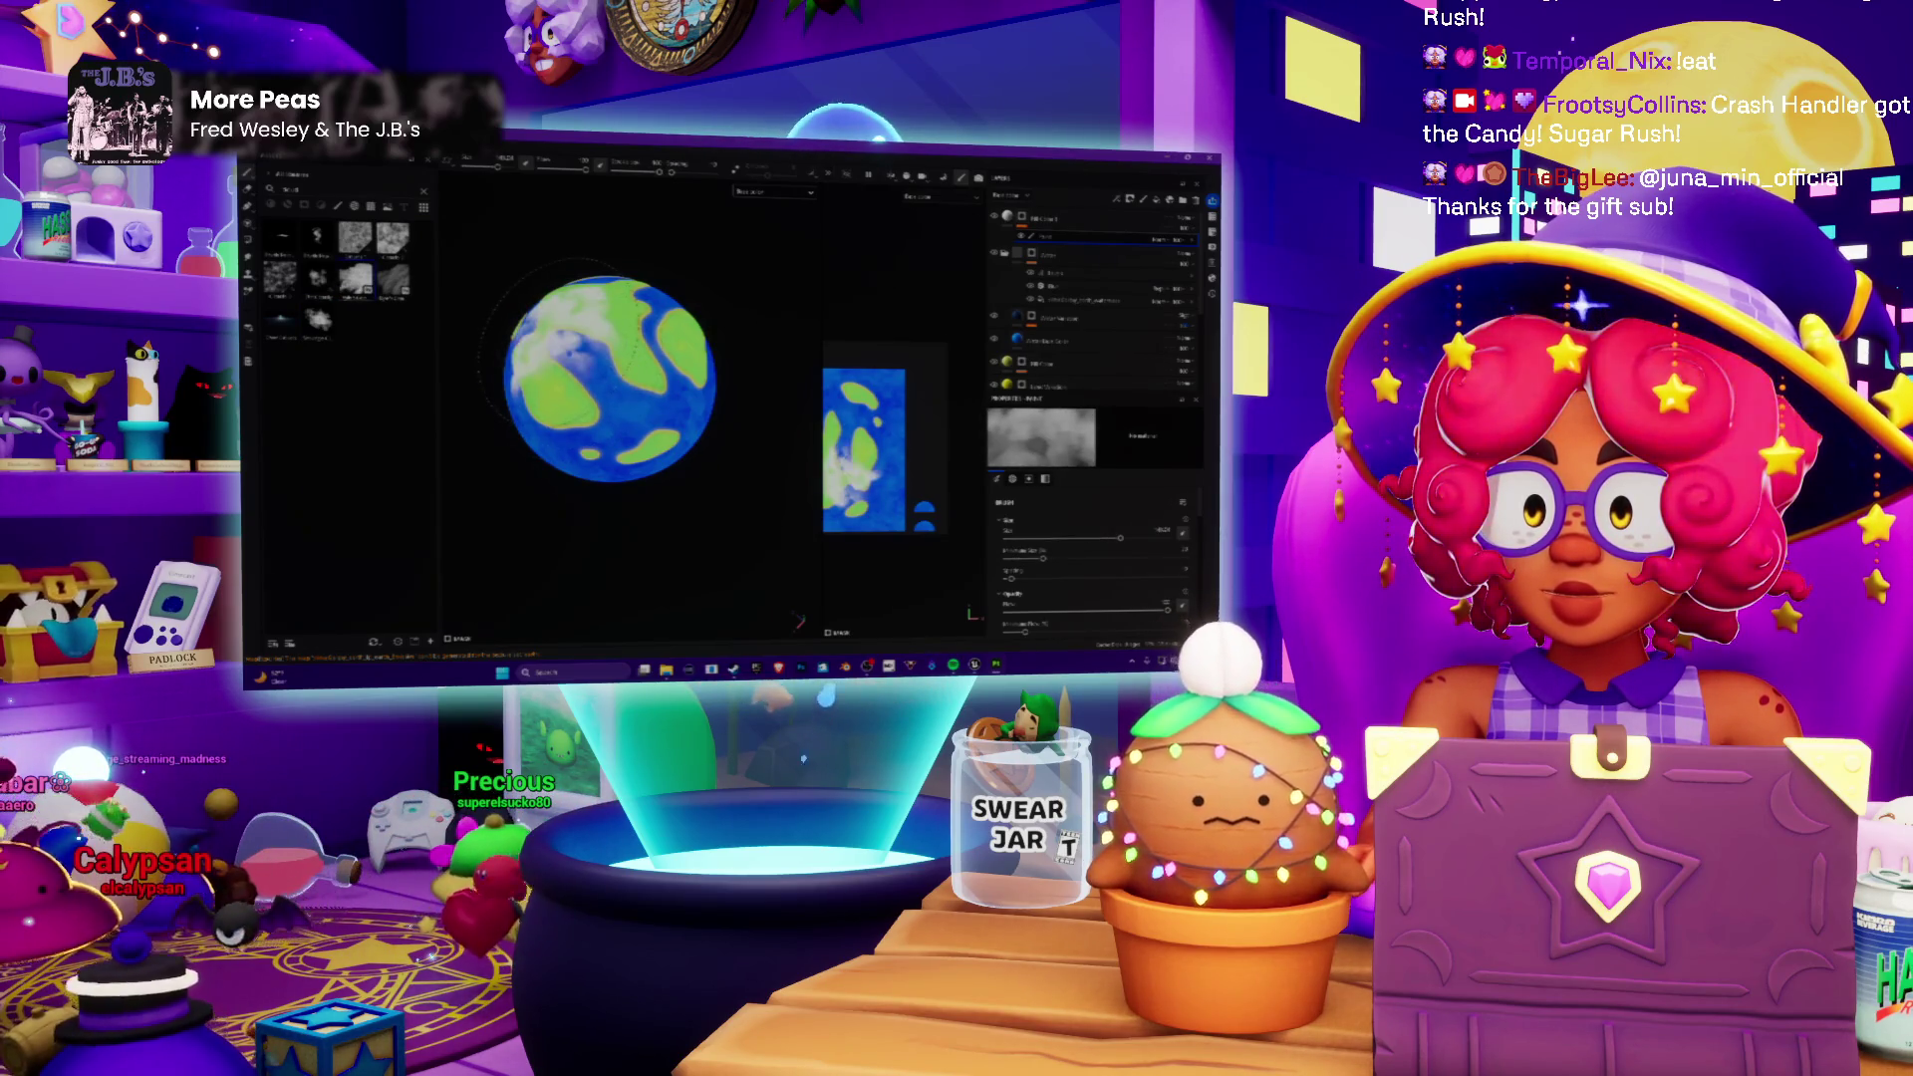
mouse_move(611, 379)
alt+mouse_down()
mouse_move(674, 351)
mouse_move(618, 349)
alt+mouse_up()
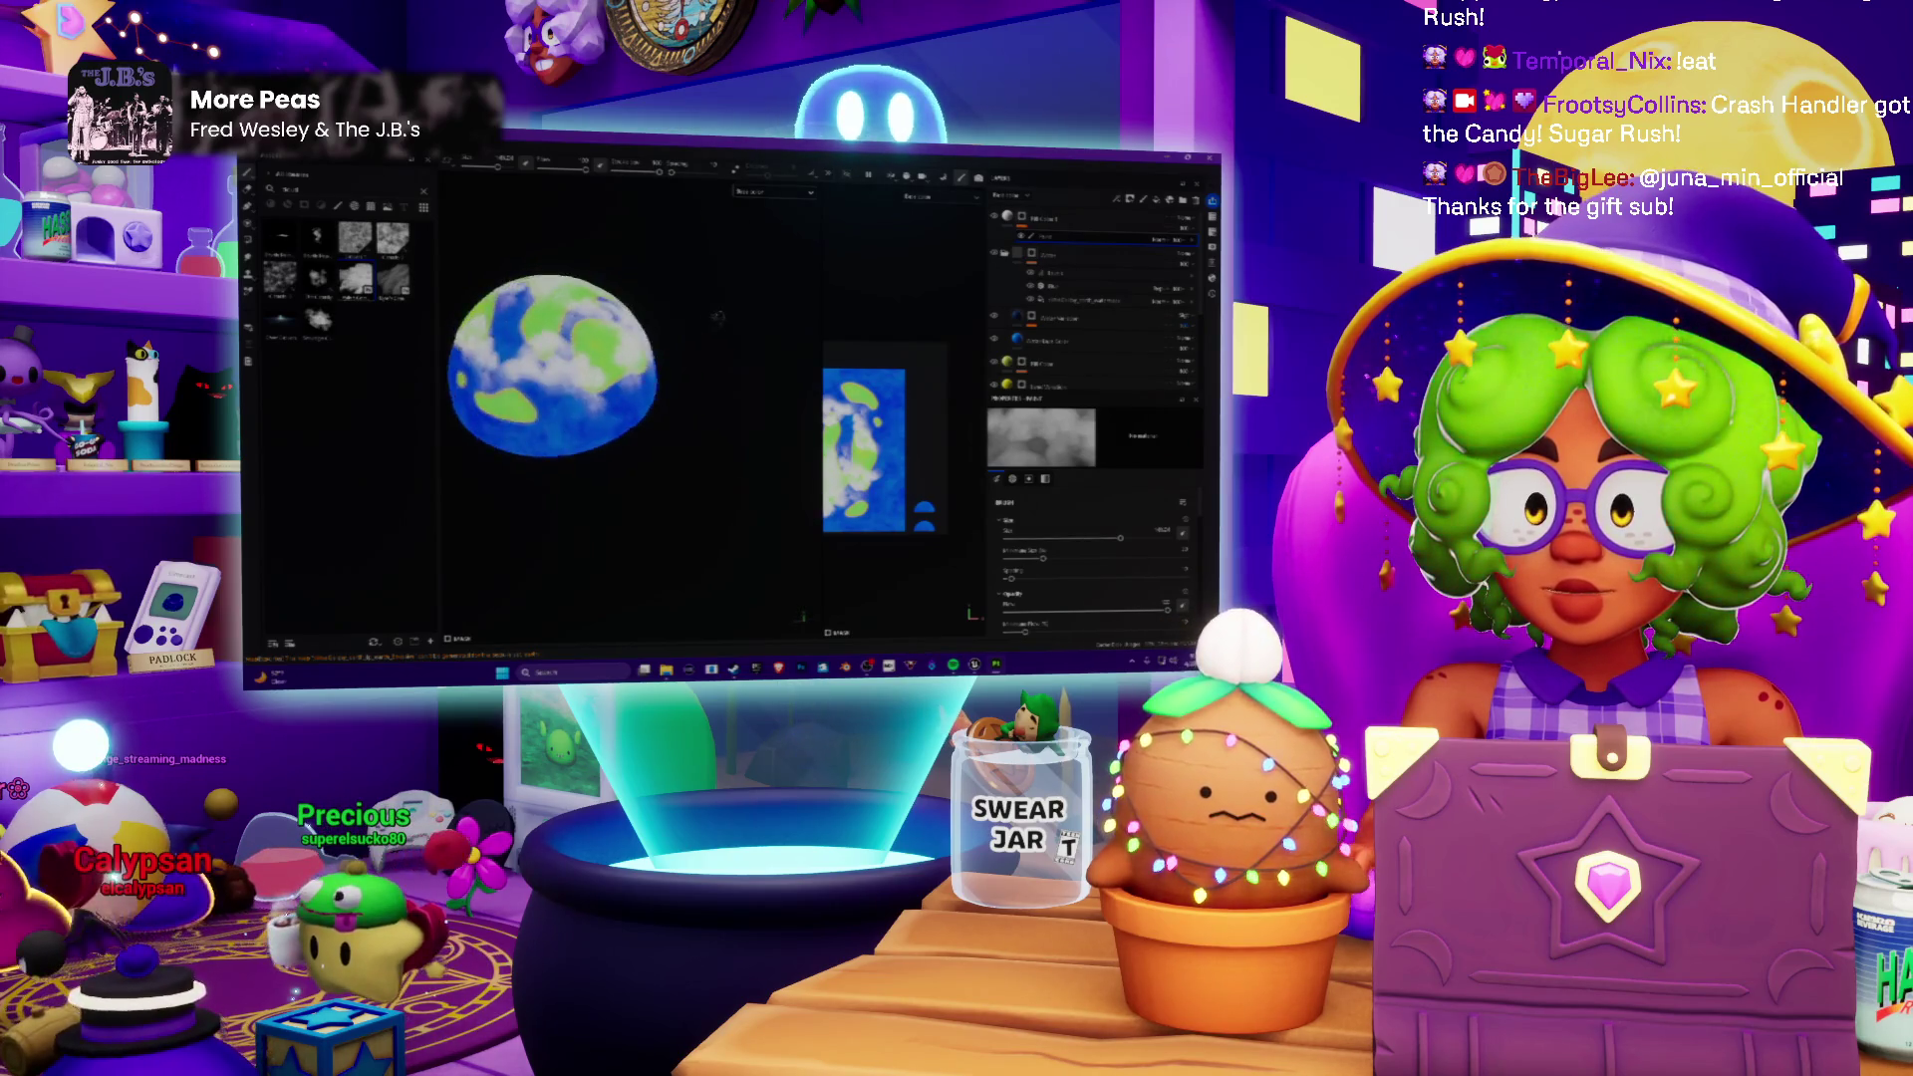
alt+drag(618, 349, 706, 372)
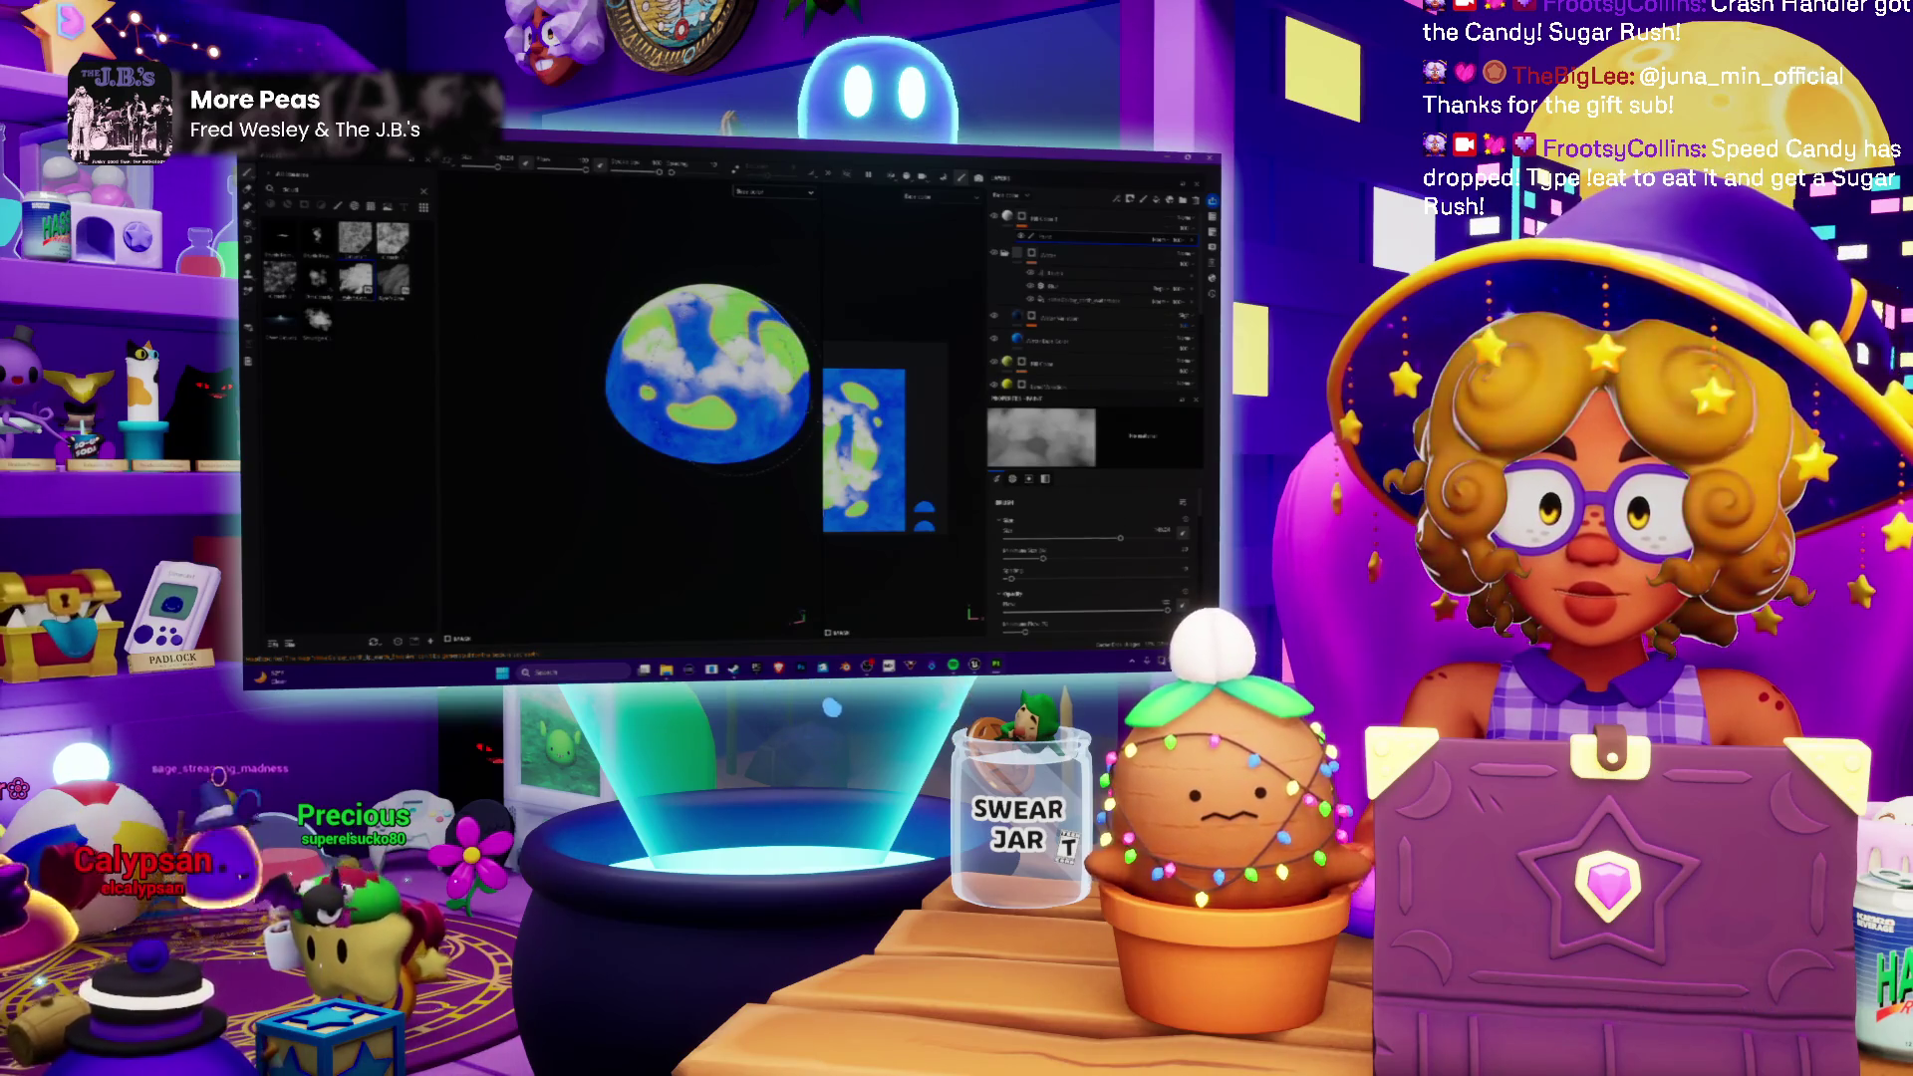
key(ctrl+z)
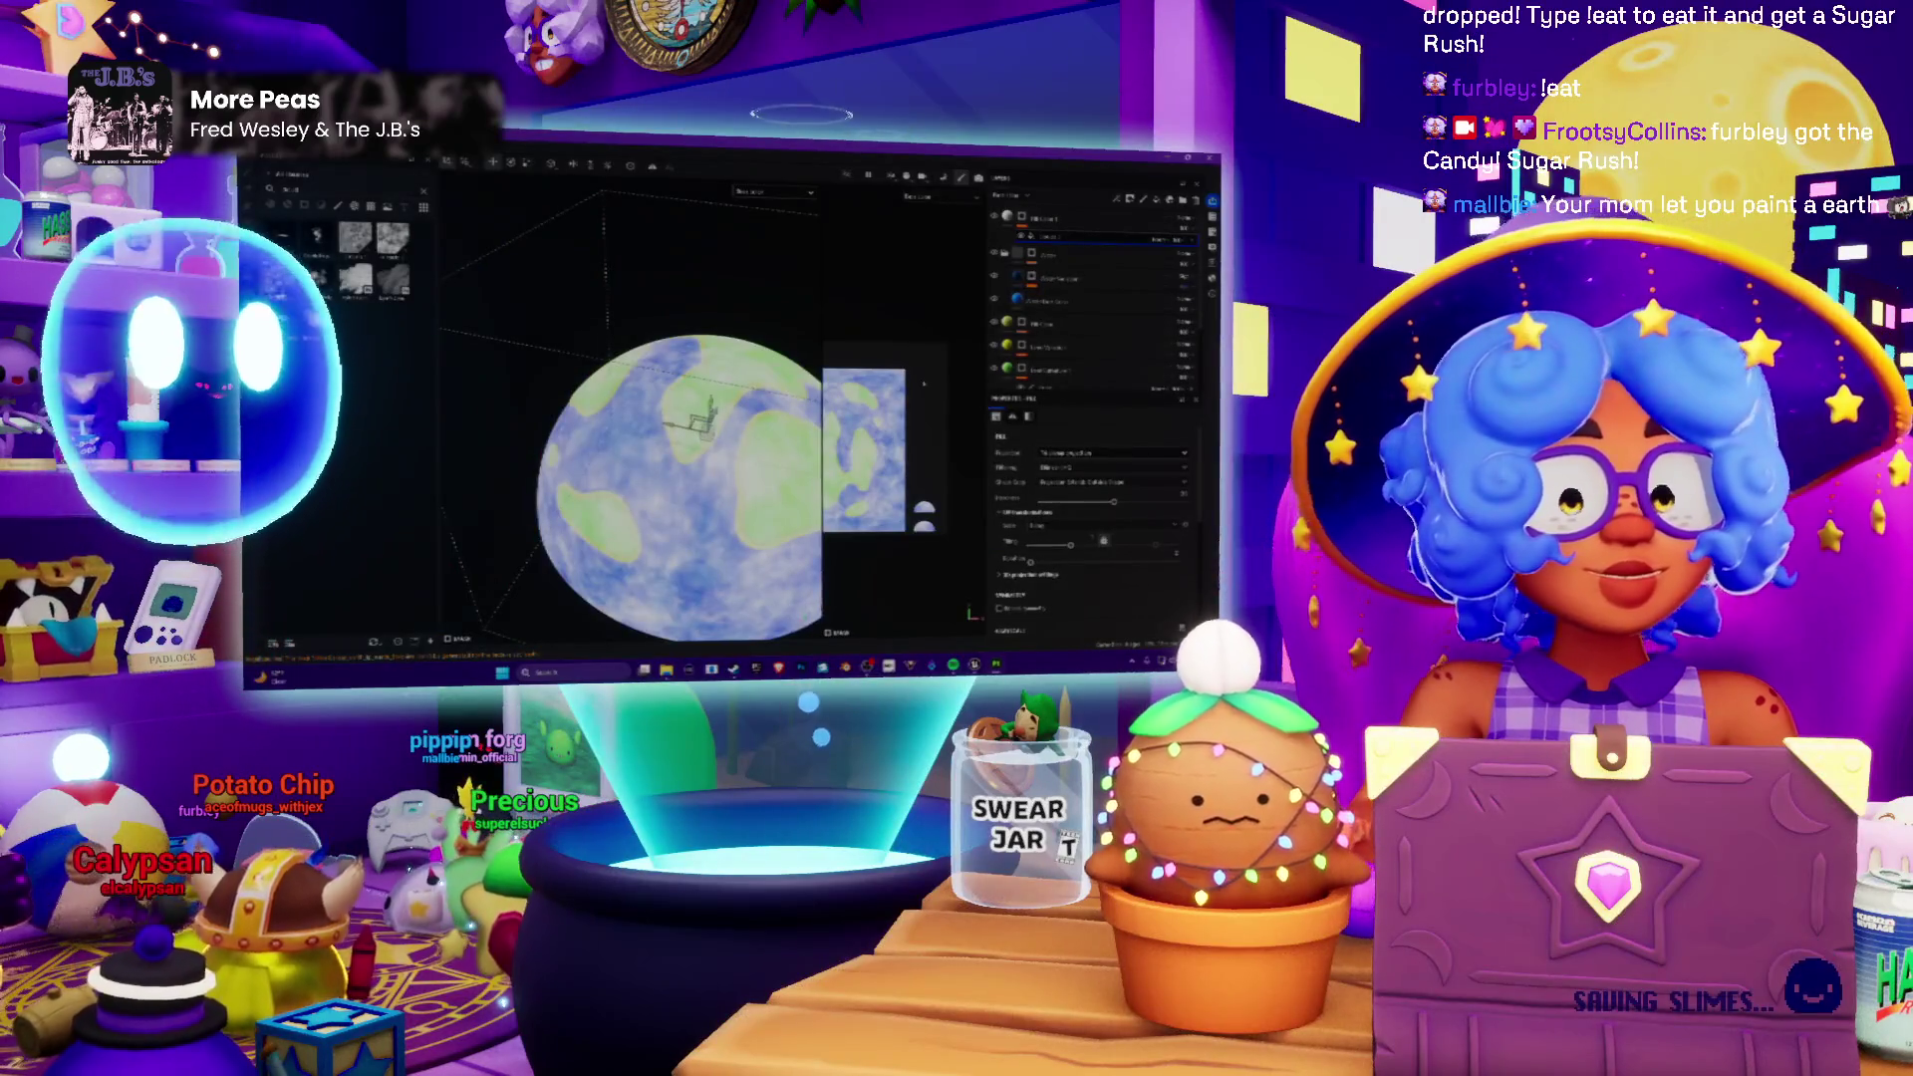
Step: Add a cloud fill layer above the ocean and land layers in the Layers panel
right_click(1050, 241)
click(1107, 400)
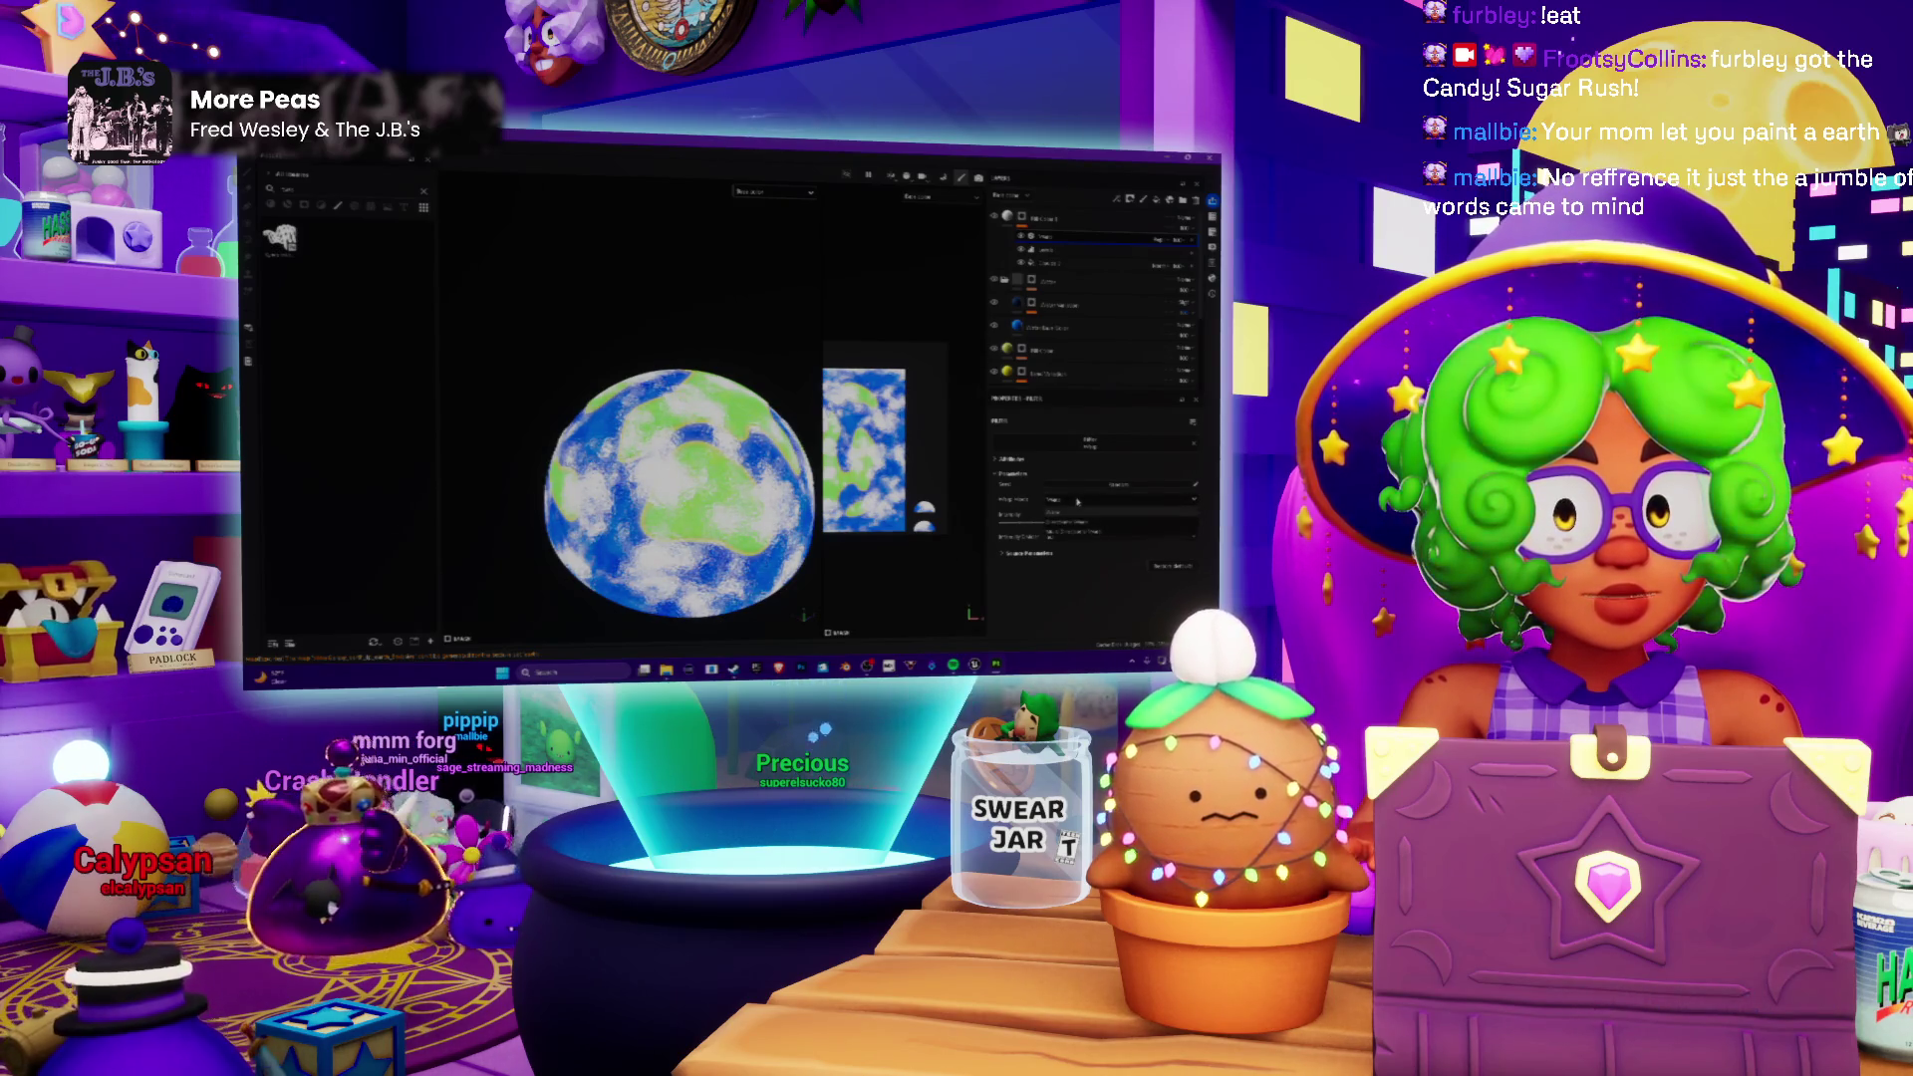
Step: Expand the cloud layer's fill settings in the Properties panel for scattering adjustments
click(1077, 524)
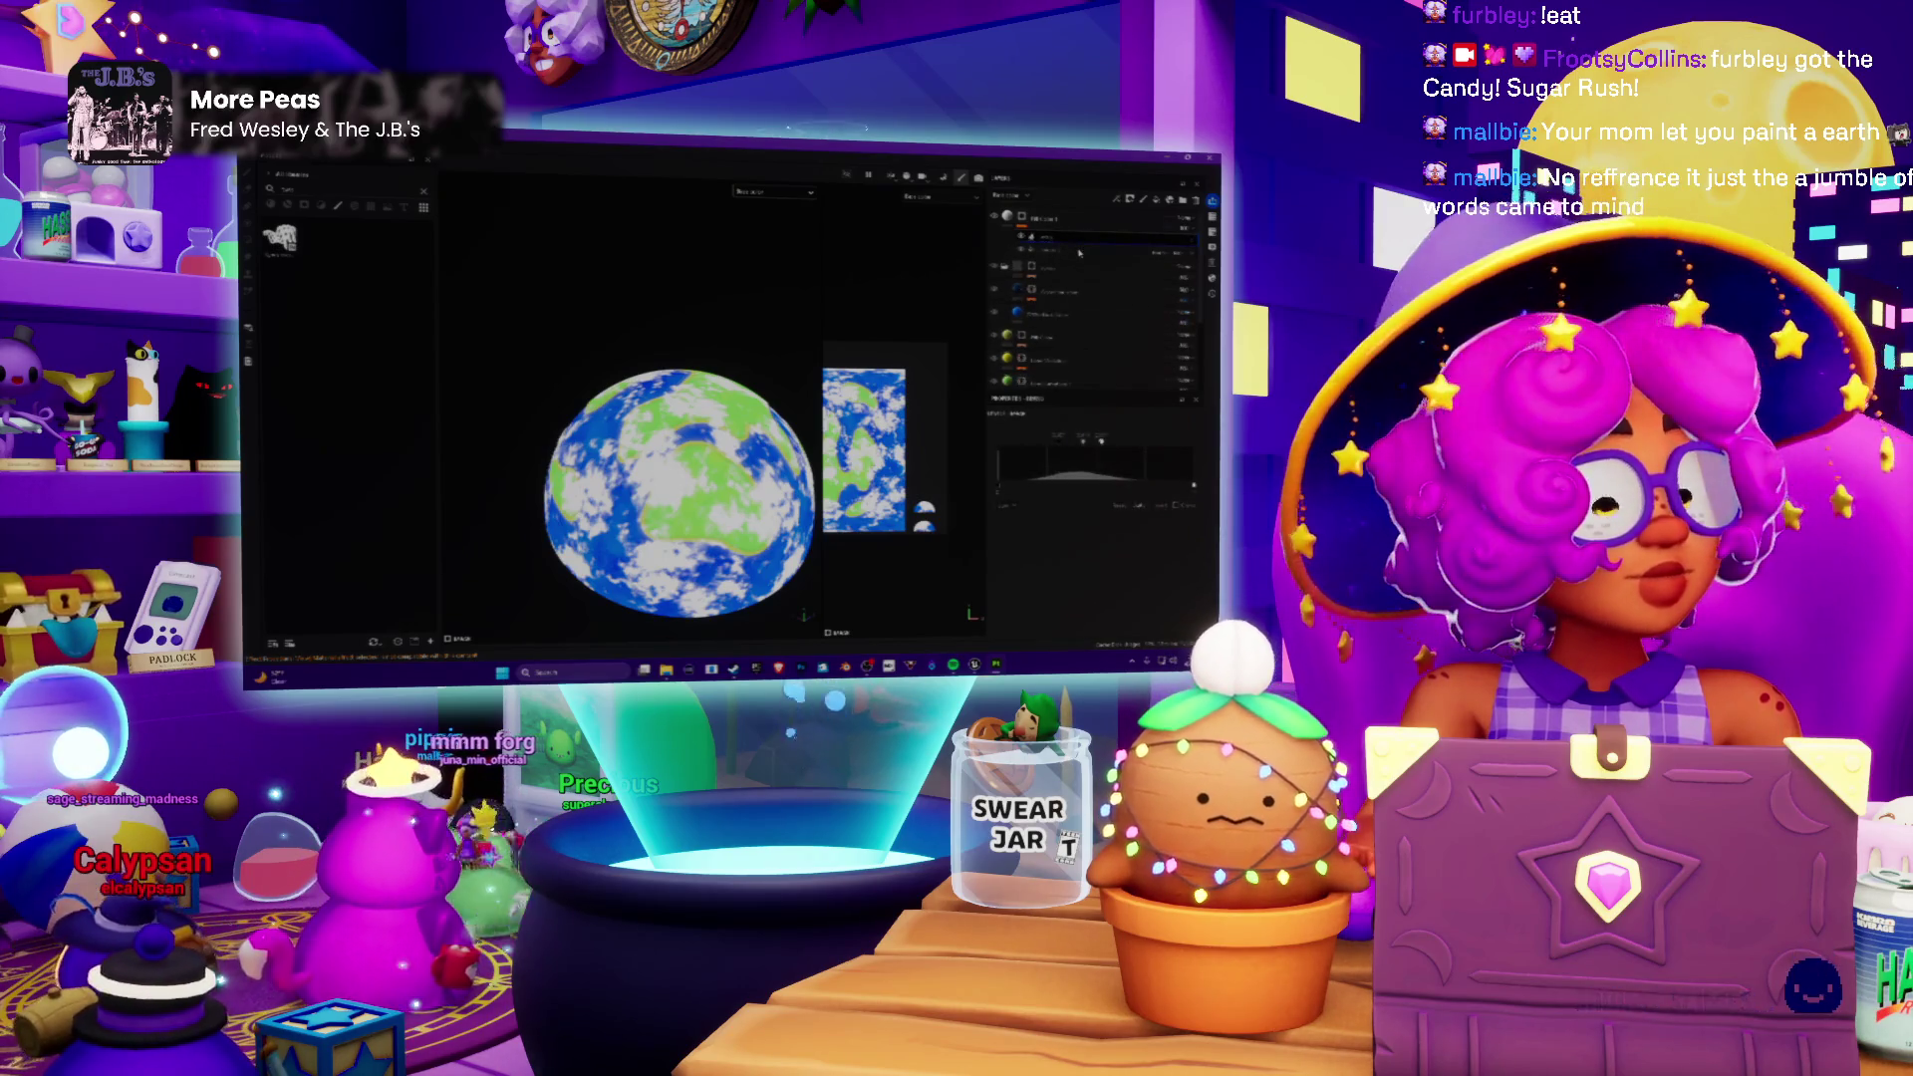
scroll(697, 377, down, 2)
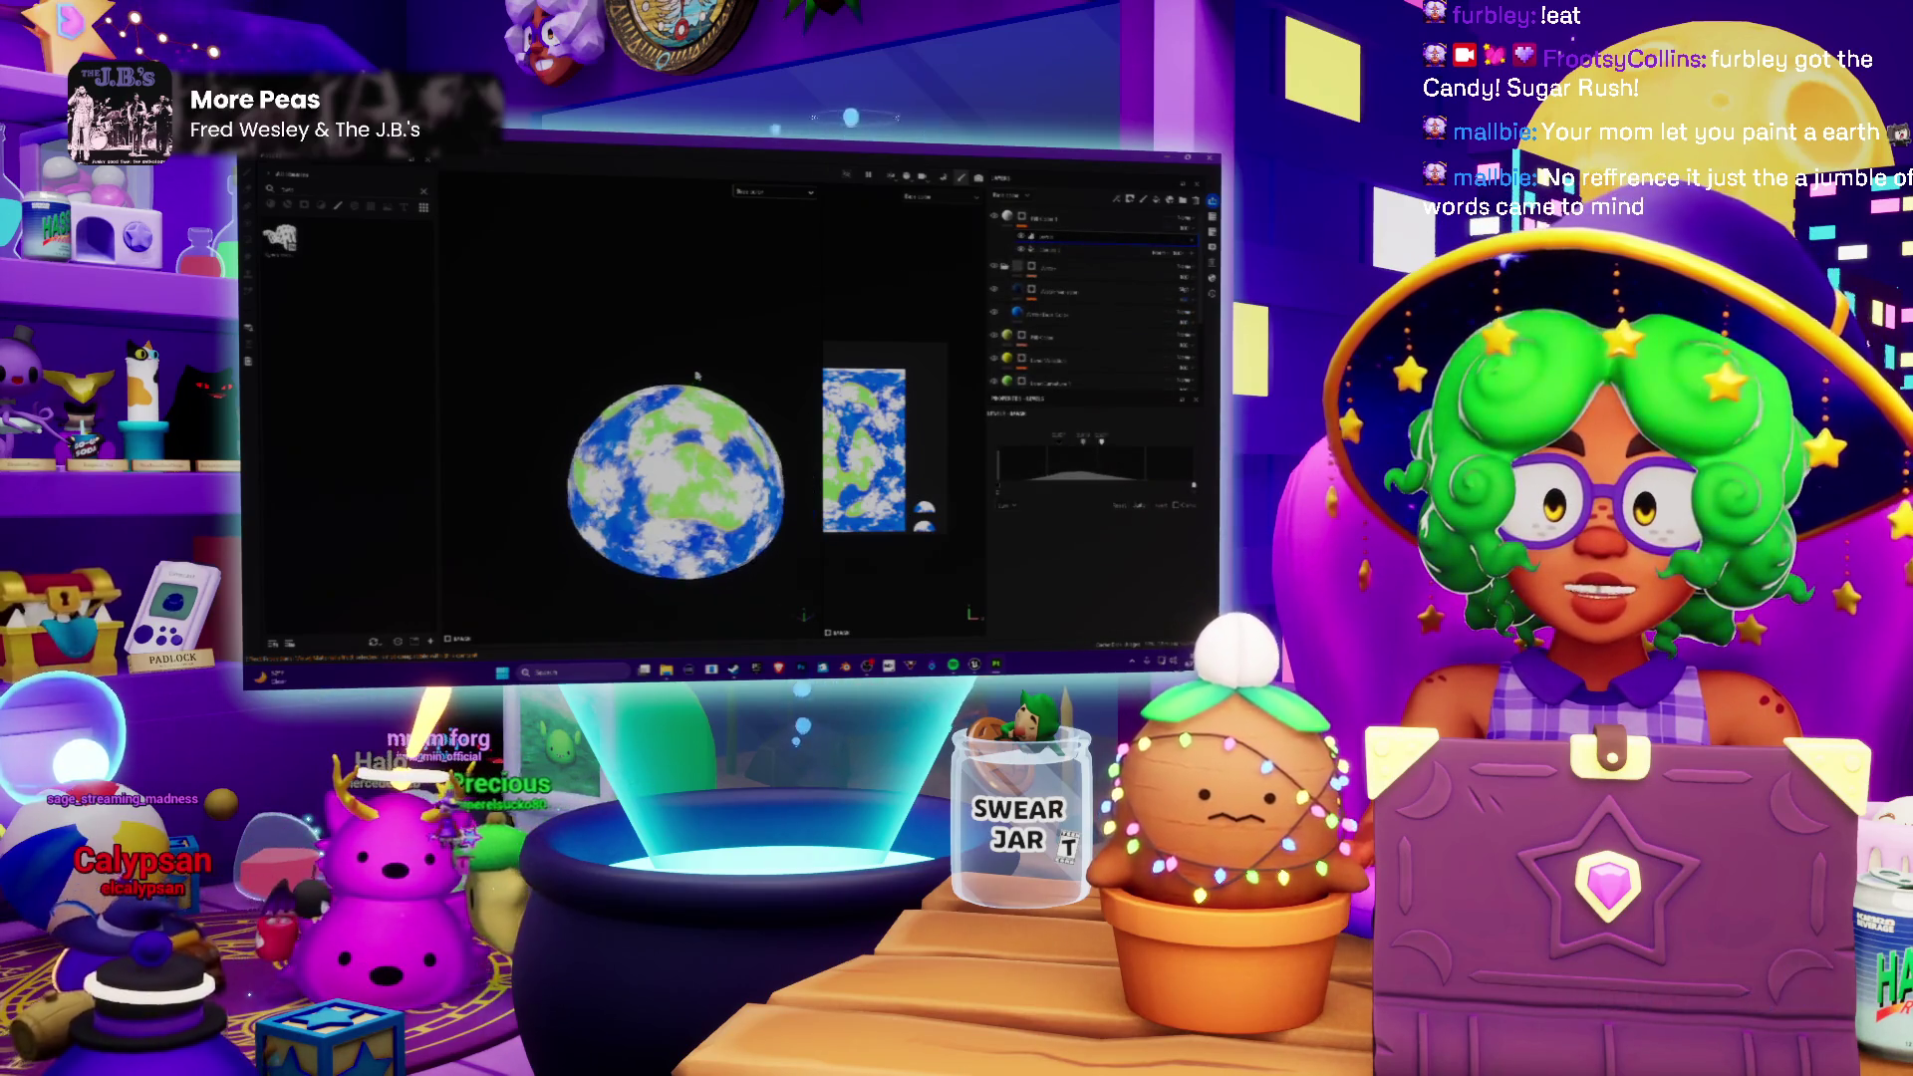
scroll(696, 376, up, 2)
scroll(643, 368, up, 2)
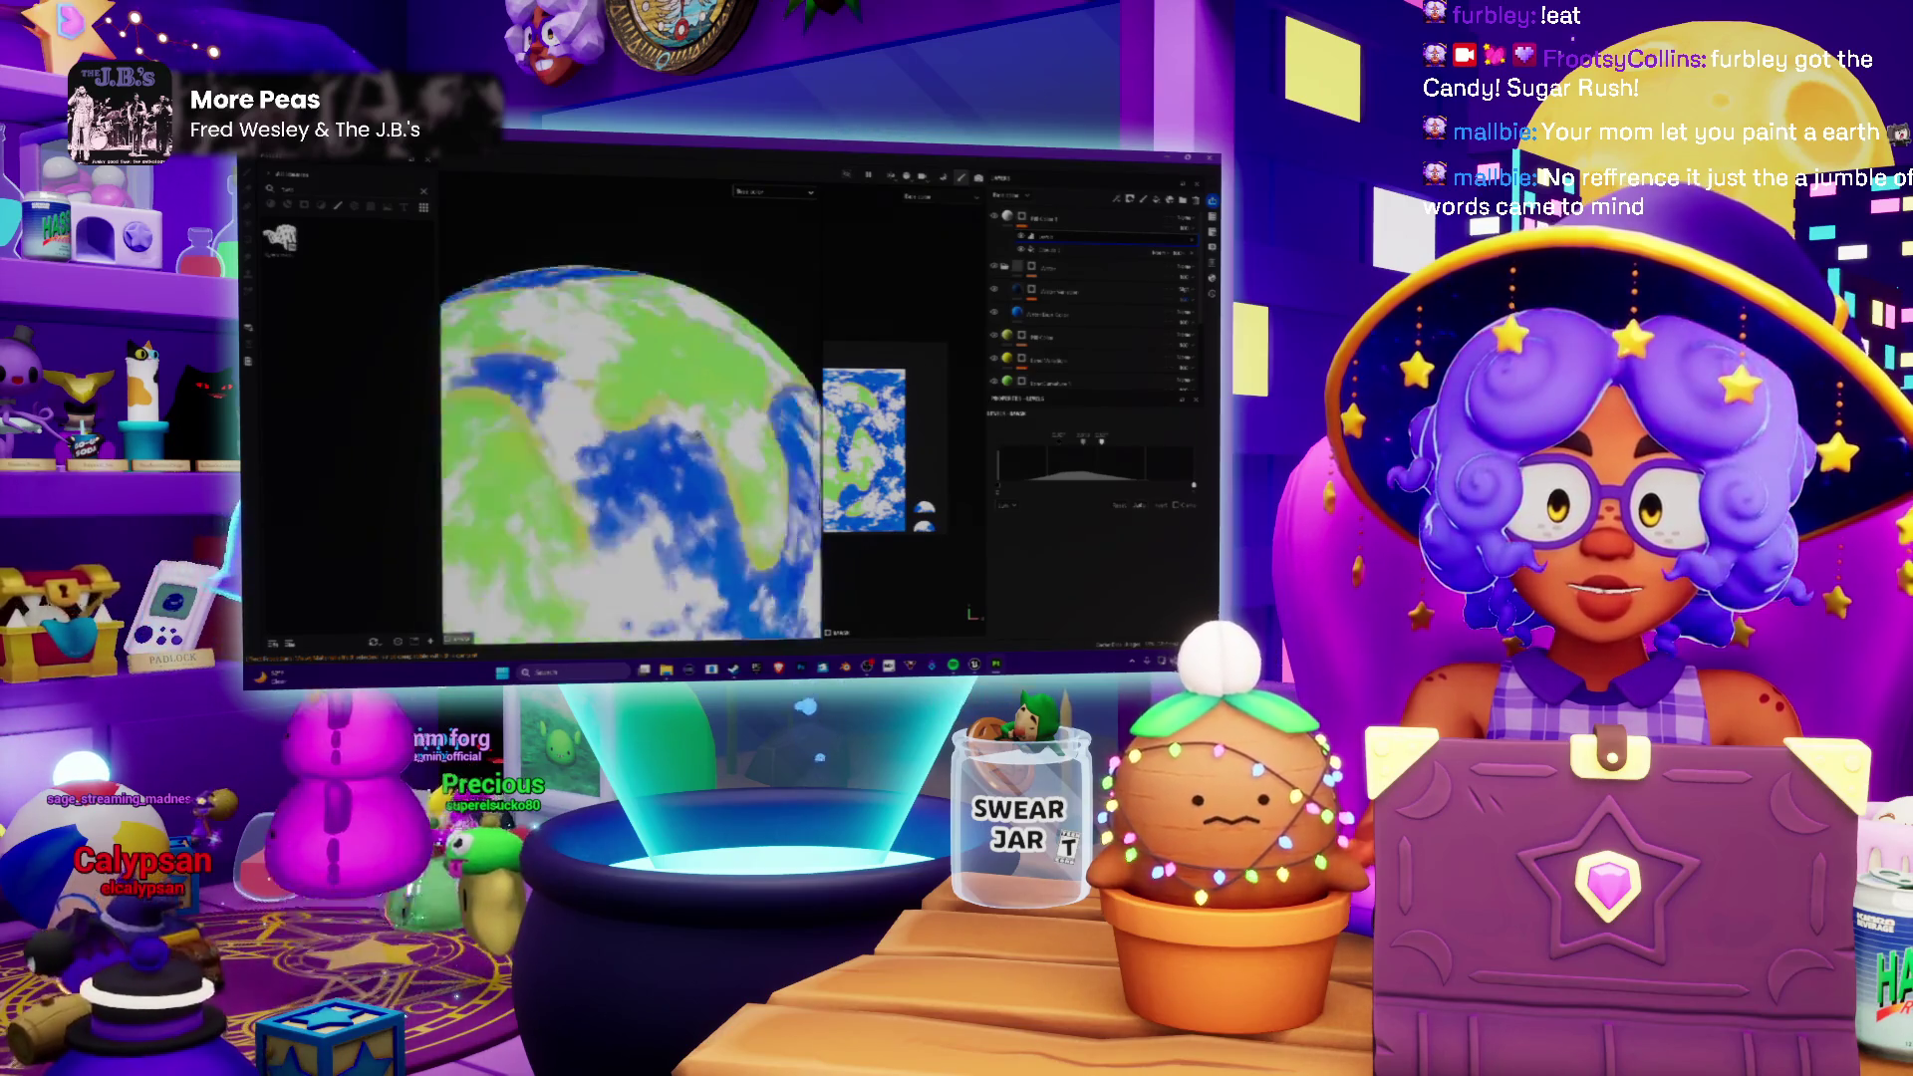
scroll(587, 360, up, 2)
scroll(587, 359, down, 2)
scroll(588, 359, up, 1)
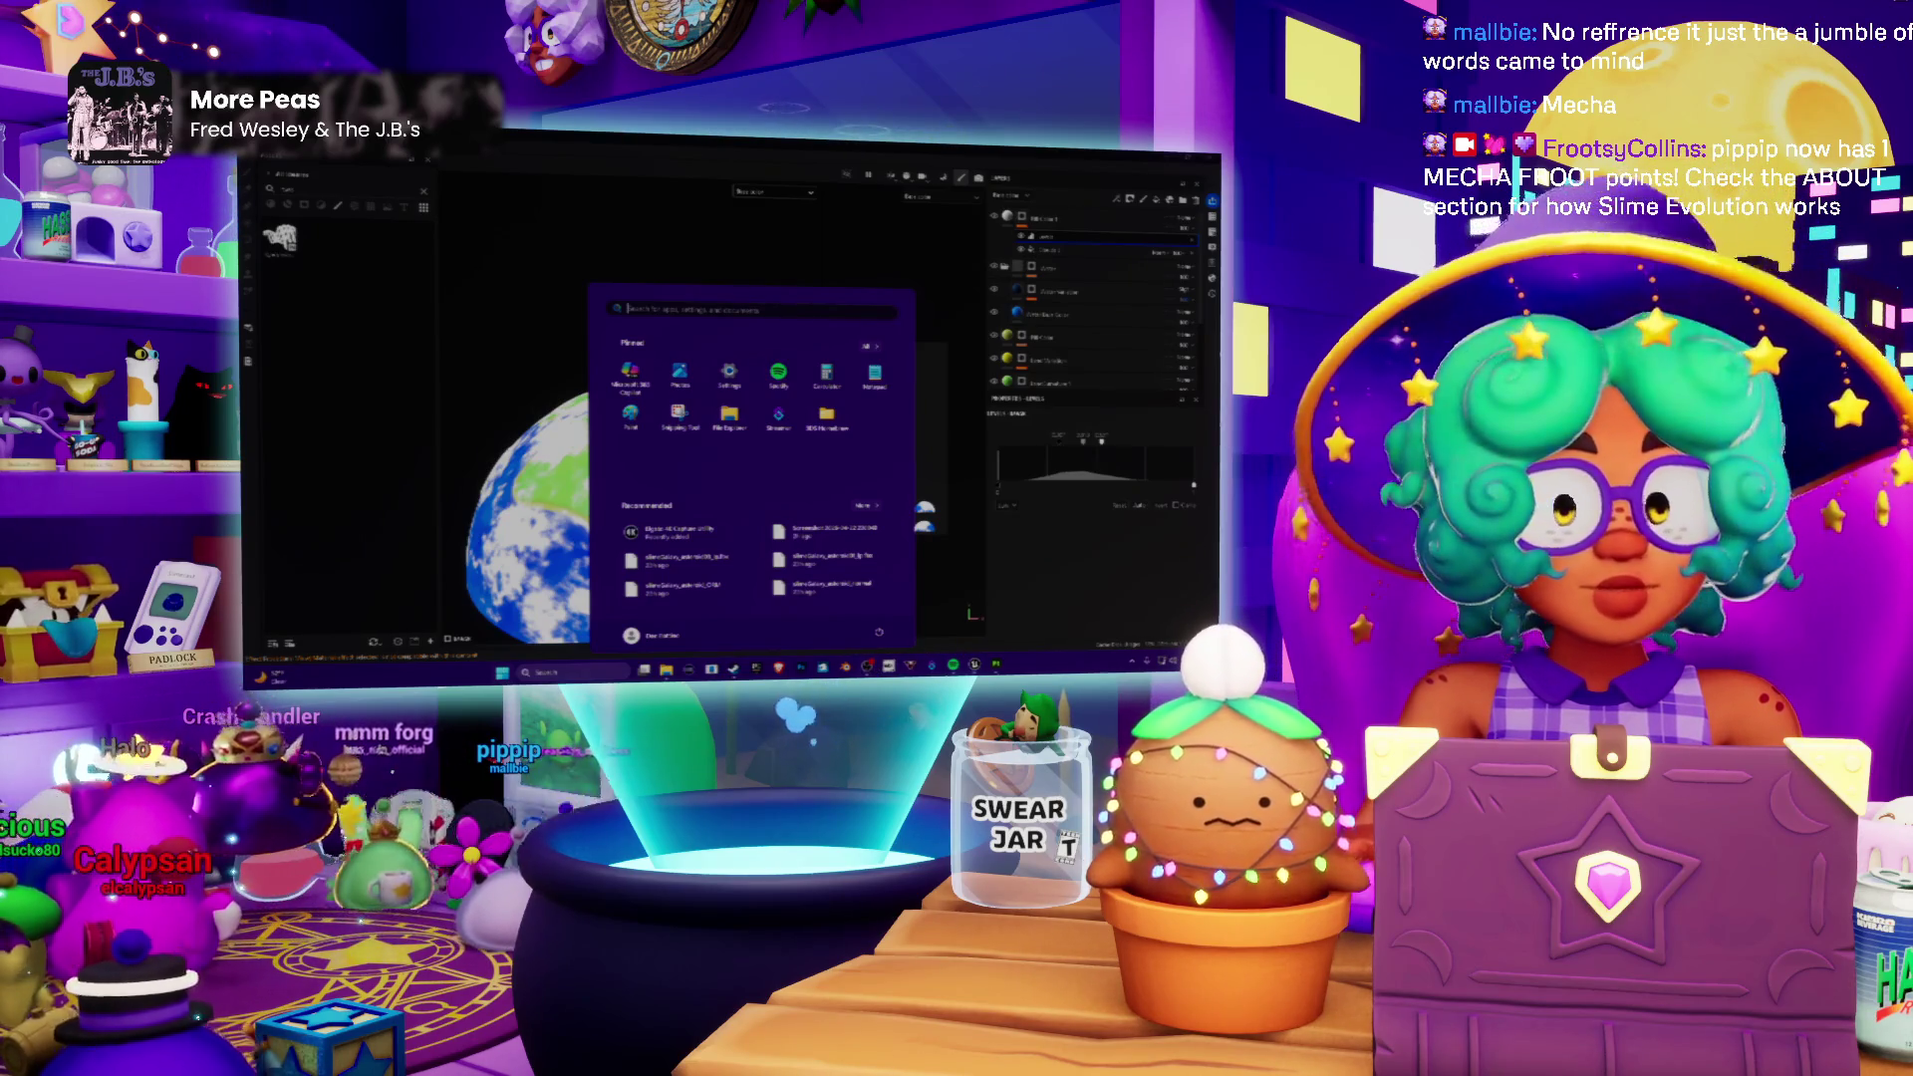
Step: Dismiss the Windows Start menu to reveal the clouded globe again
key(Escape)
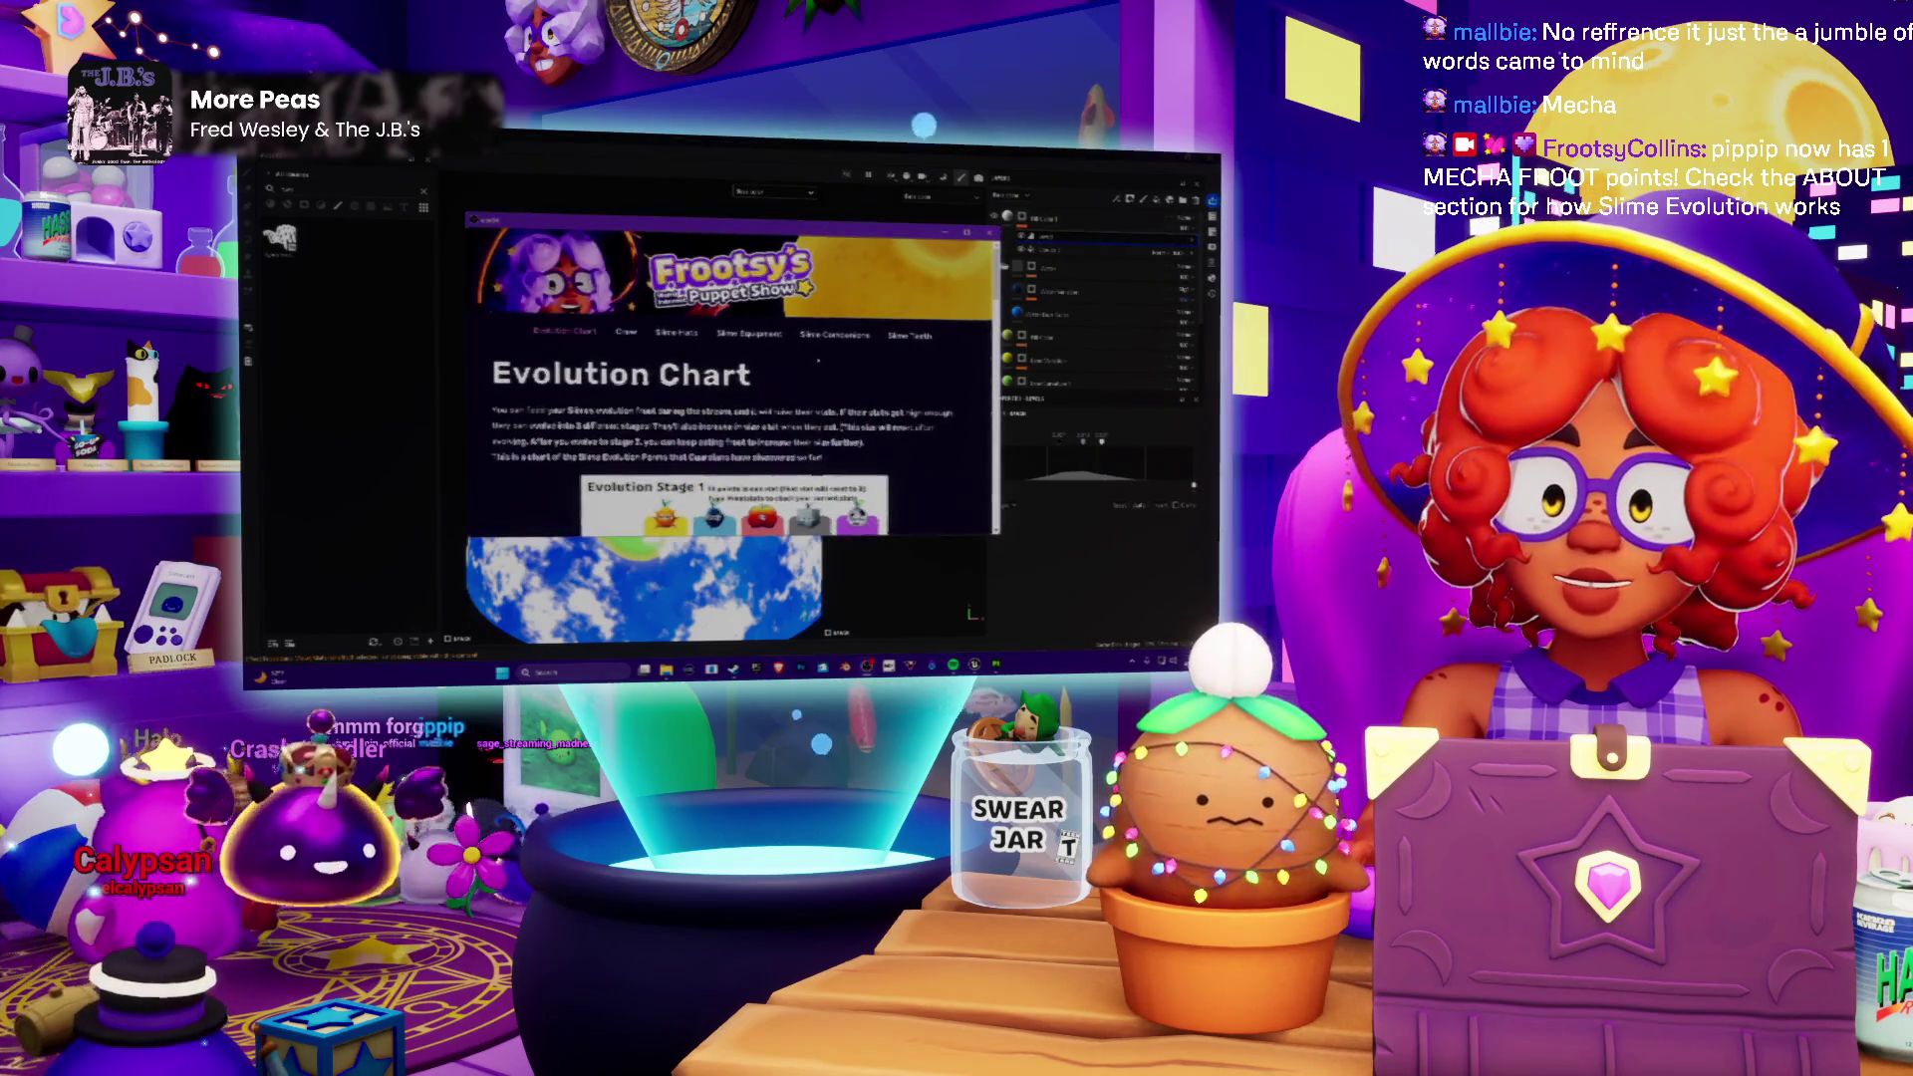
scroll(732, 373, down, 5)
scroll(944, 355, down, 3)
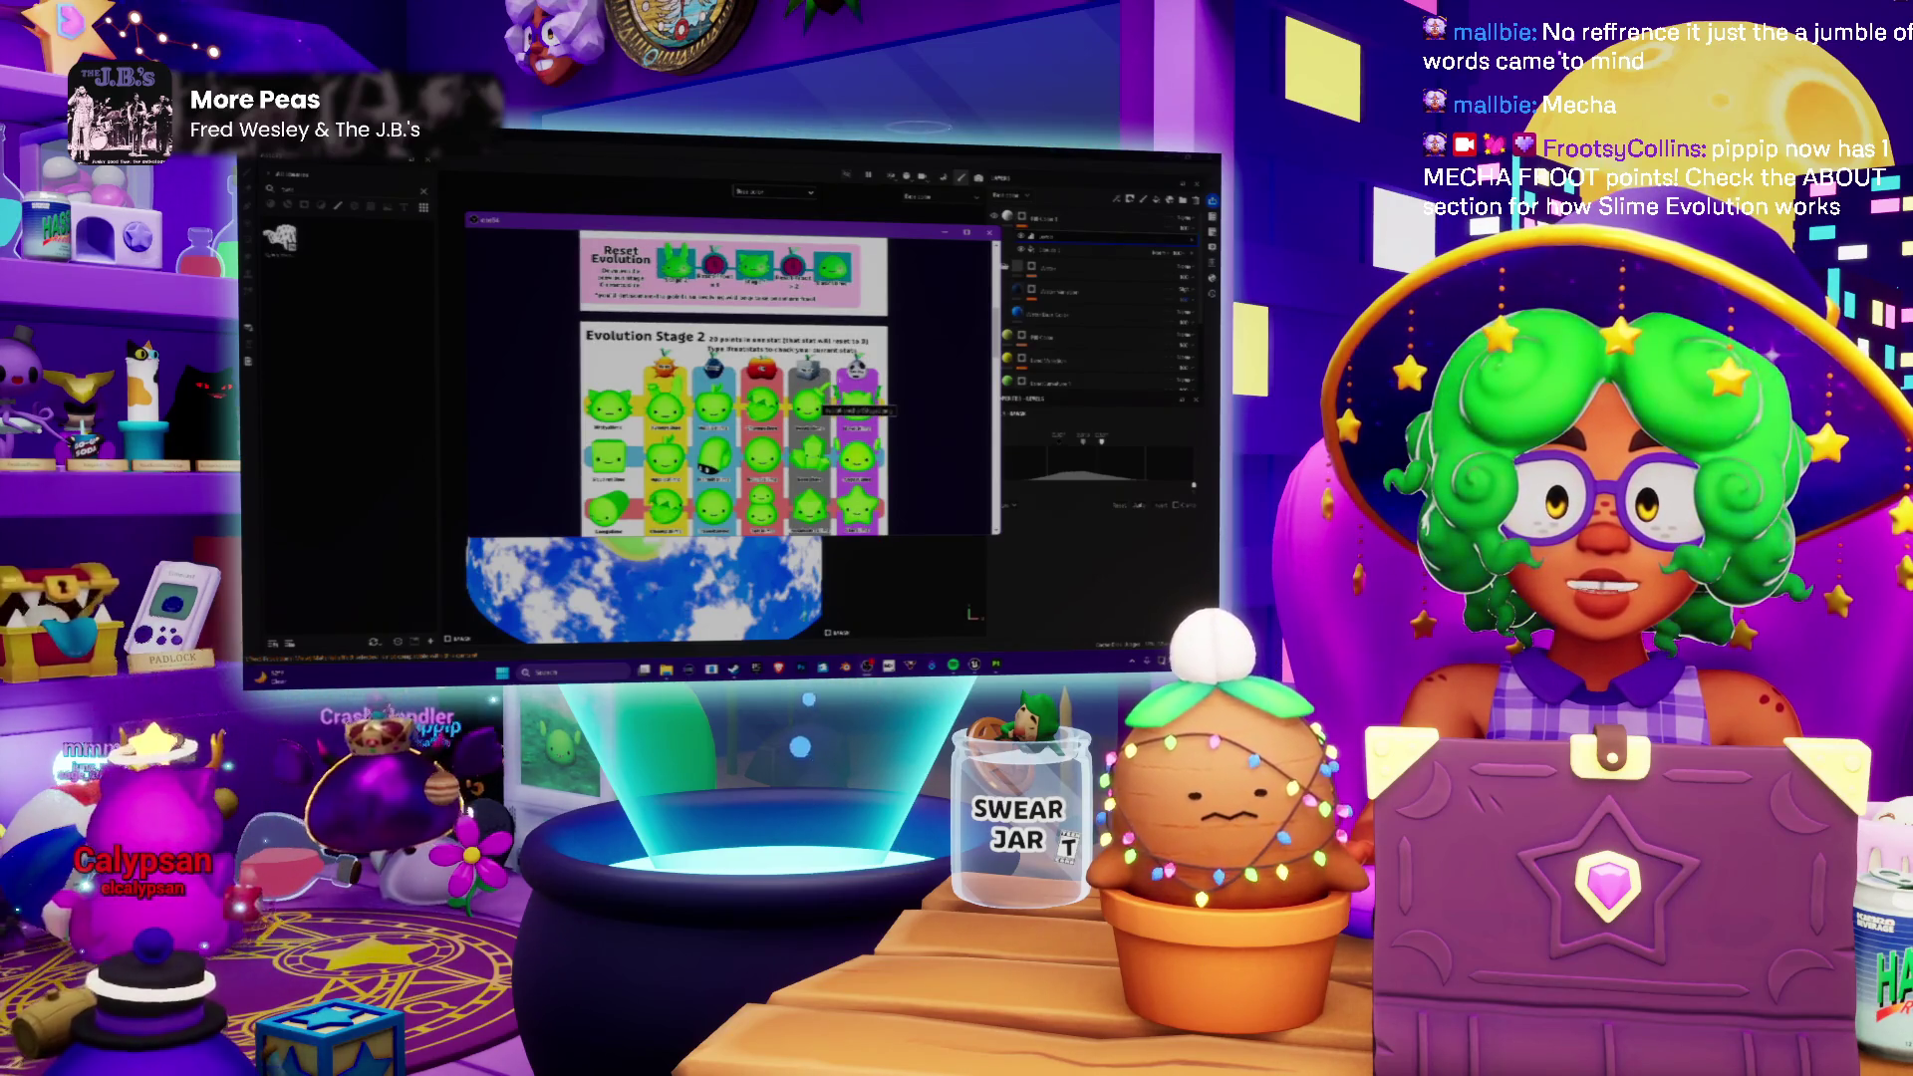
scroll(732, 382, down, 2)
scroll(733, 382, down, 2)
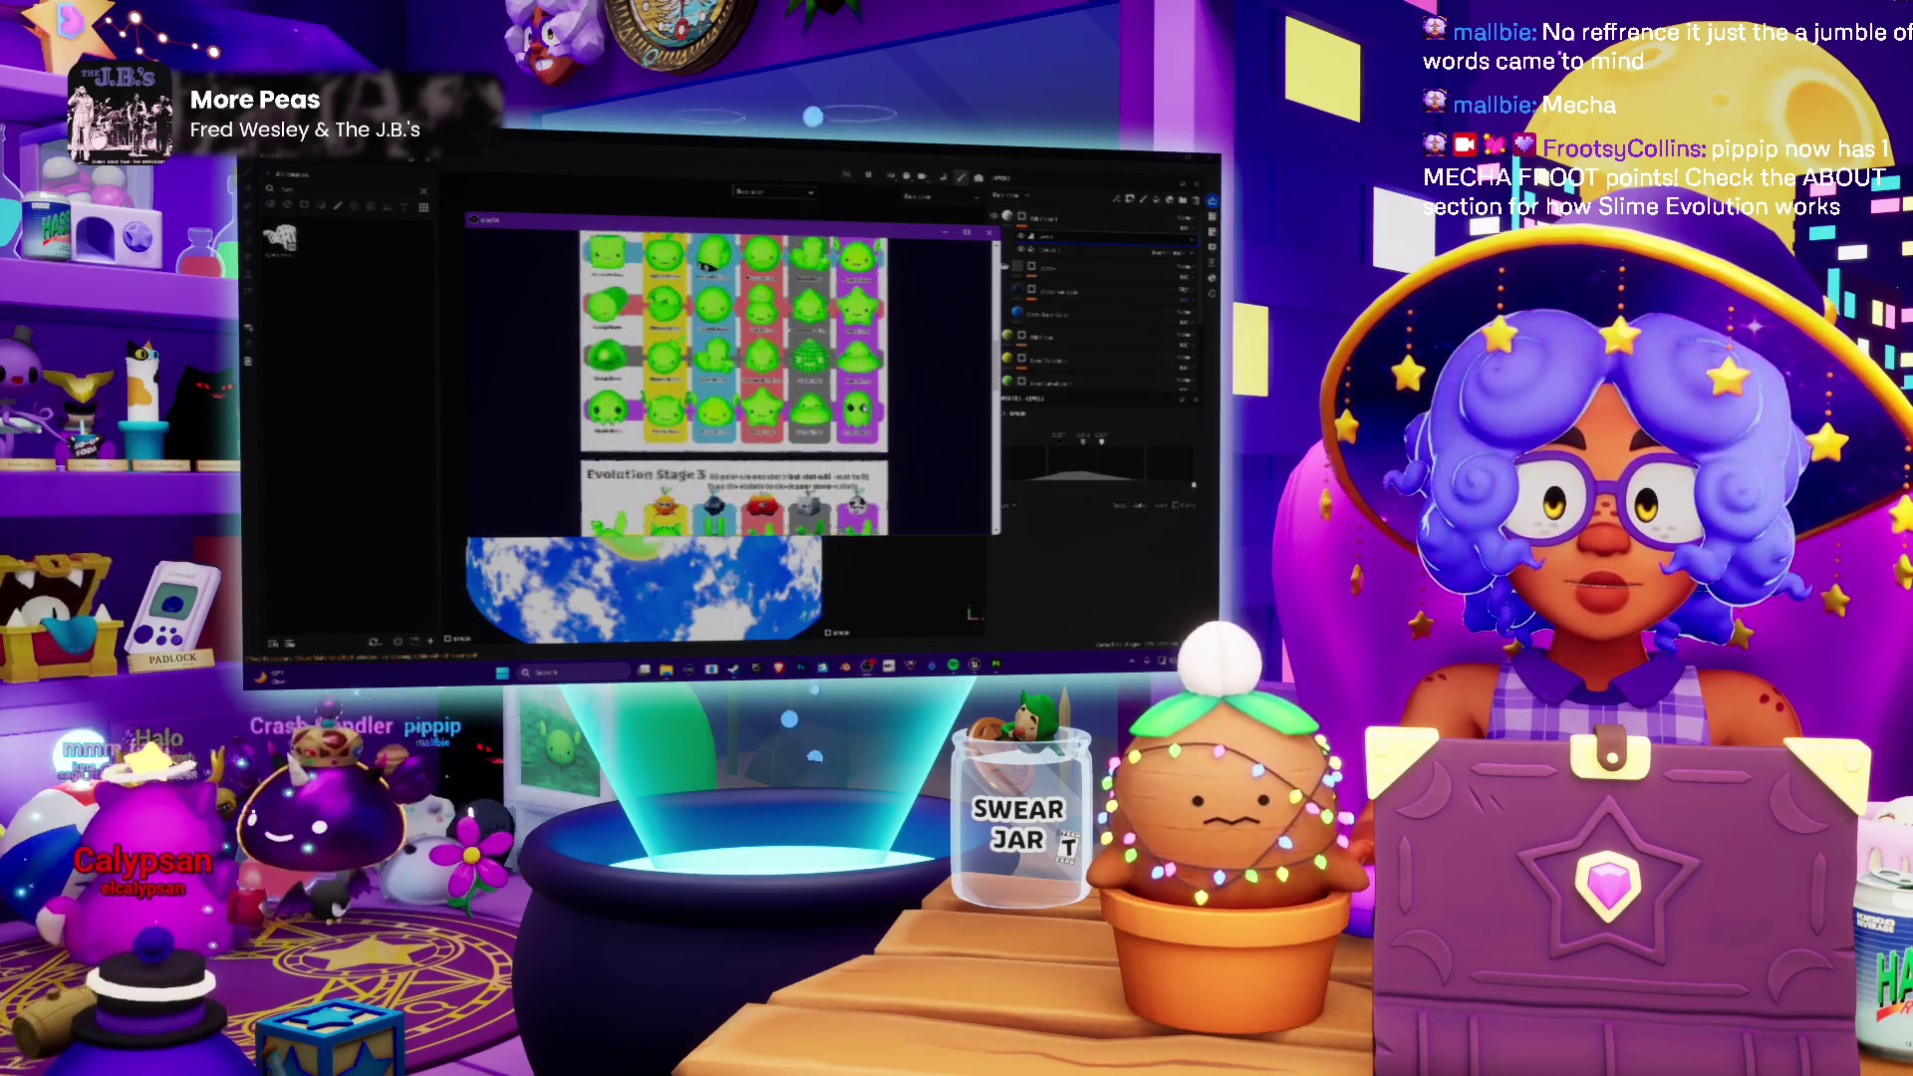
scroll(734, 381, up, 3)
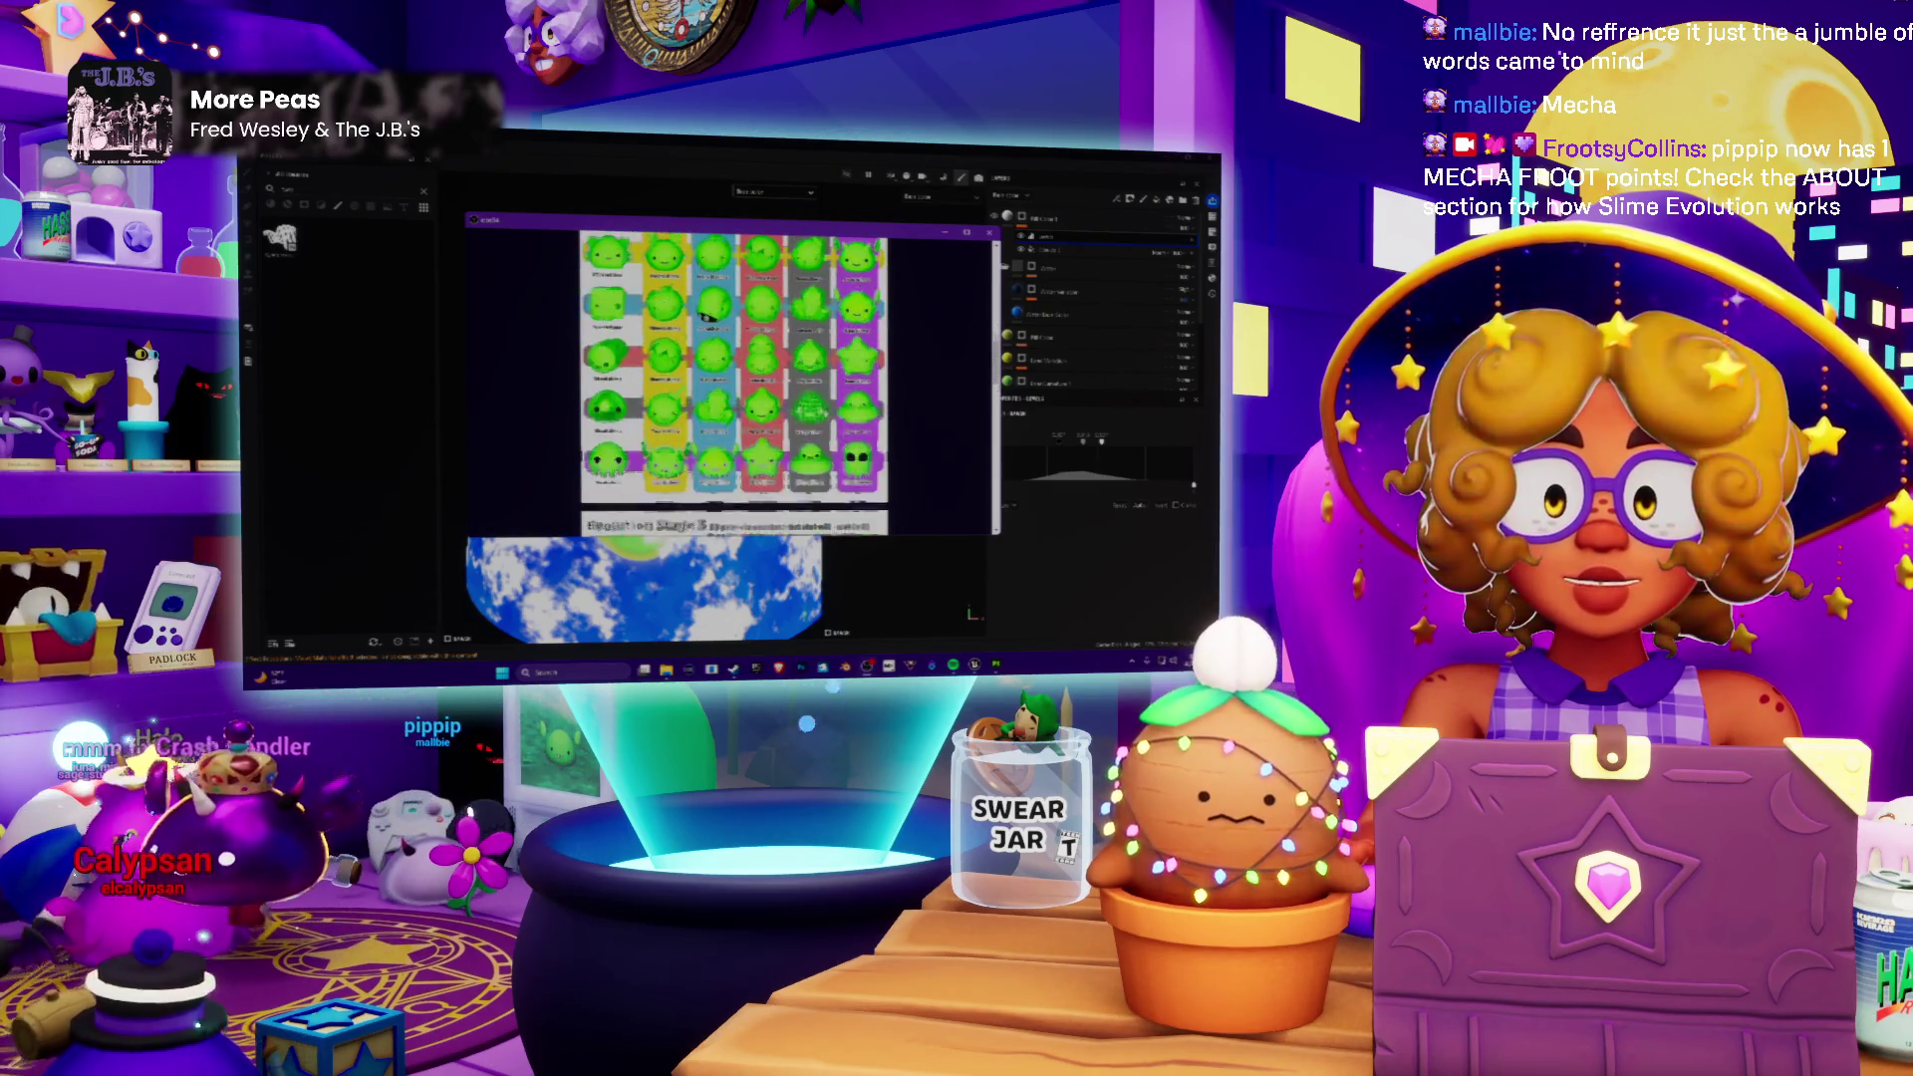
click(985, 234)
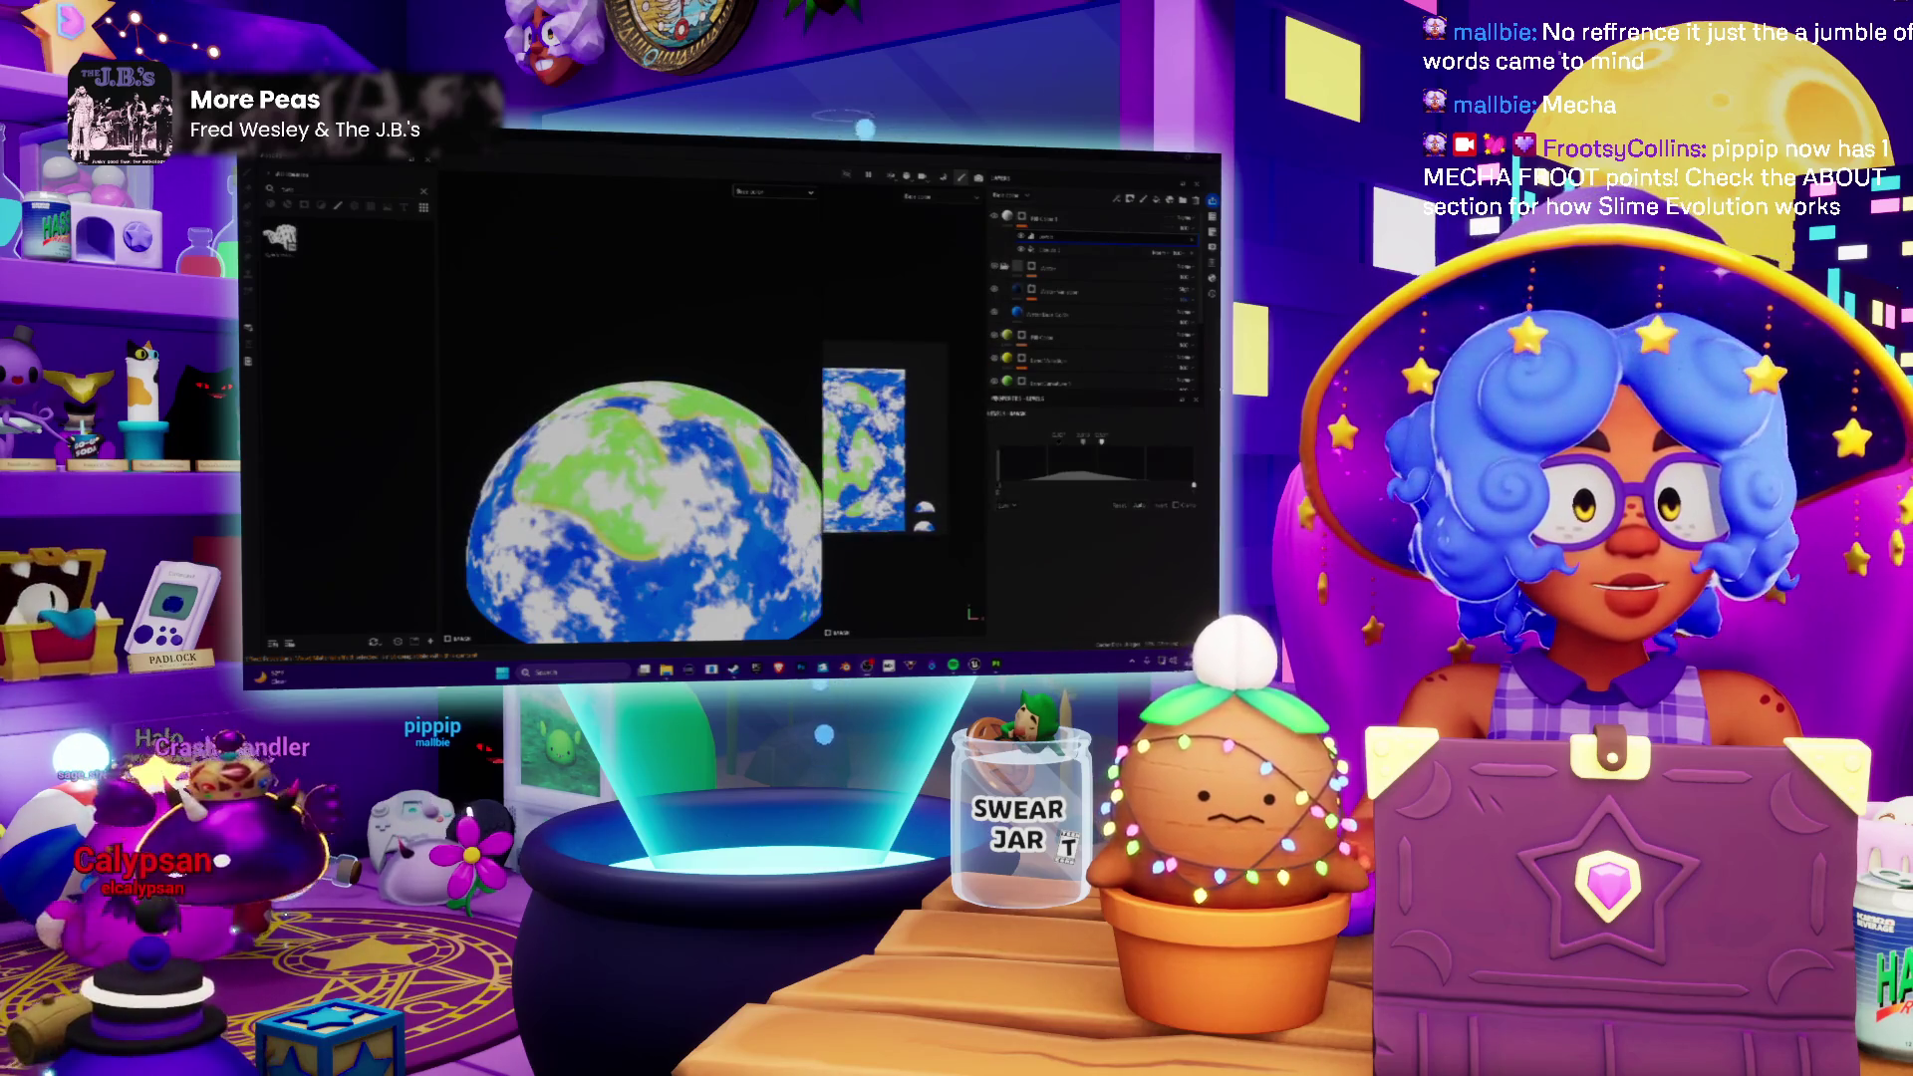
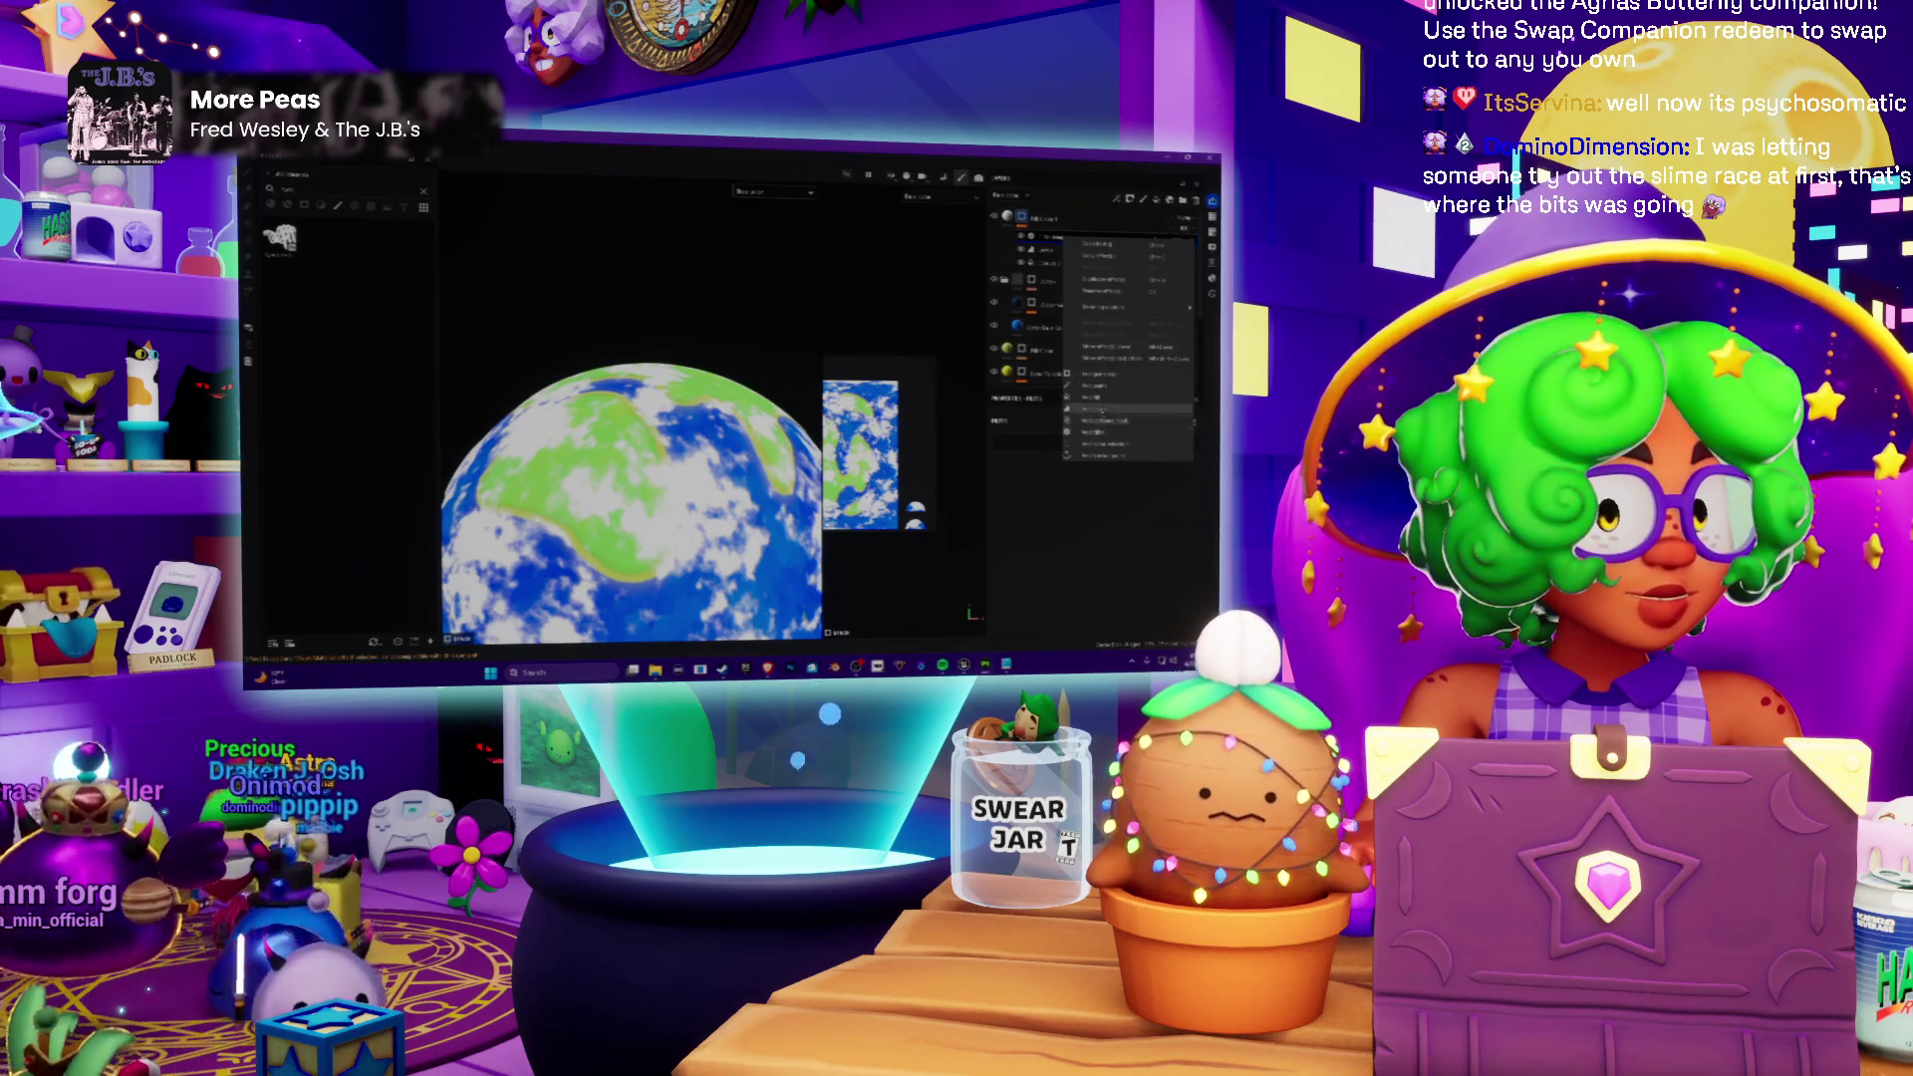
Step: Apply a context-menu option to the top layer so the planet shows oceans, land and clouds
click(1108, 387)
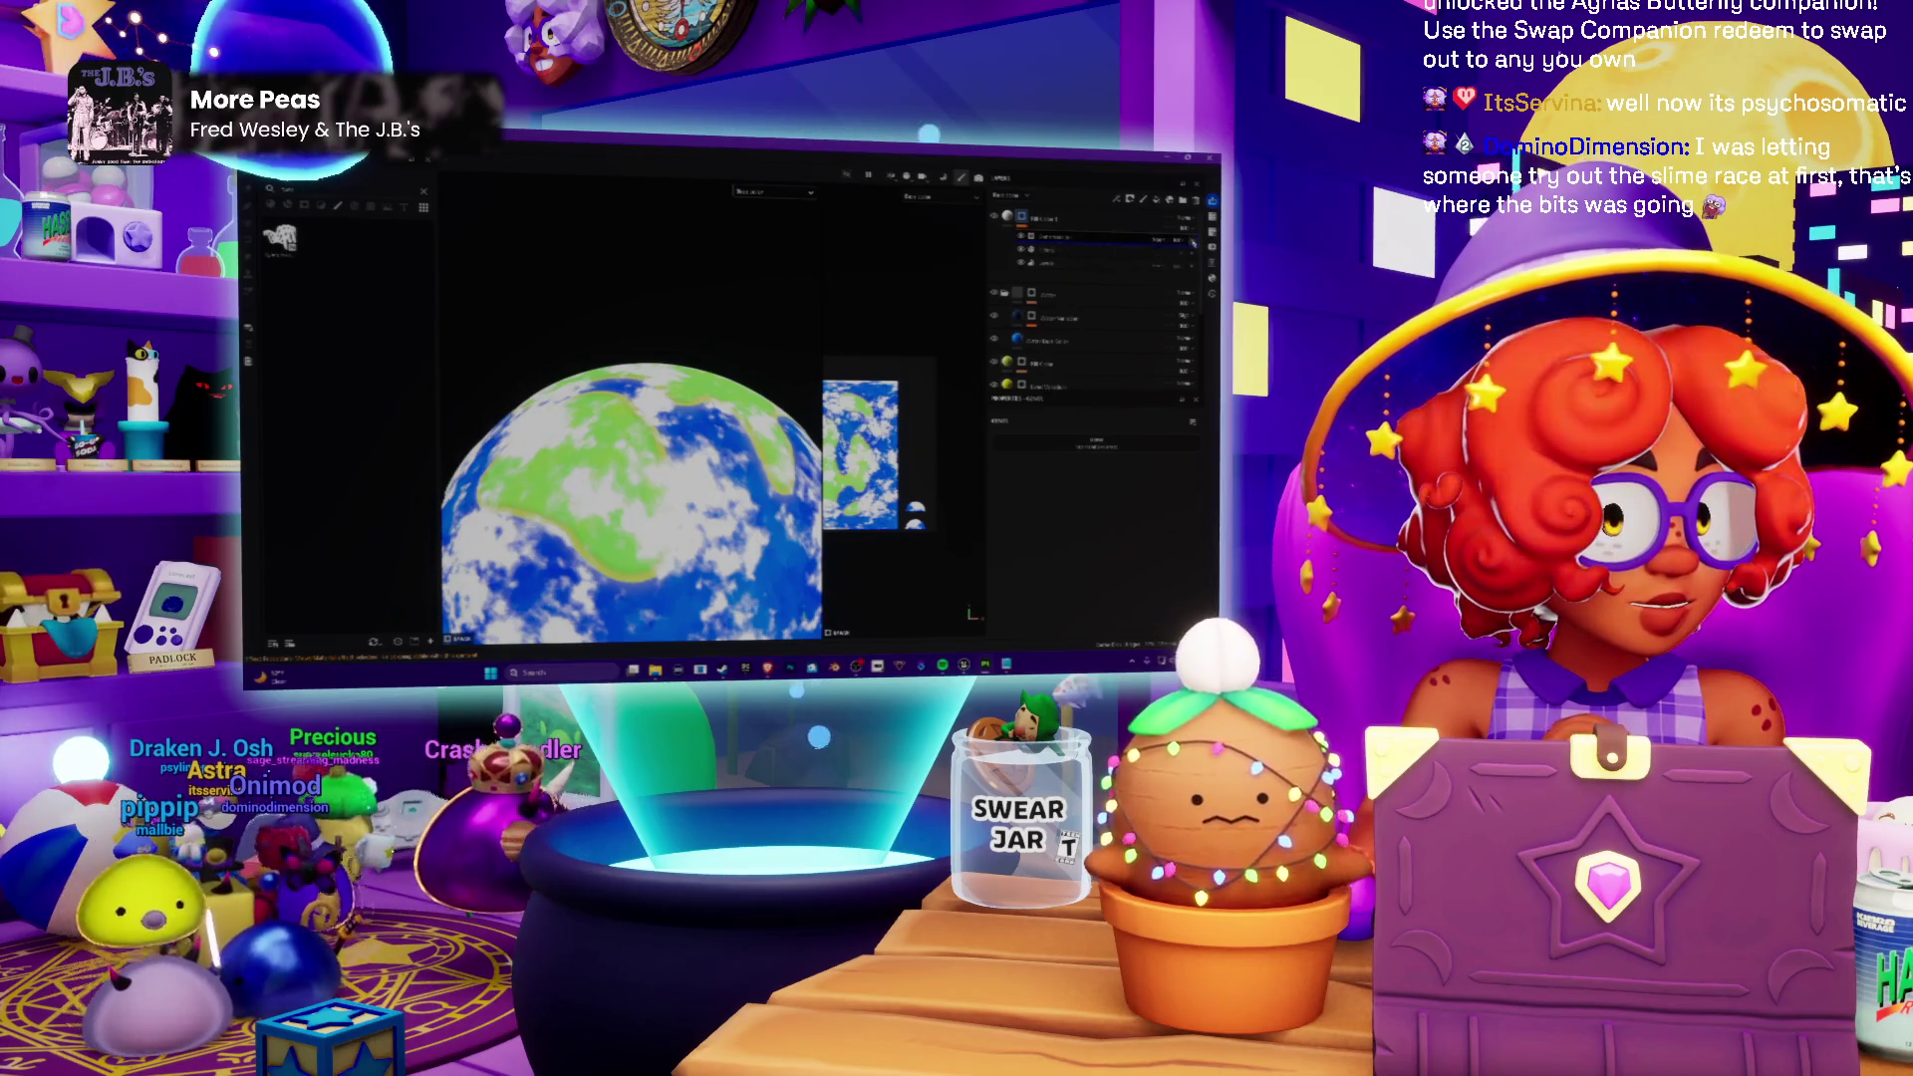
right_click(1059, 236)
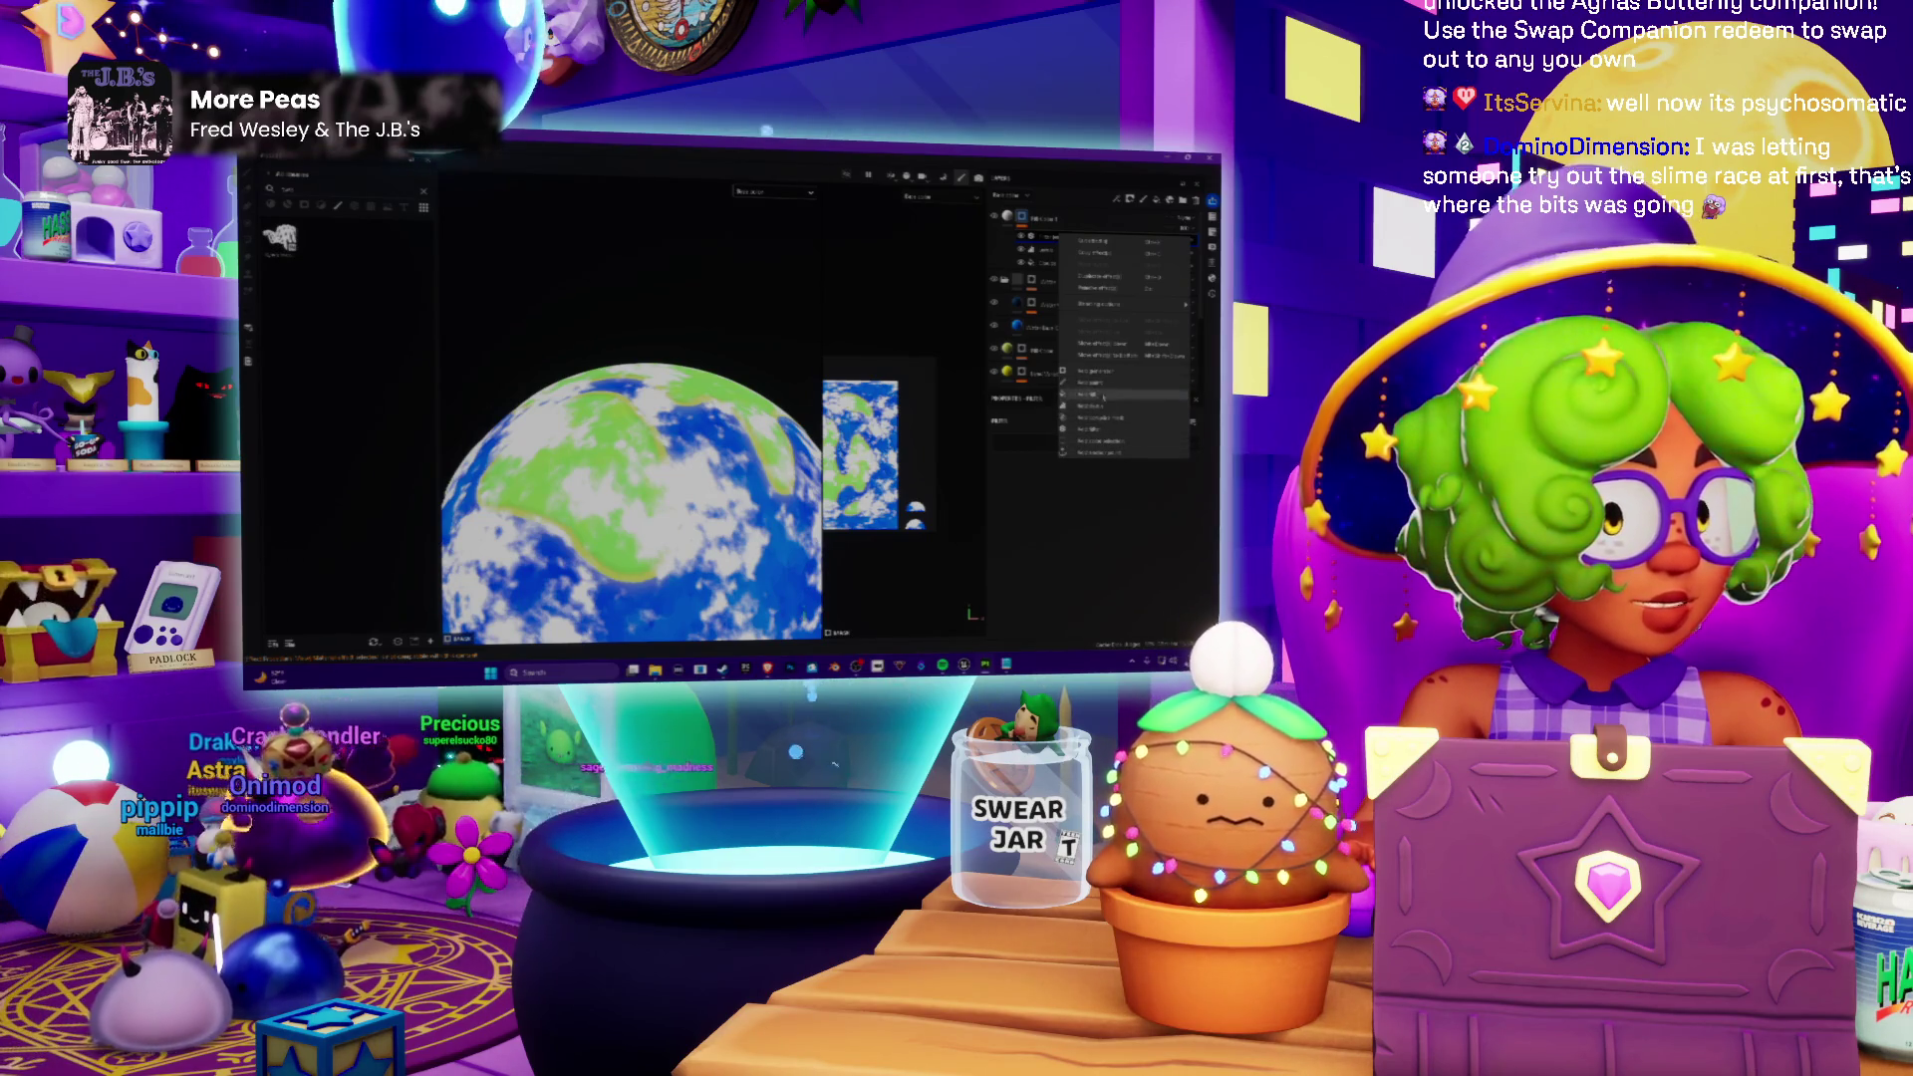
click(1108, 373)
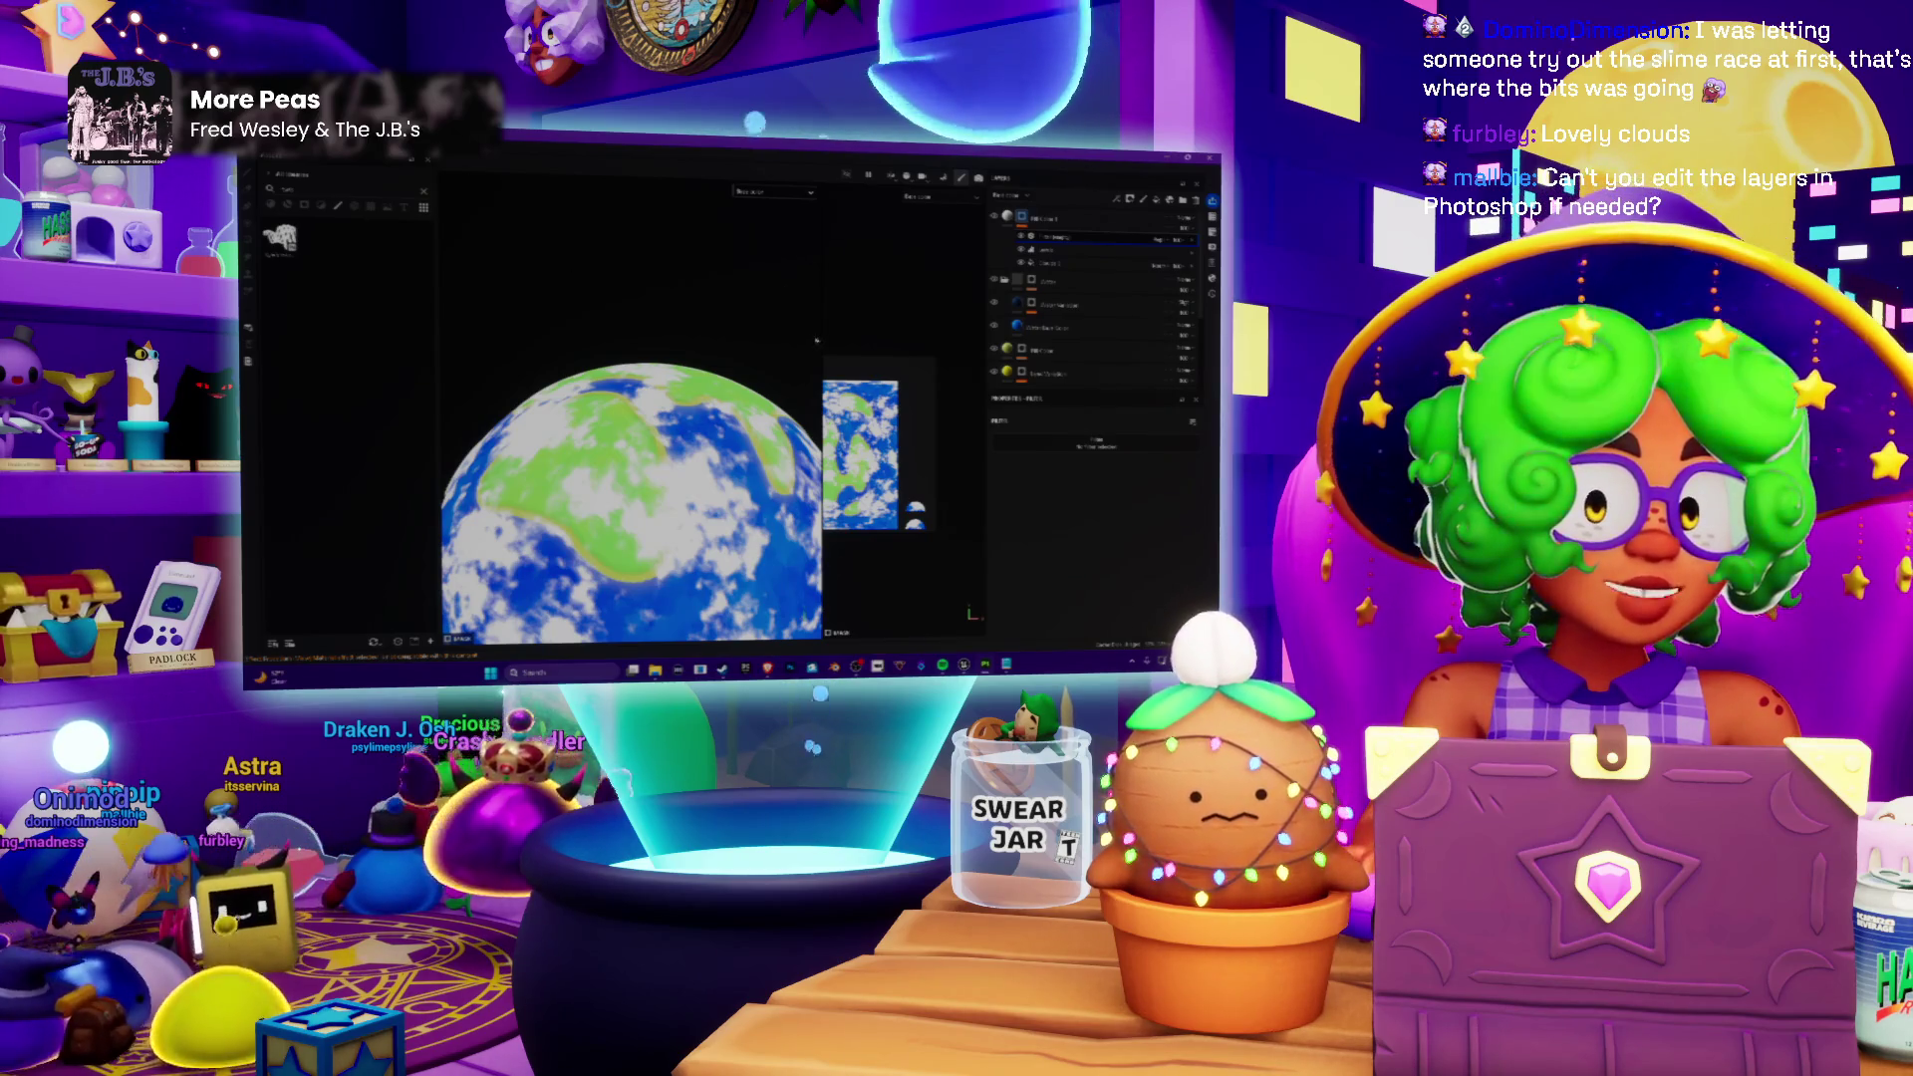
Step: Widen the 2D texture view and rotate the planet to a frontal view of its clouds
drag(824, 342, 571, 340)
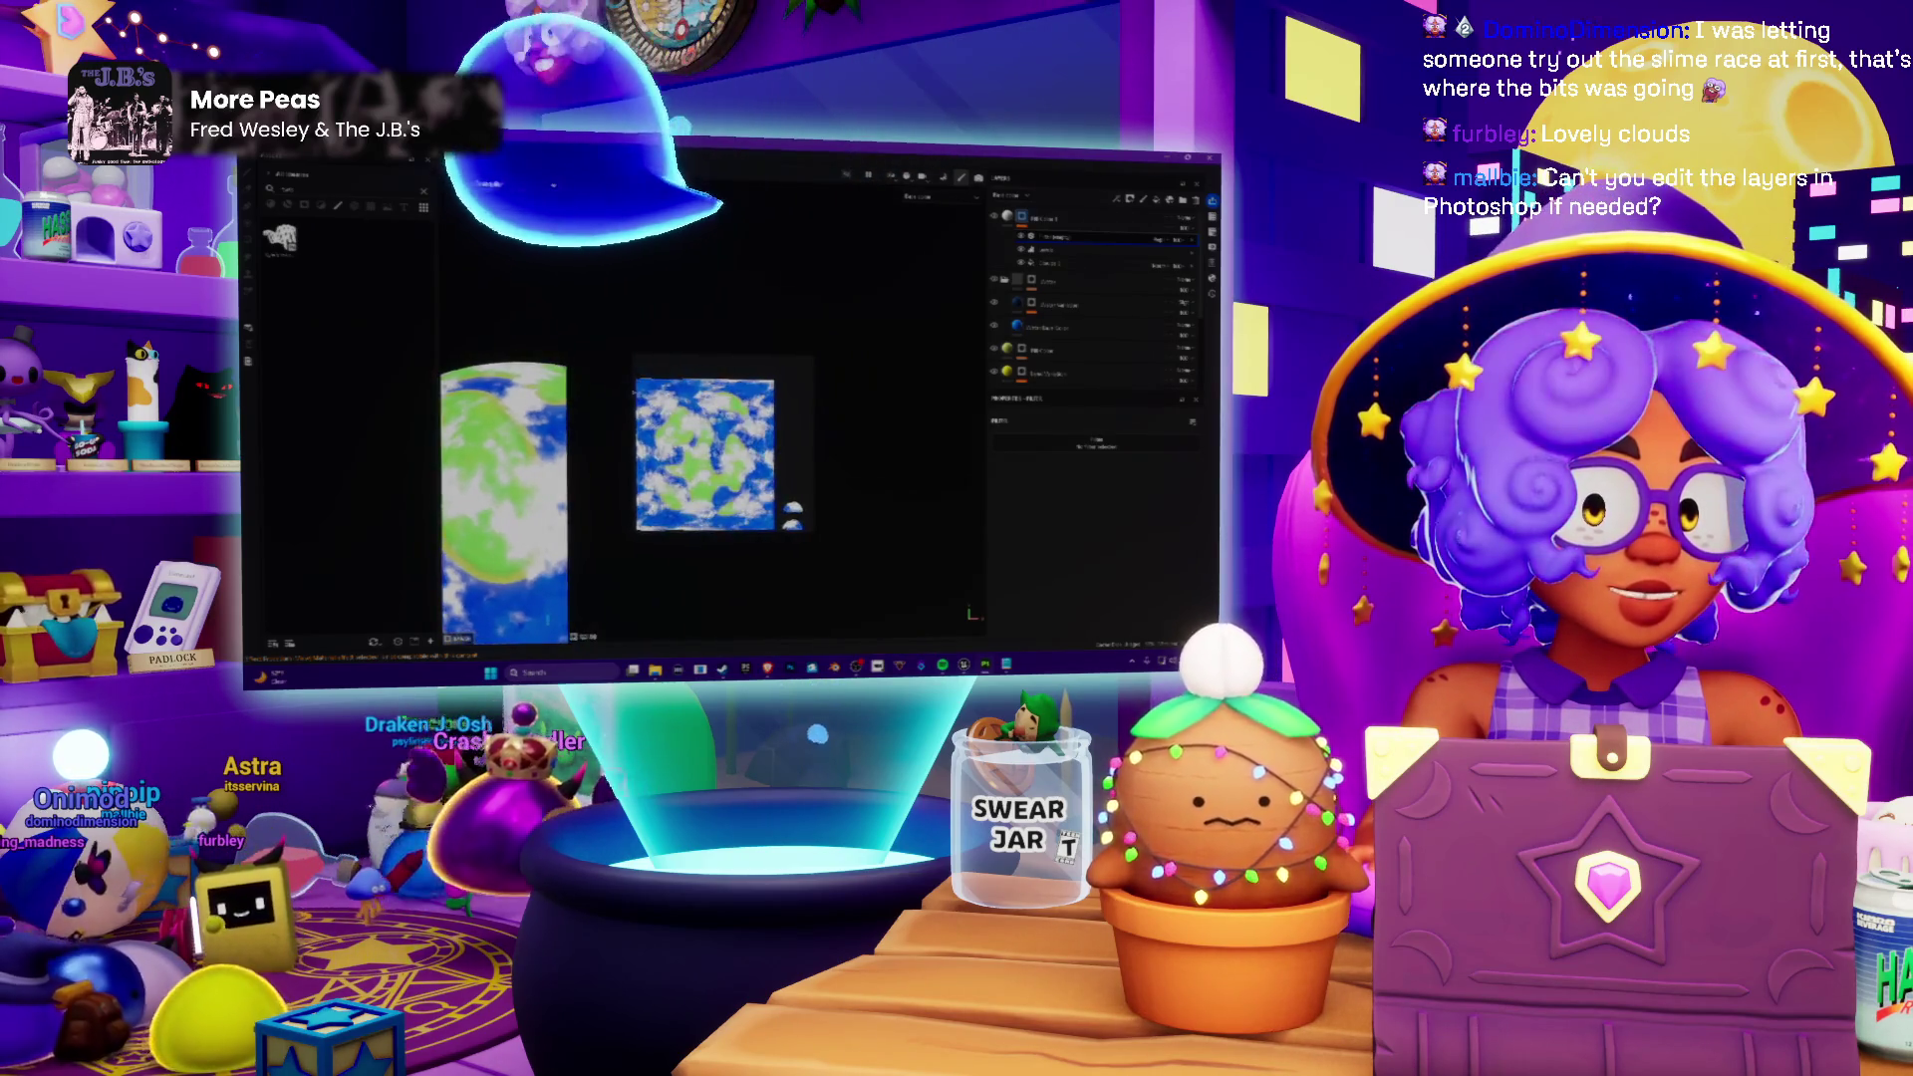
scroll(792, 396, up, 2)
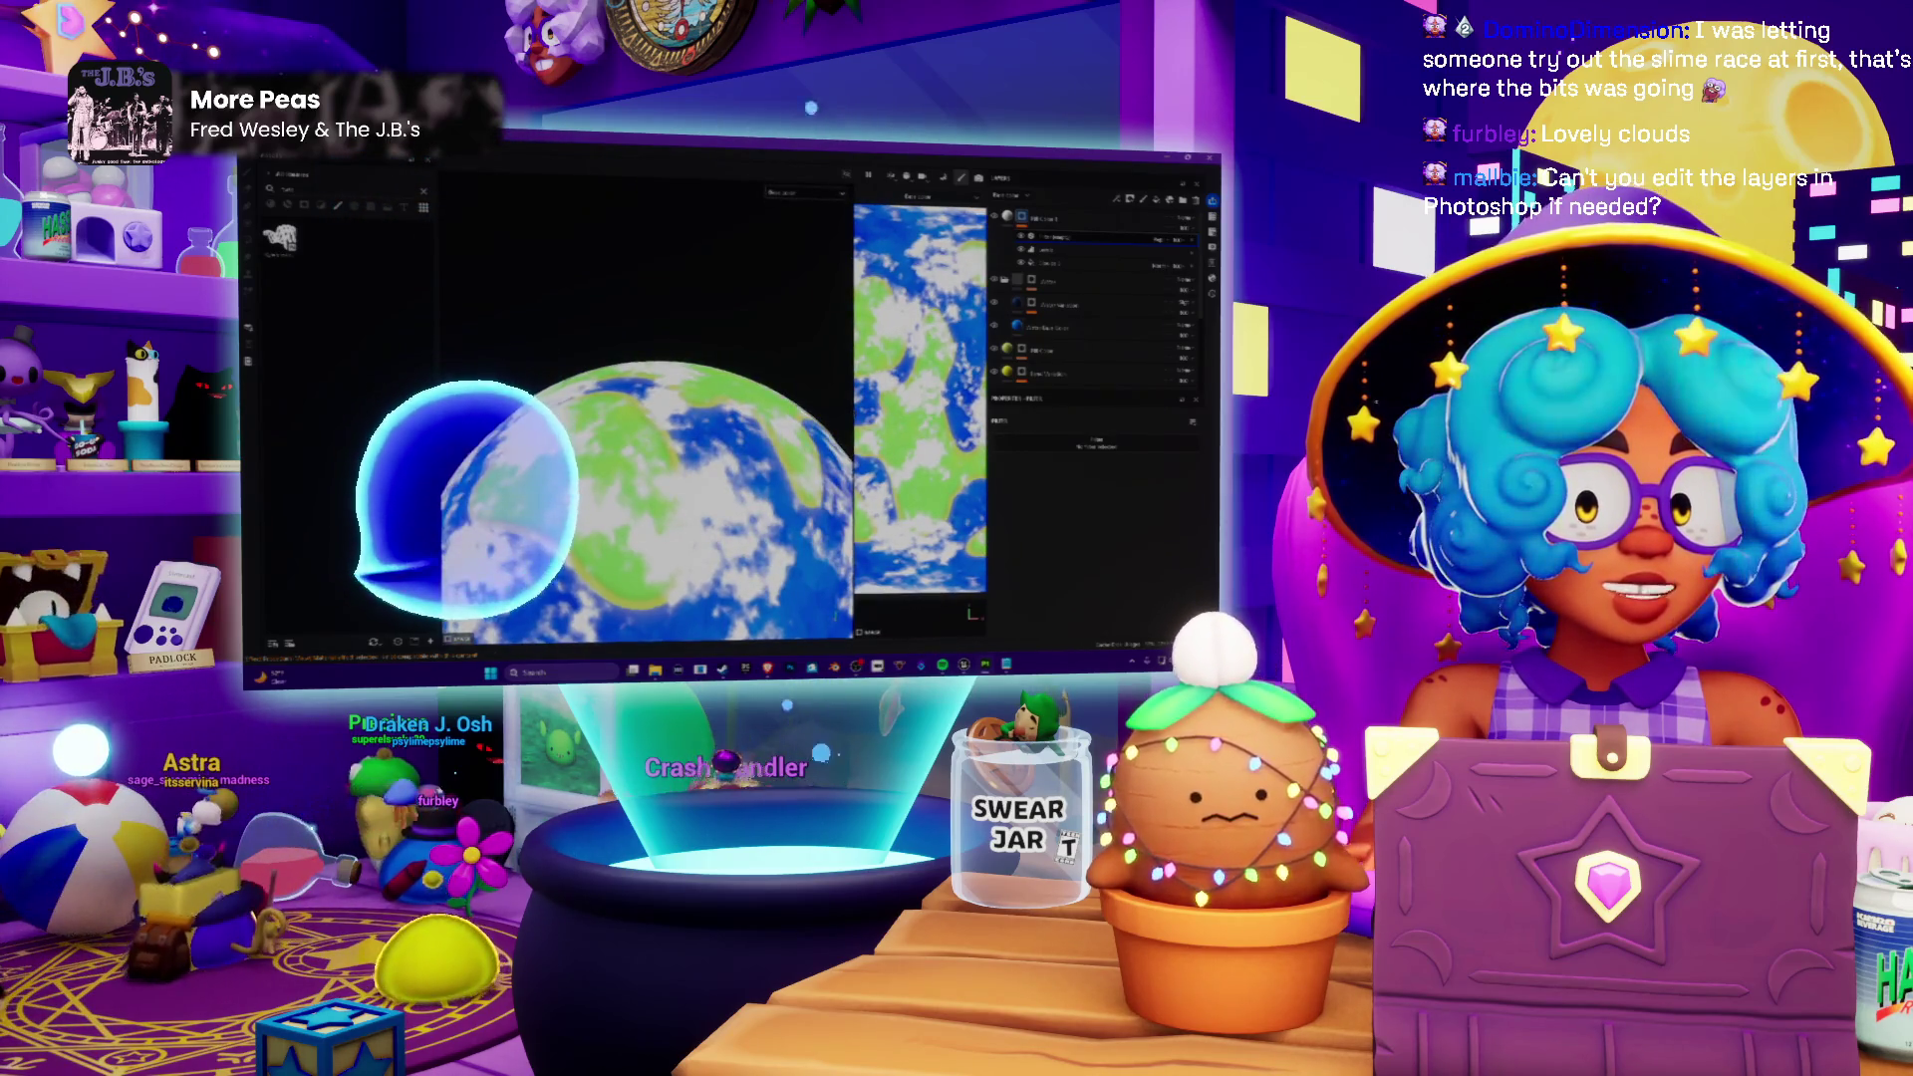
scroll(706, 453, up, 3)
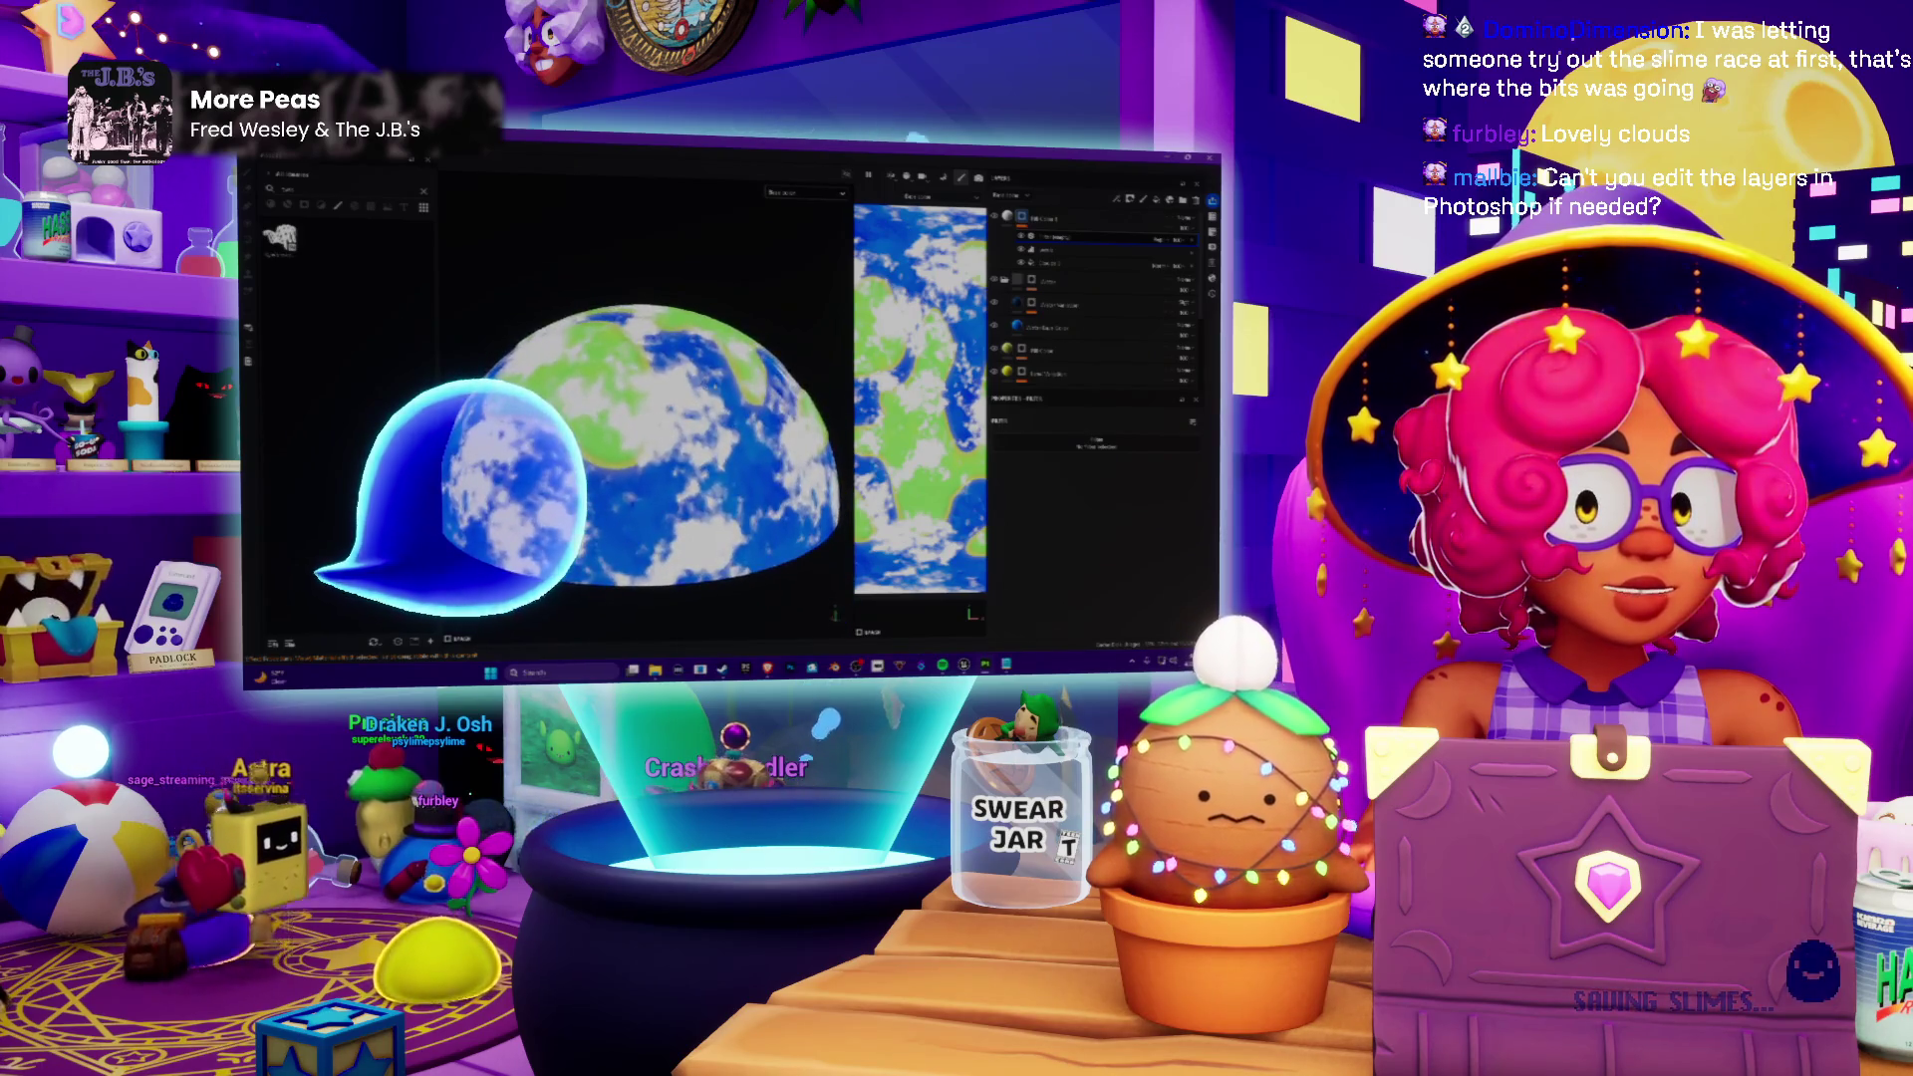
scroll(706, 453, up, 3)
mouse_move(705, 456)
middle_down()
mouse_move(704, 426)
mouse_move(750, 385)
mouse_move(780, 457)
middle_up()
scroll(646, 423, up, 3)
scroll(749, 384, down, 3)
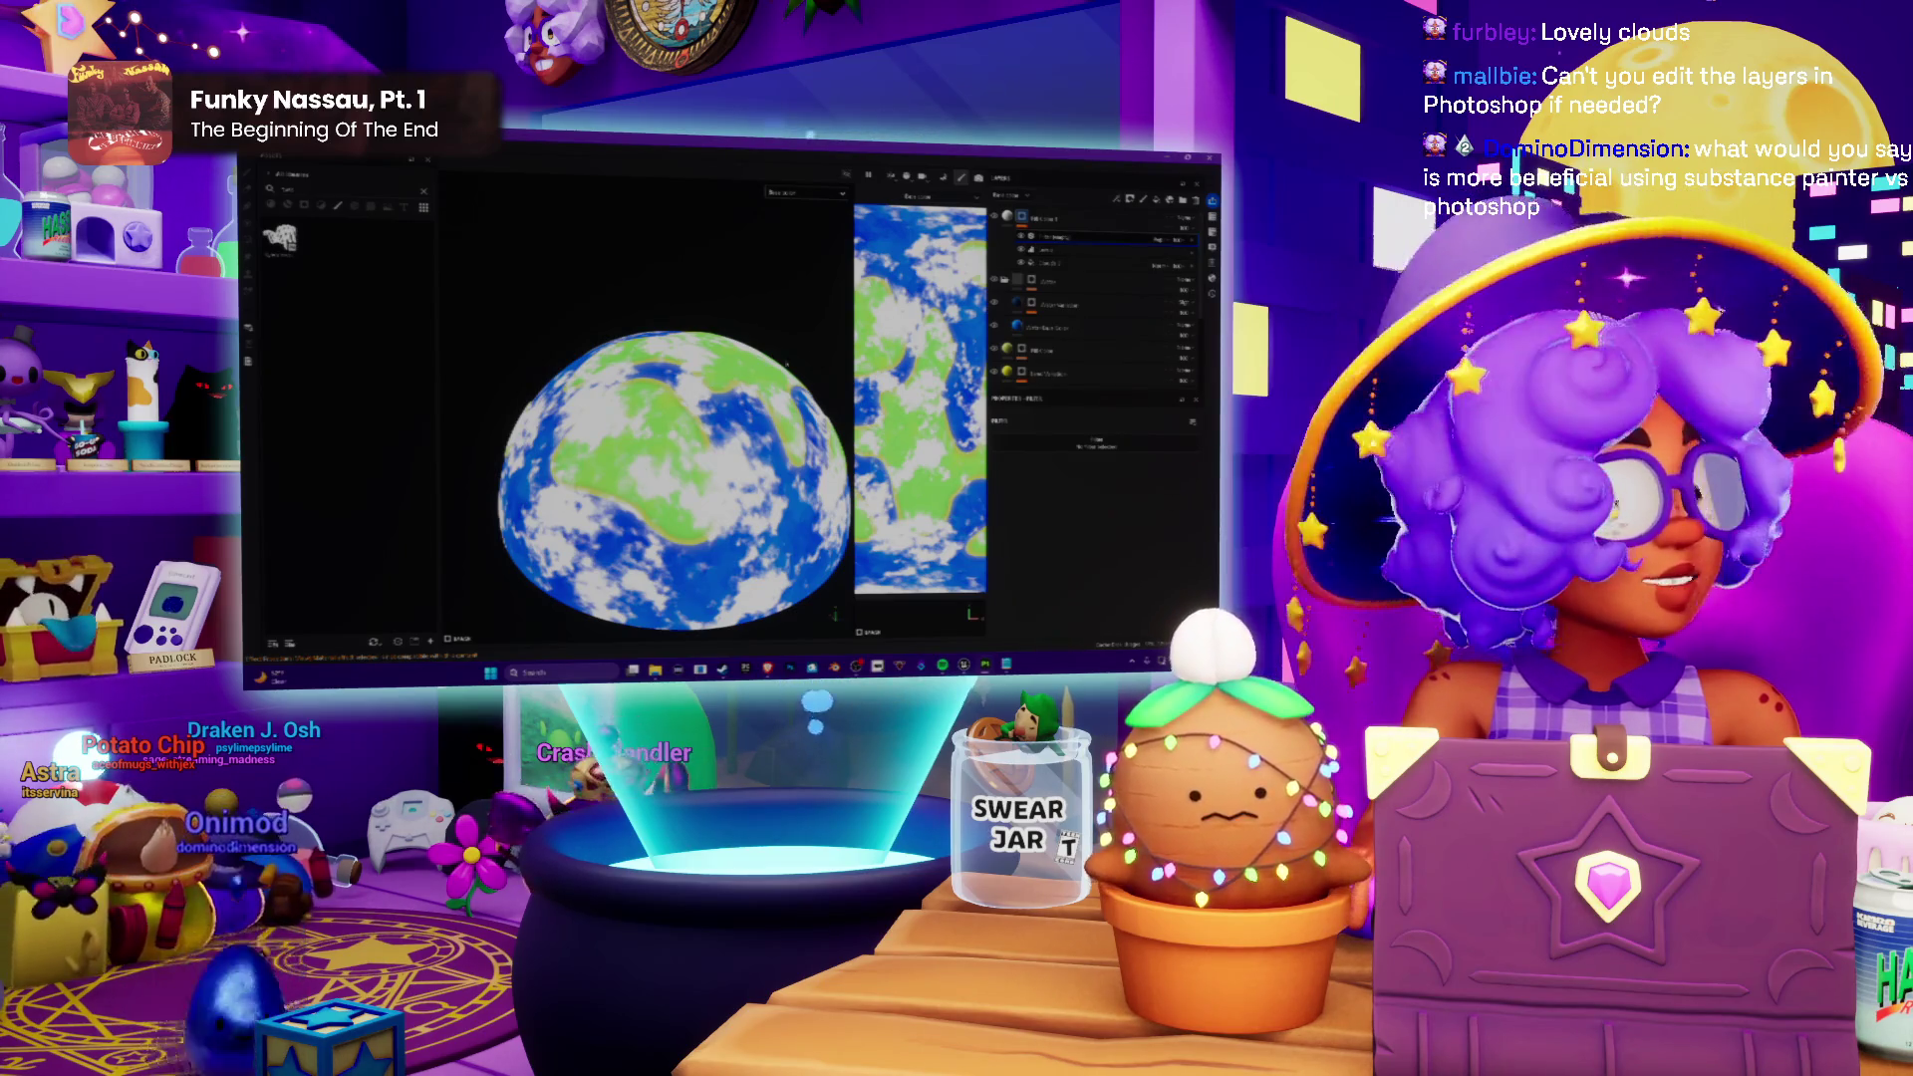
scroll(688, 464, down, 2)
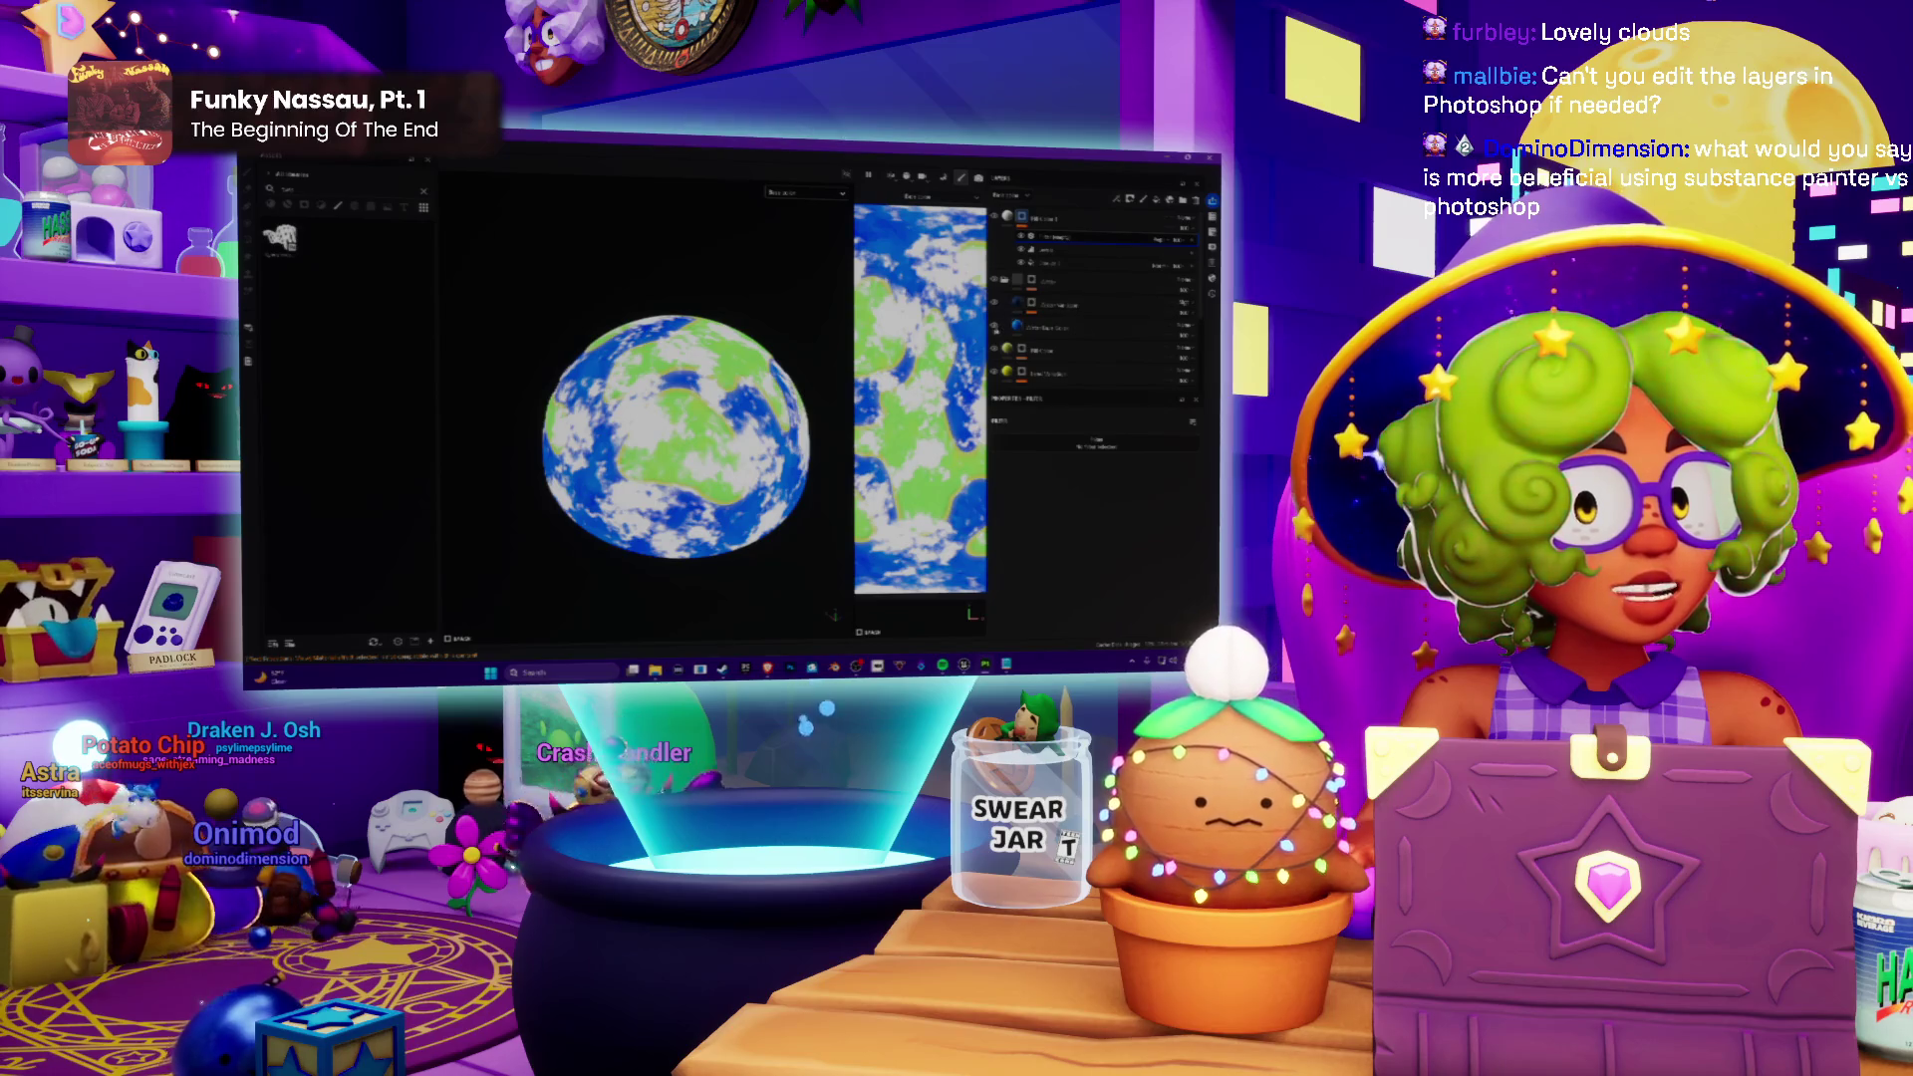
scroll(664, 459, up, 1)
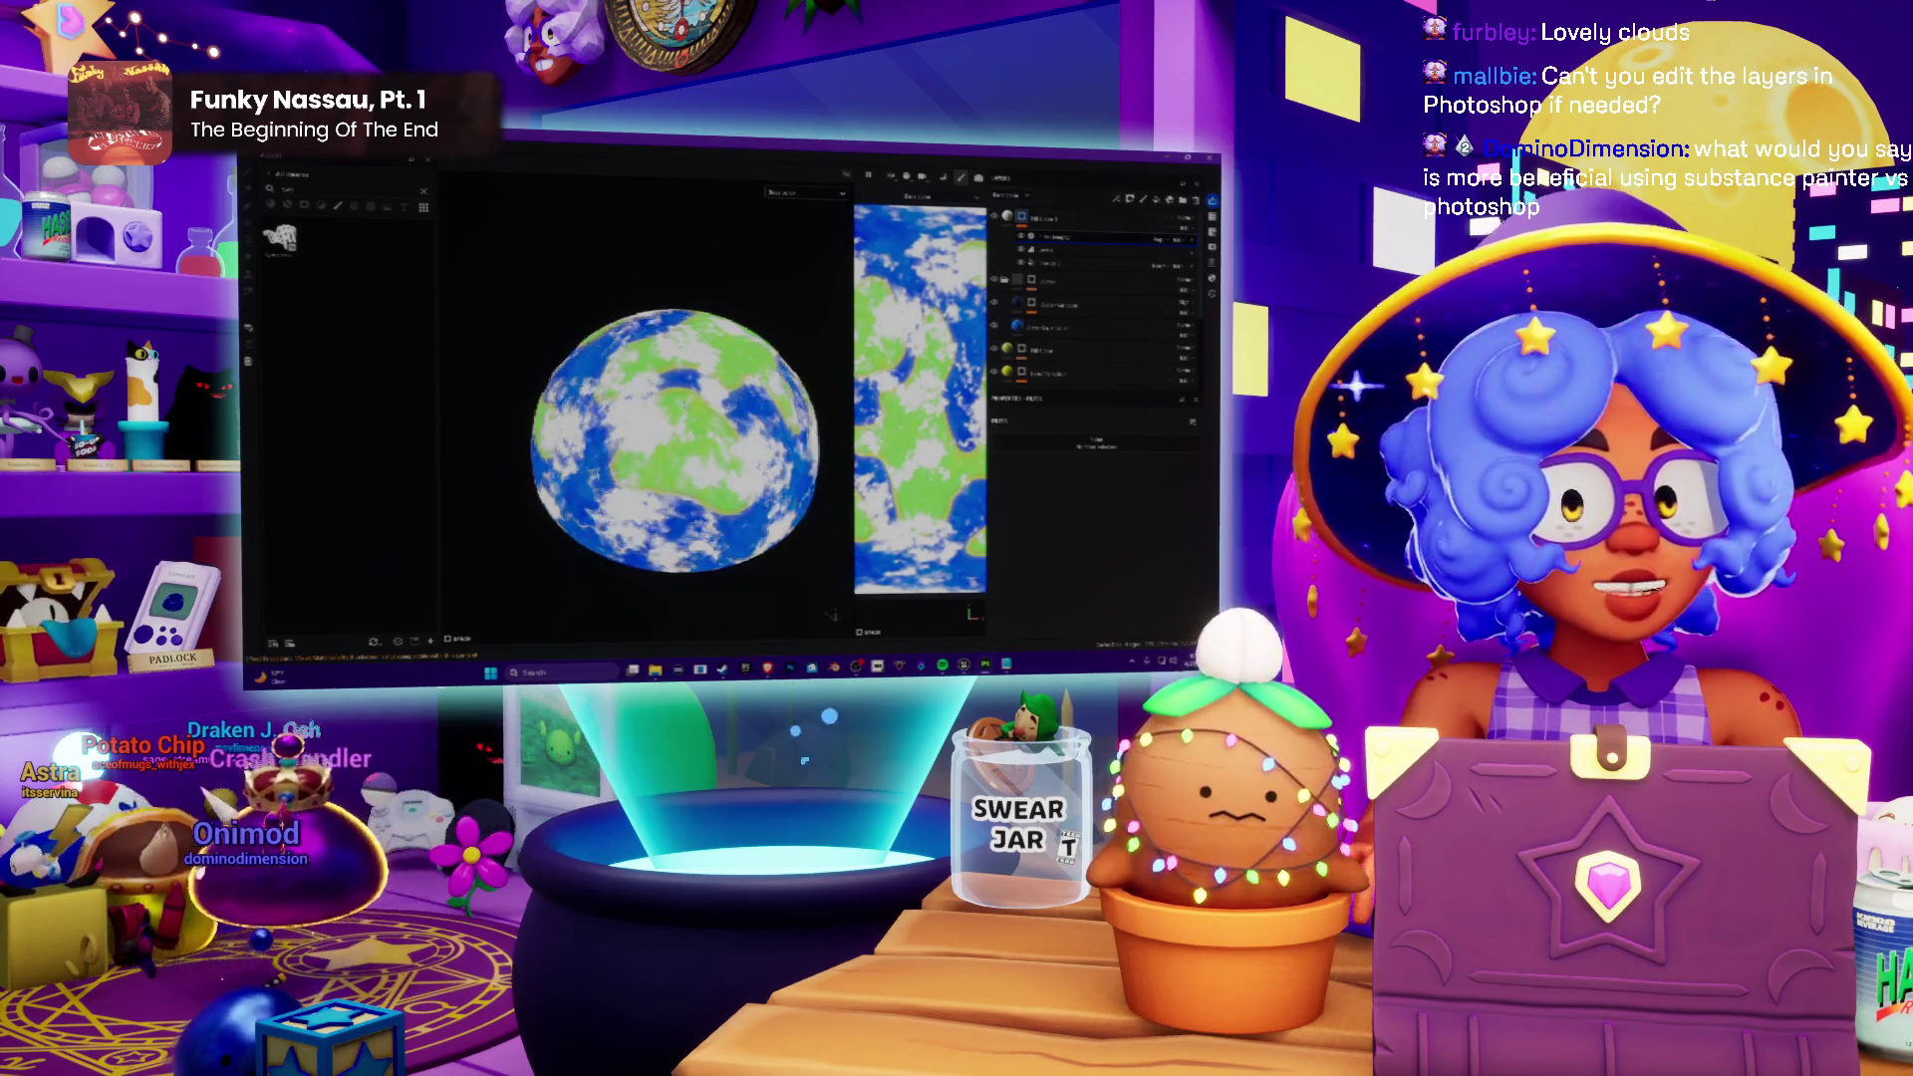
scroll(665, 459, up, 2)
Step: Preview crimson and magenta ocean fill colours, then cancel to keep the blue
mouse_move(665, 460)
alt+mouse_down()
mouse_move(687, 400)
mouse_move(727, 387)
alt+mouse_up()
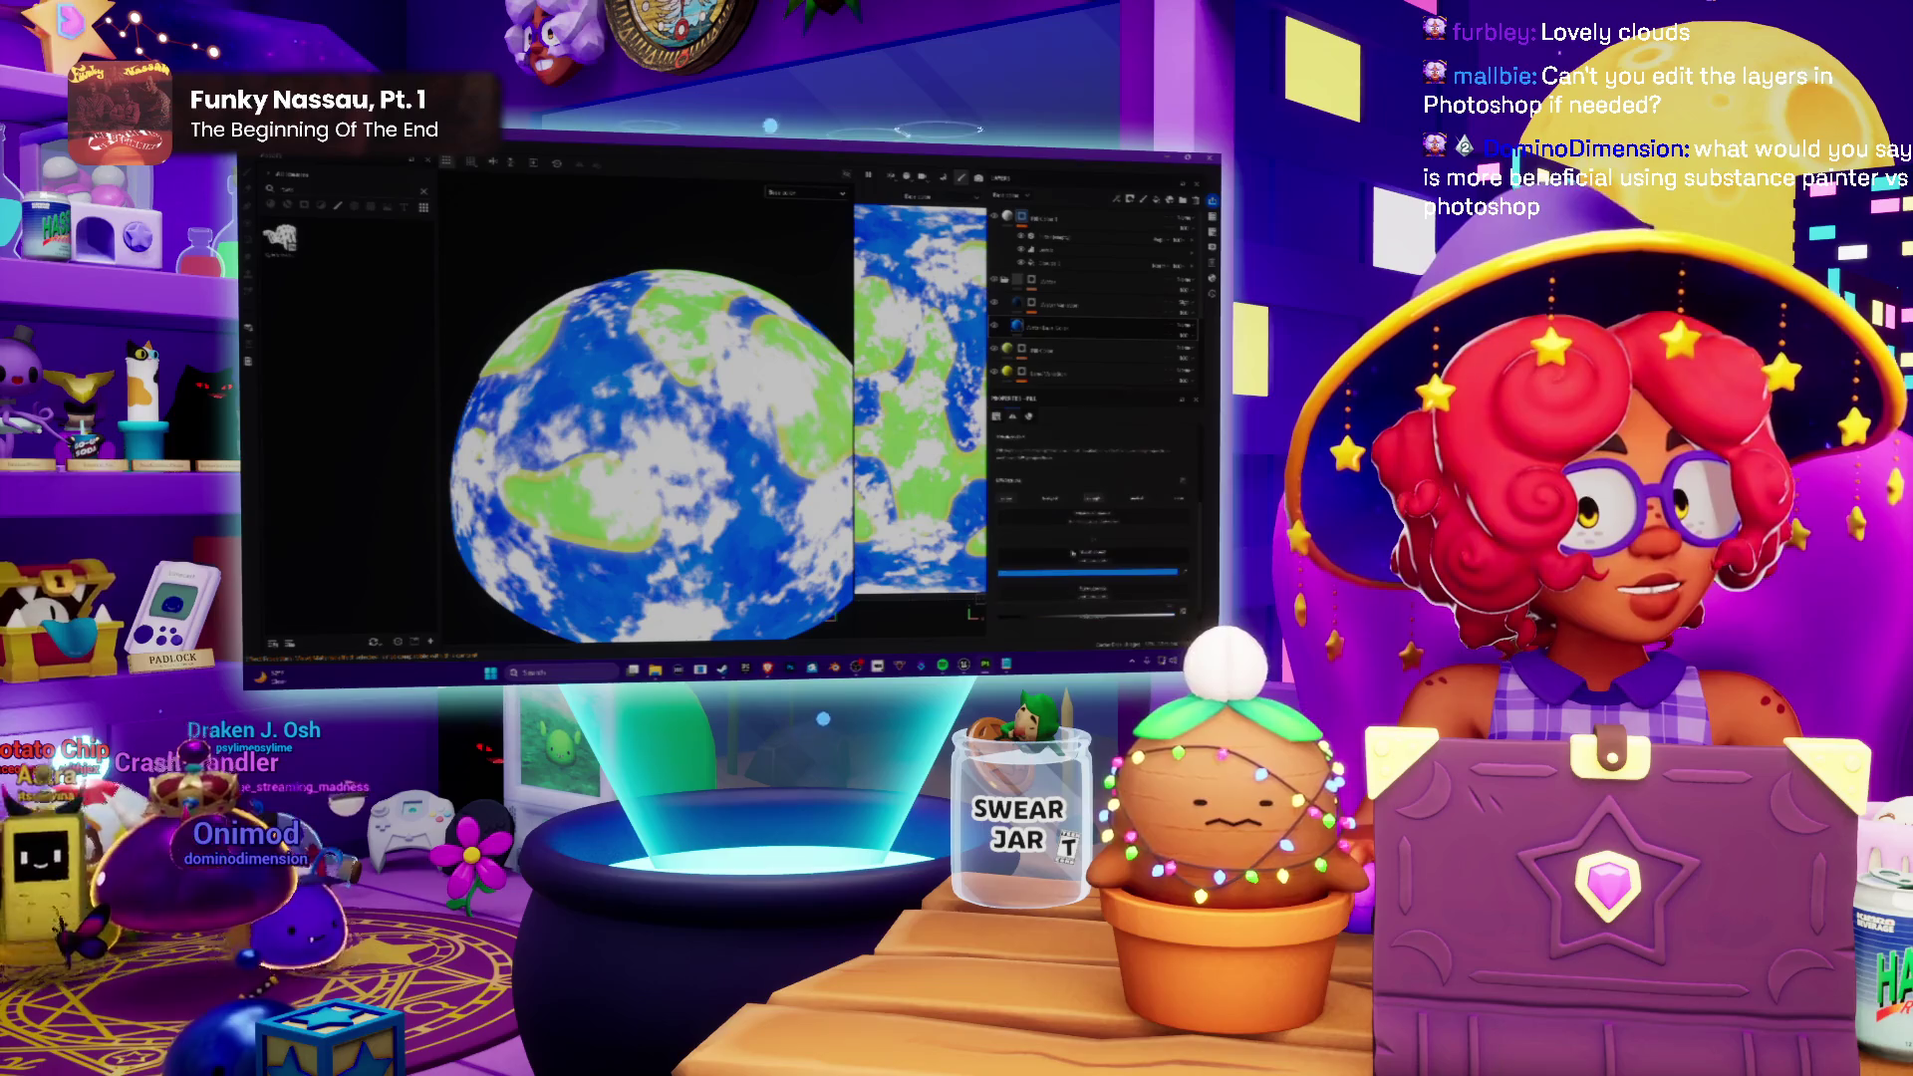
click(1070, 512)
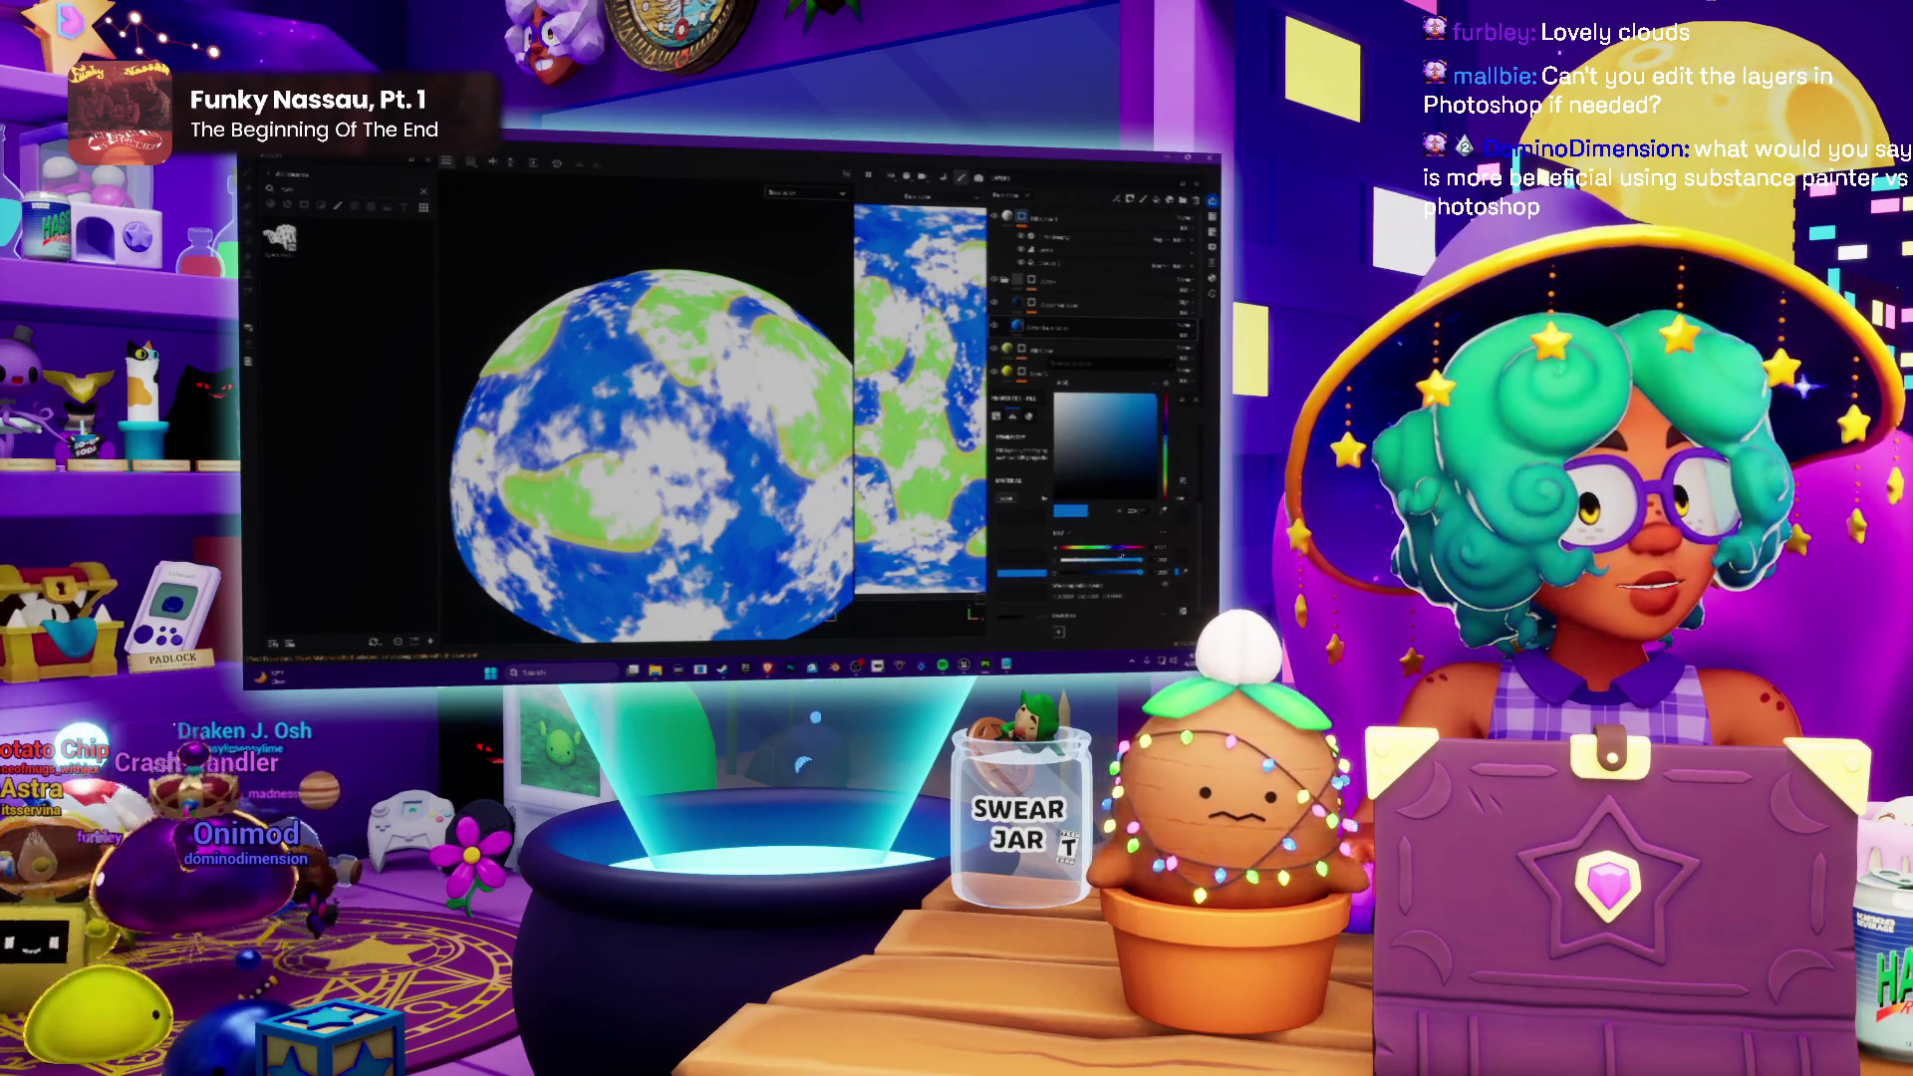
mouse_move(1165, 464)
mouse_down()
mouse_move(1165, 497)
mouse_move(1165, 464)
mouse_up()
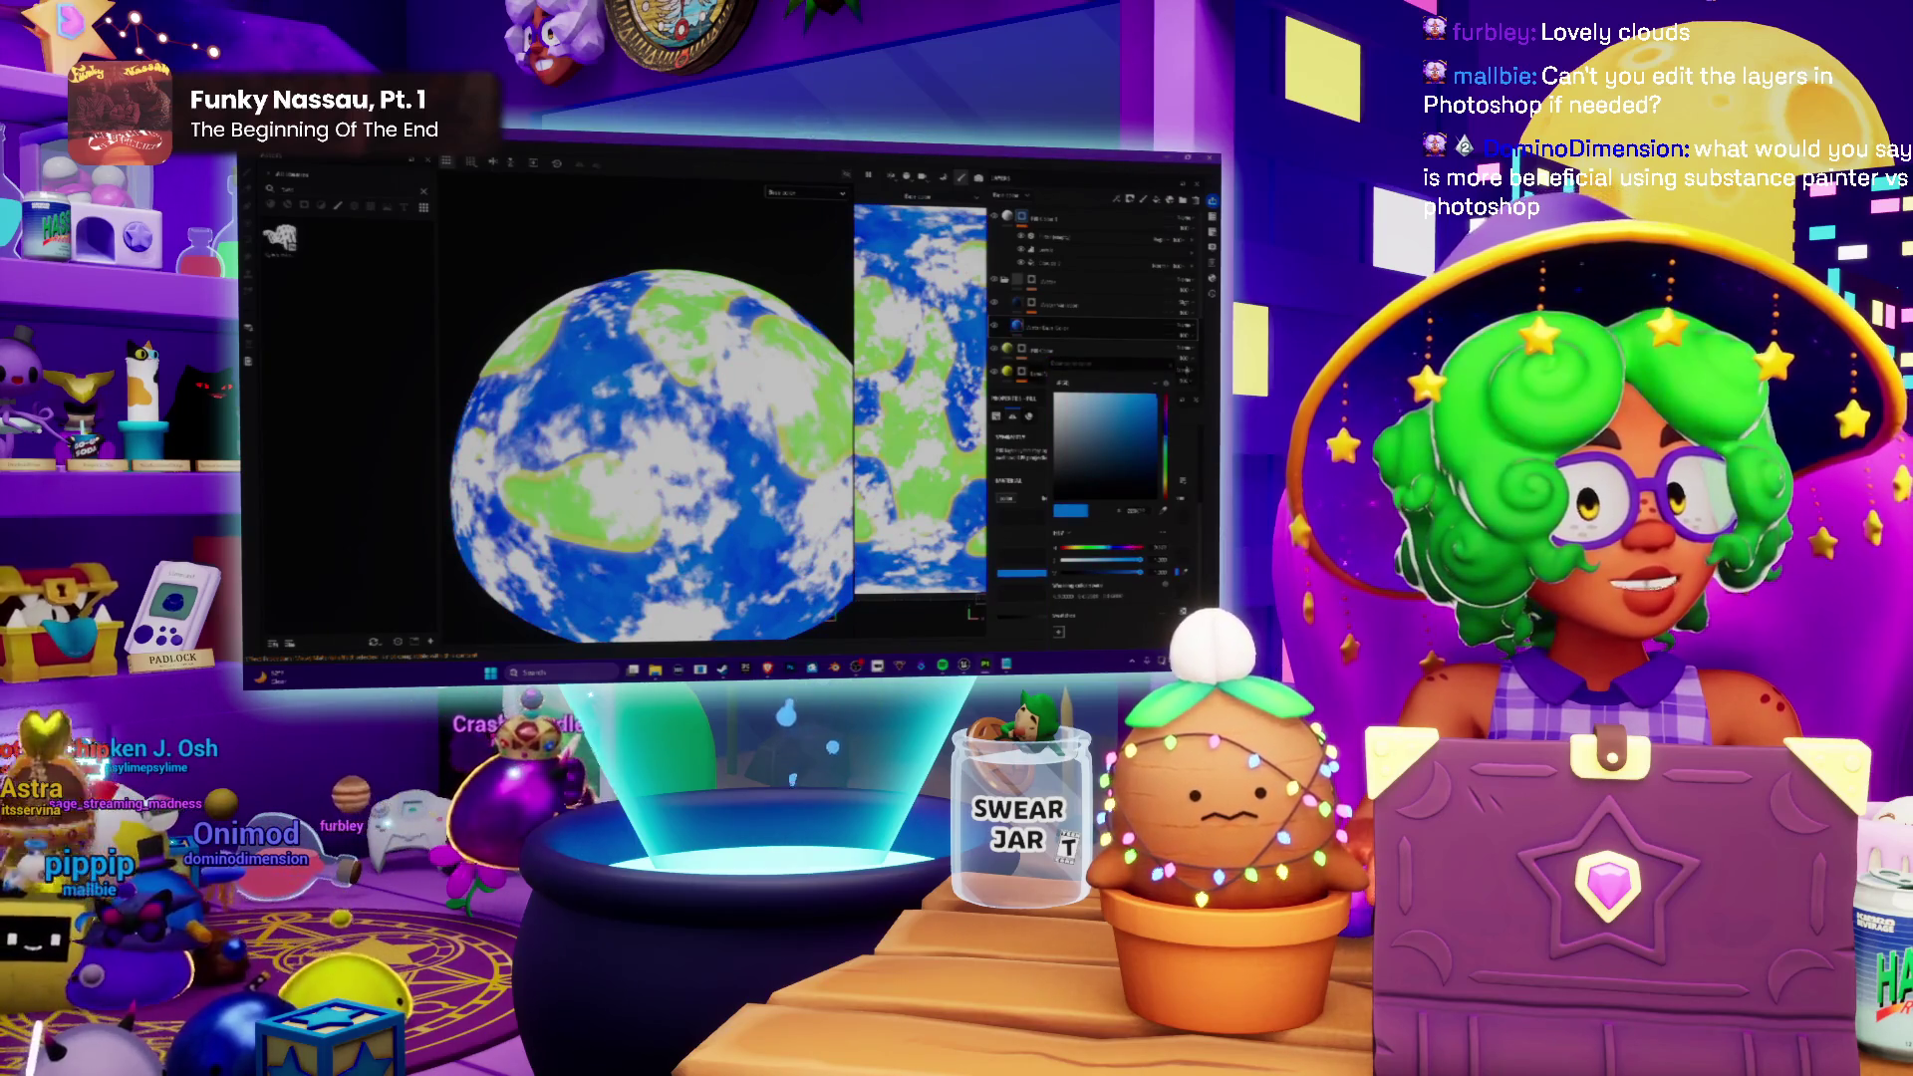
key(Escape)
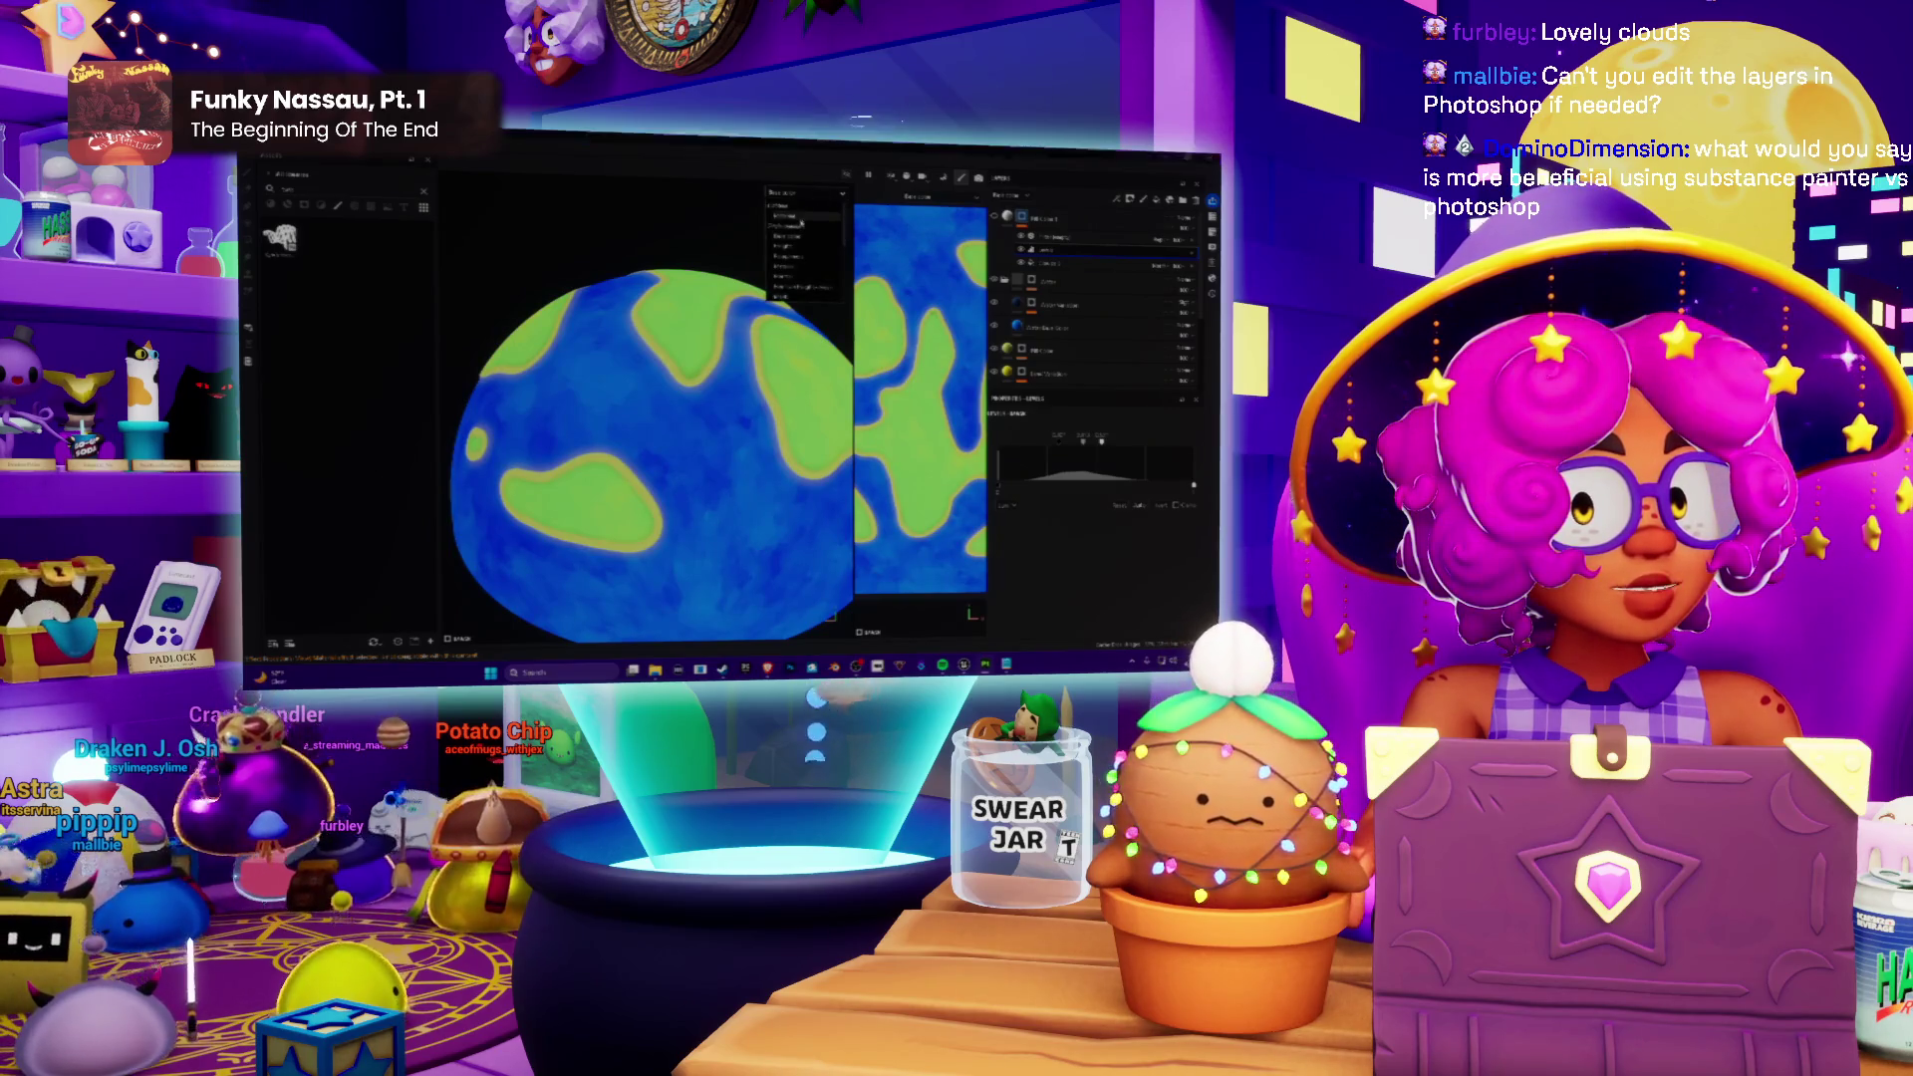
Step: Check the globe in a shaded display mode, then return to the brighter material view
click(818, 211)
mouse_move(817, 209)
alt+mouse_down()
mouse_move(695, 271)
mouse_move(776, 360)
alt+mouse_up()
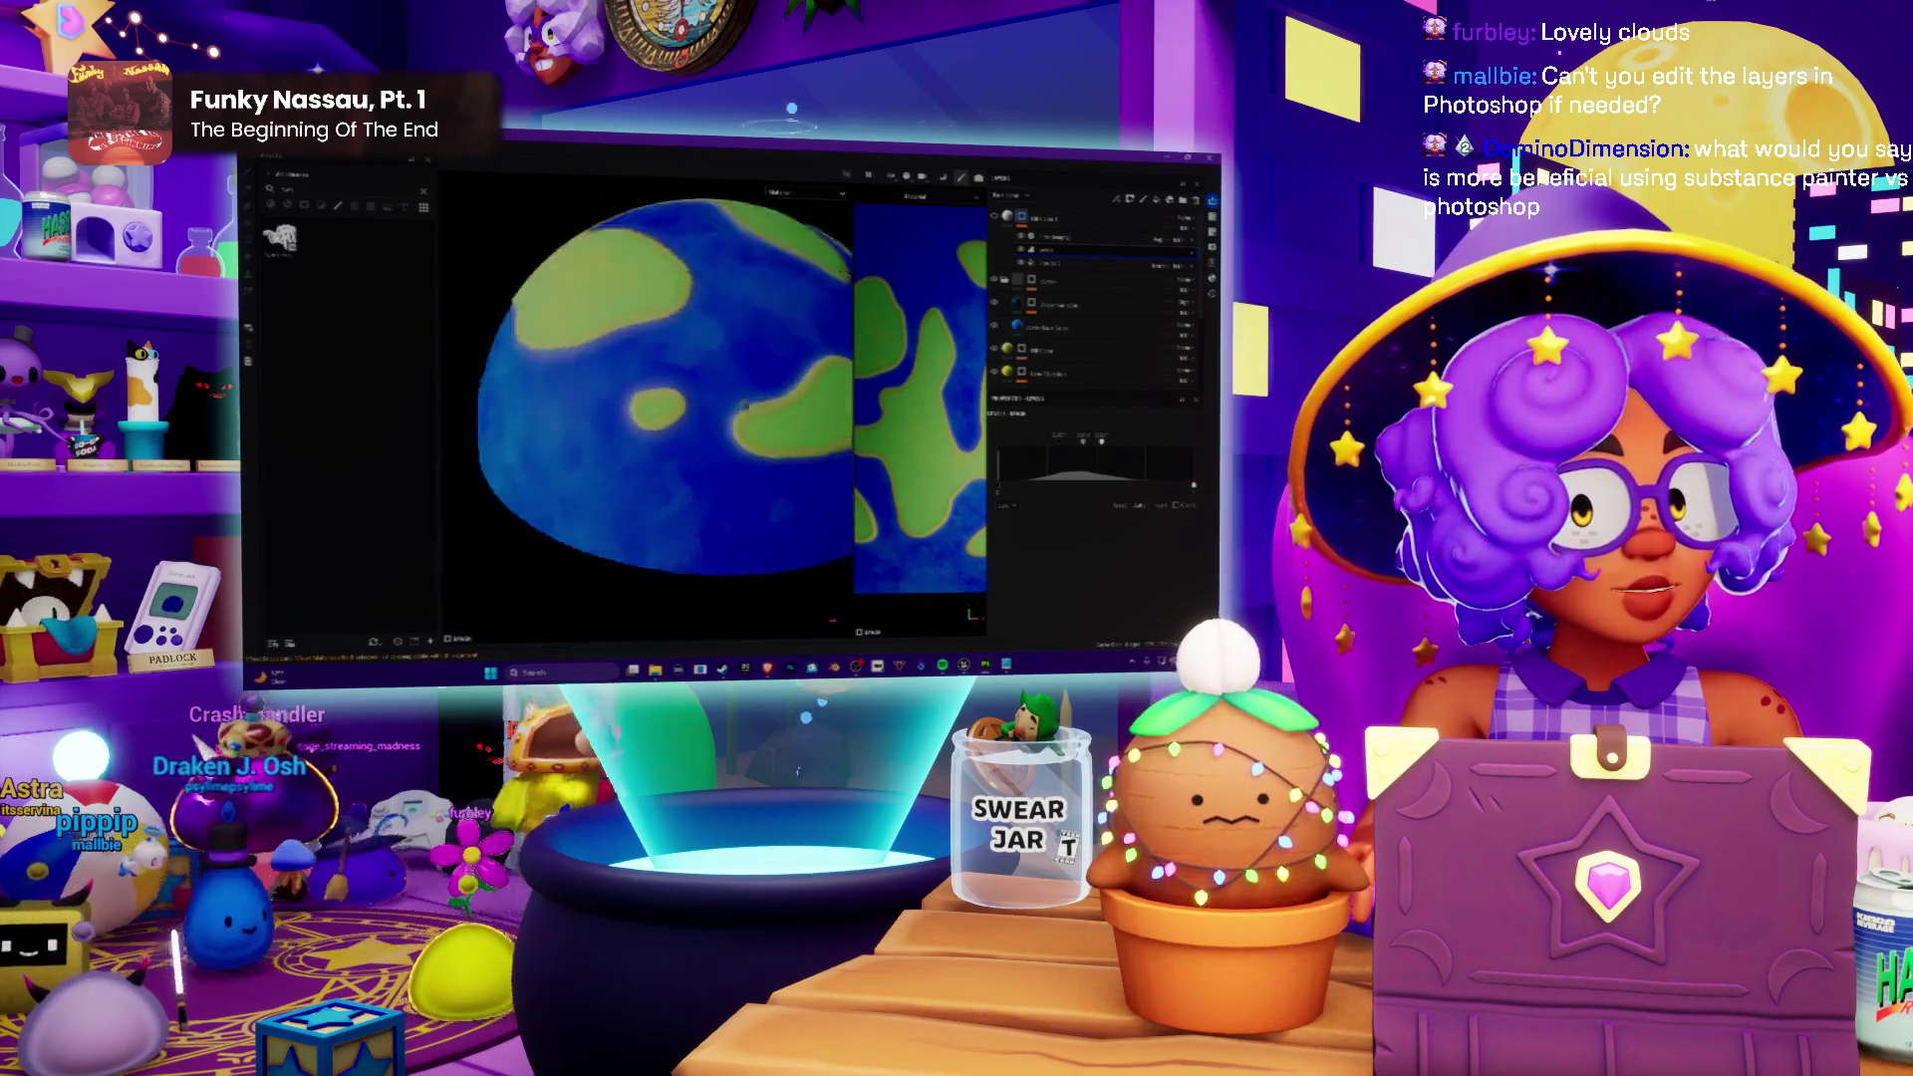
alt+drag(776, 361, 668, 332)
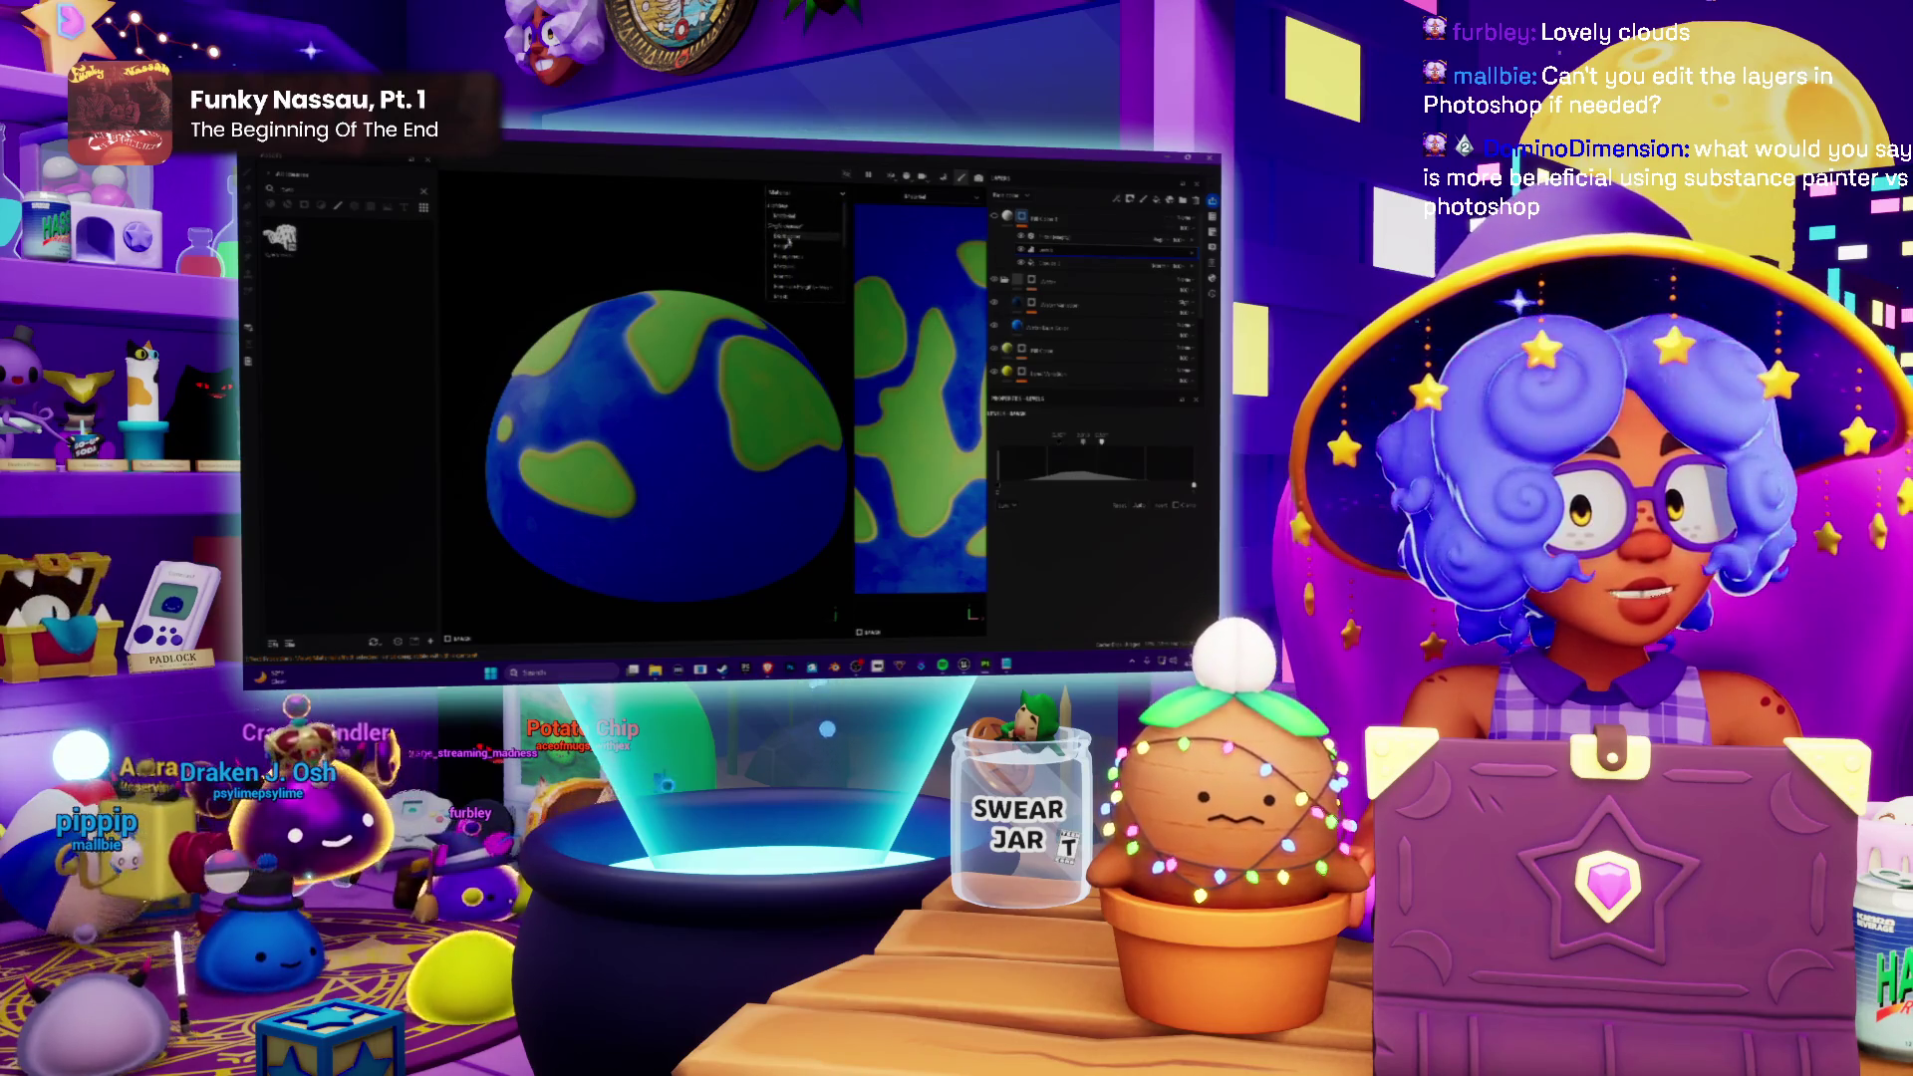
click(788, 240)
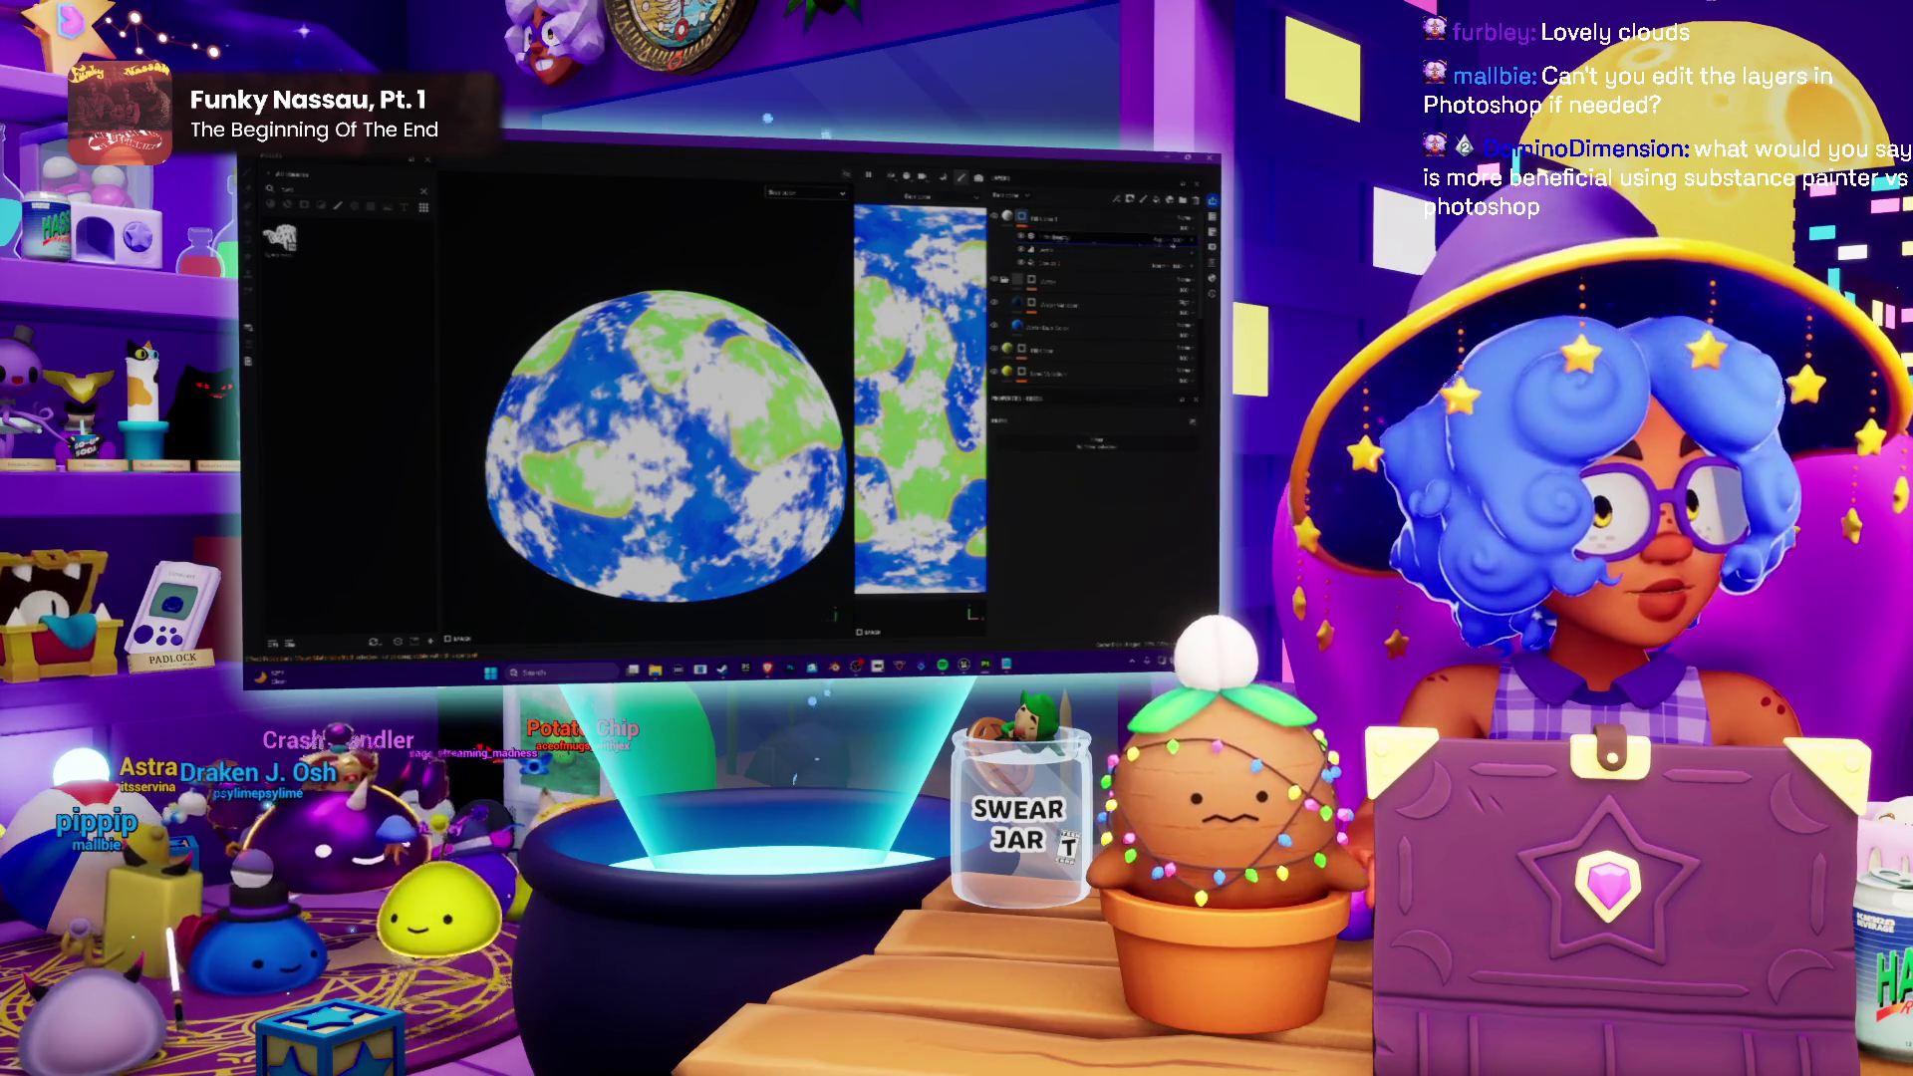
Step: Add a new layer to the stack and pick a different brush shape for finer, denser clouds
right_click(1022, 215)
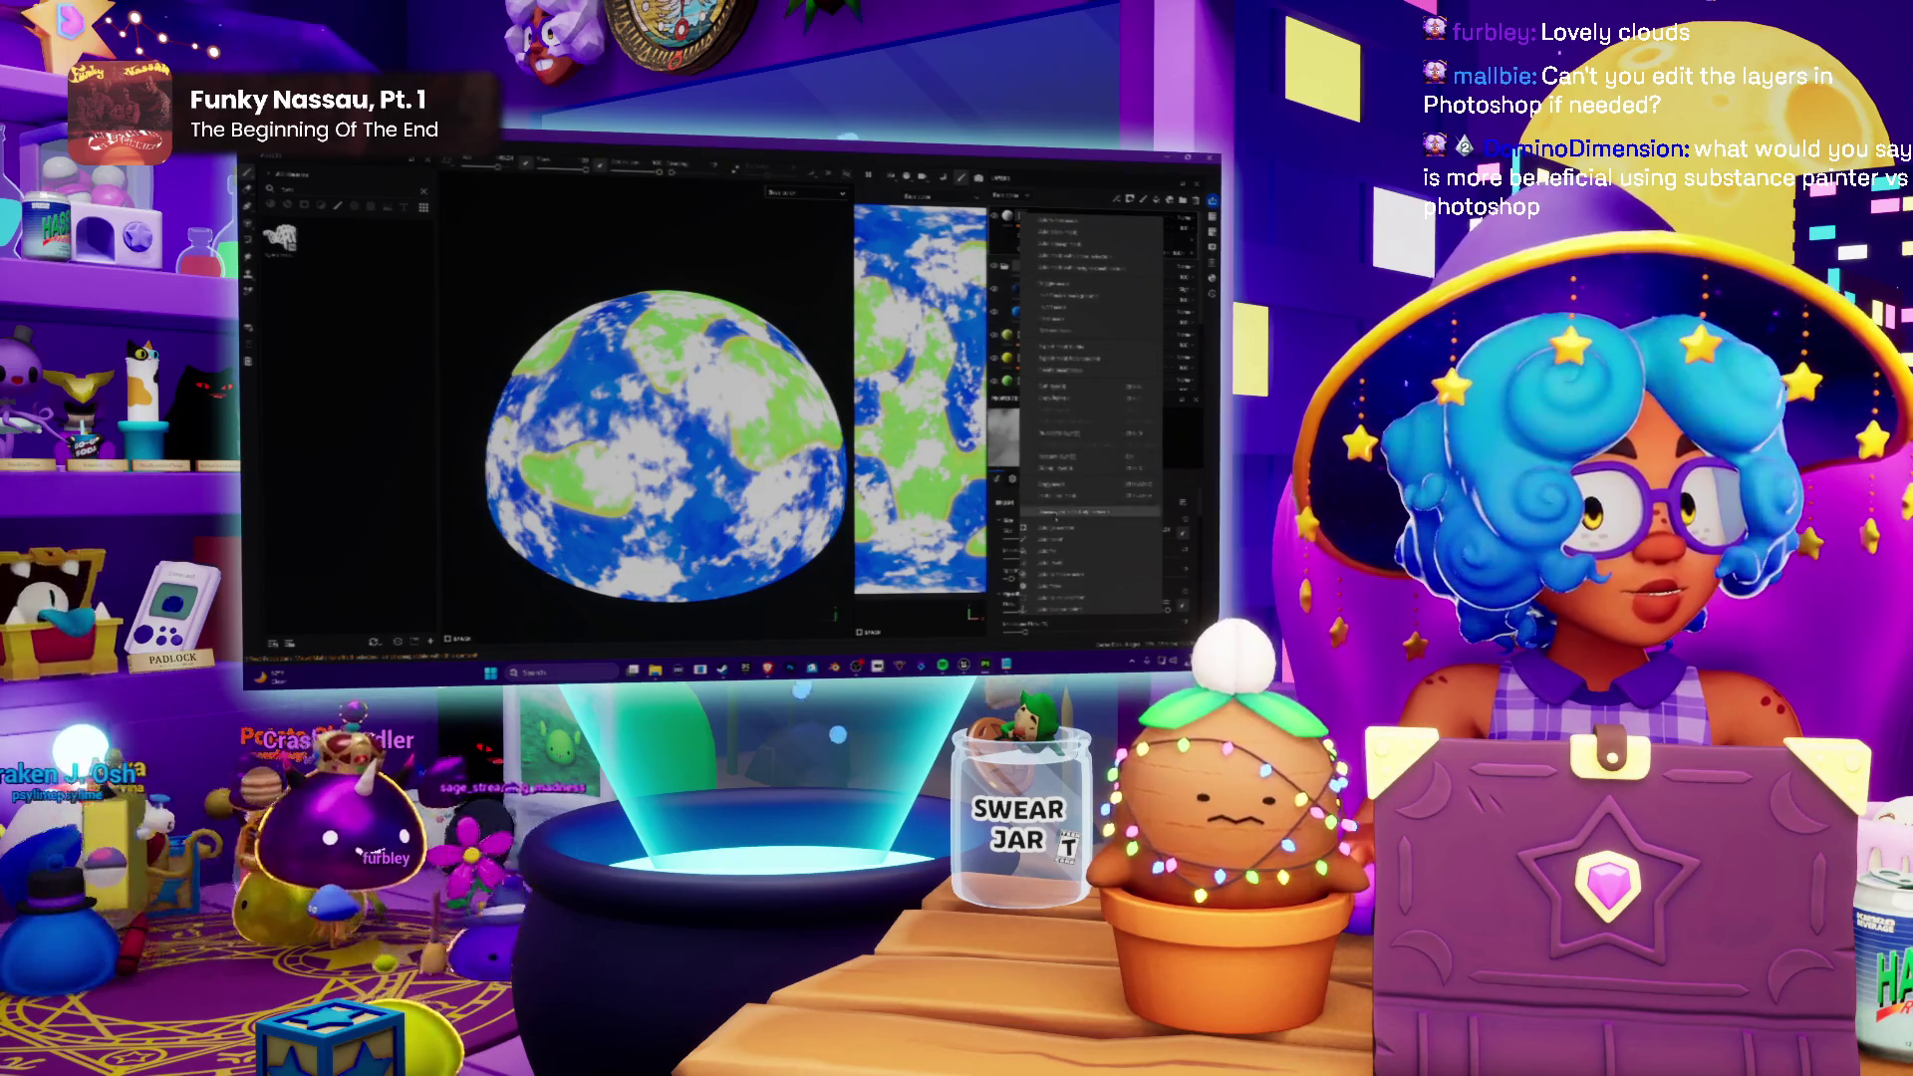
click(1060, 551)
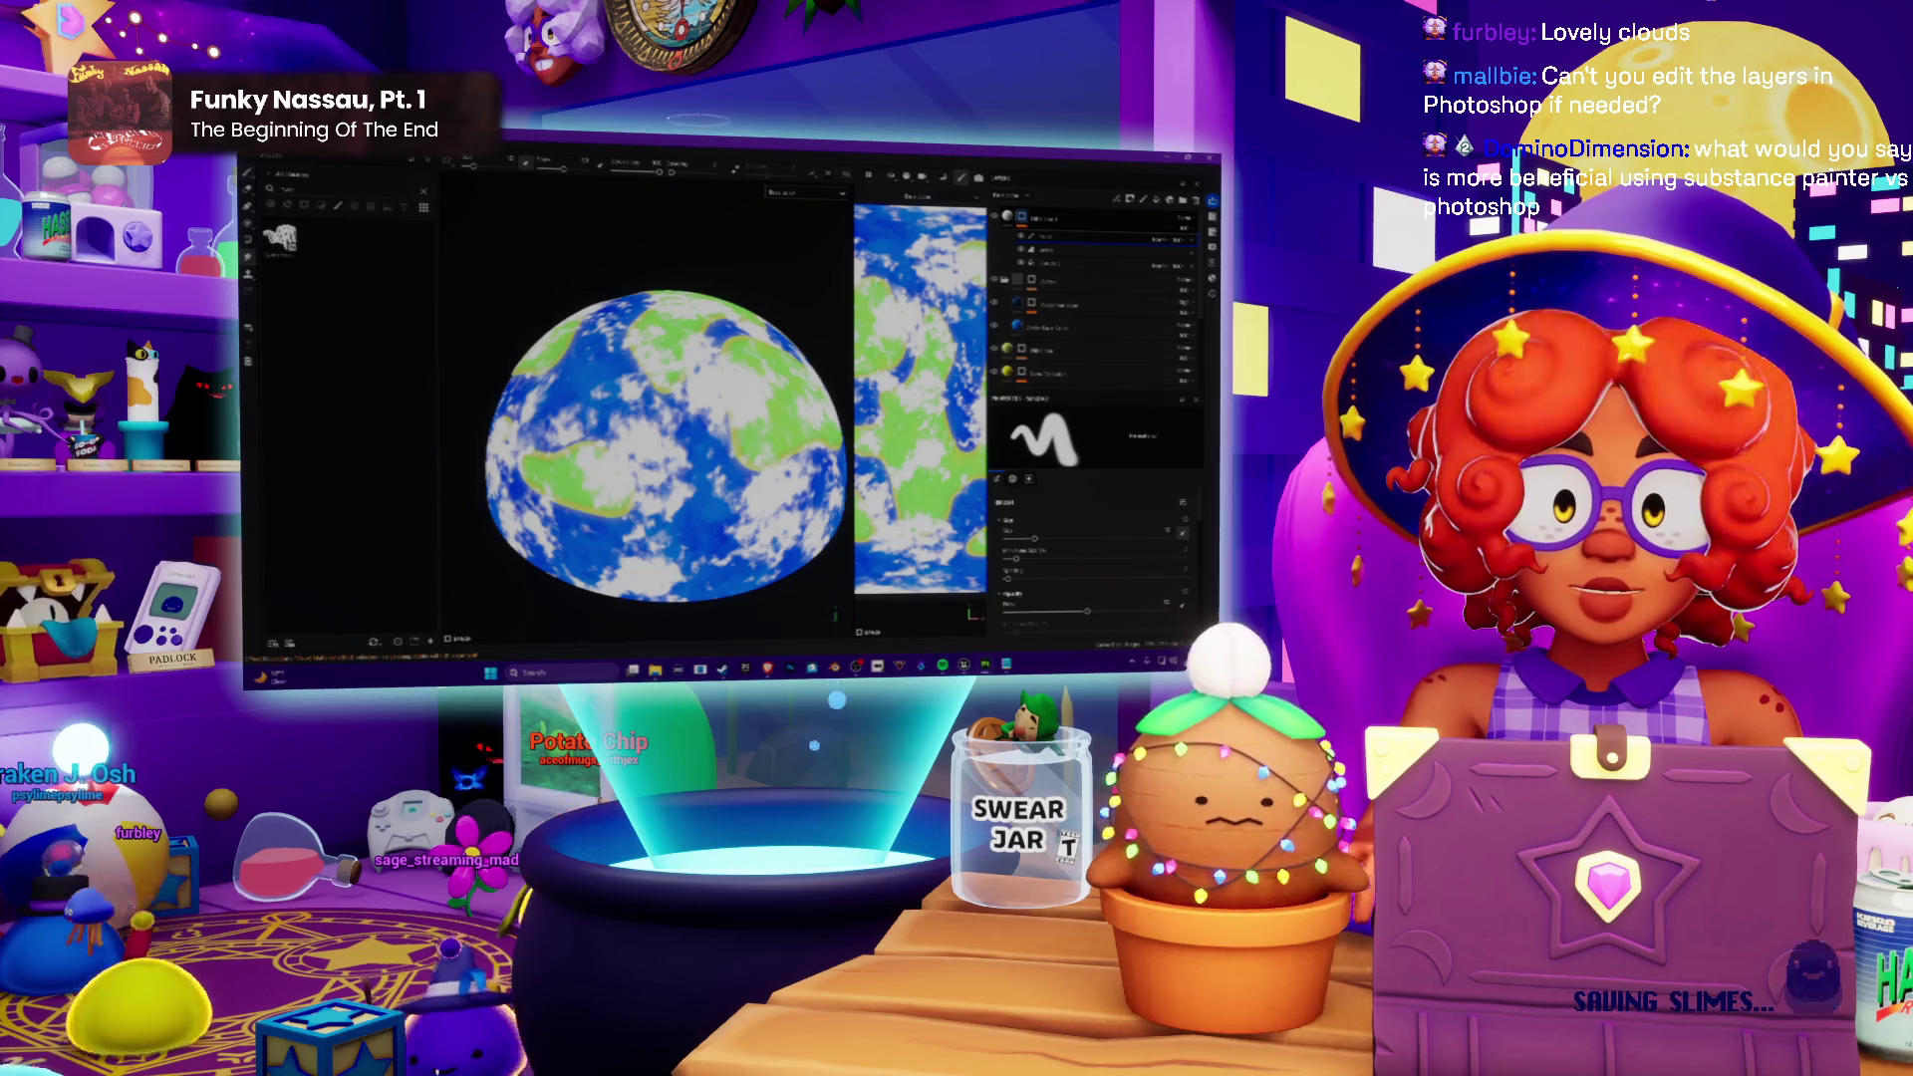
scroll(666, 447, up, 5)
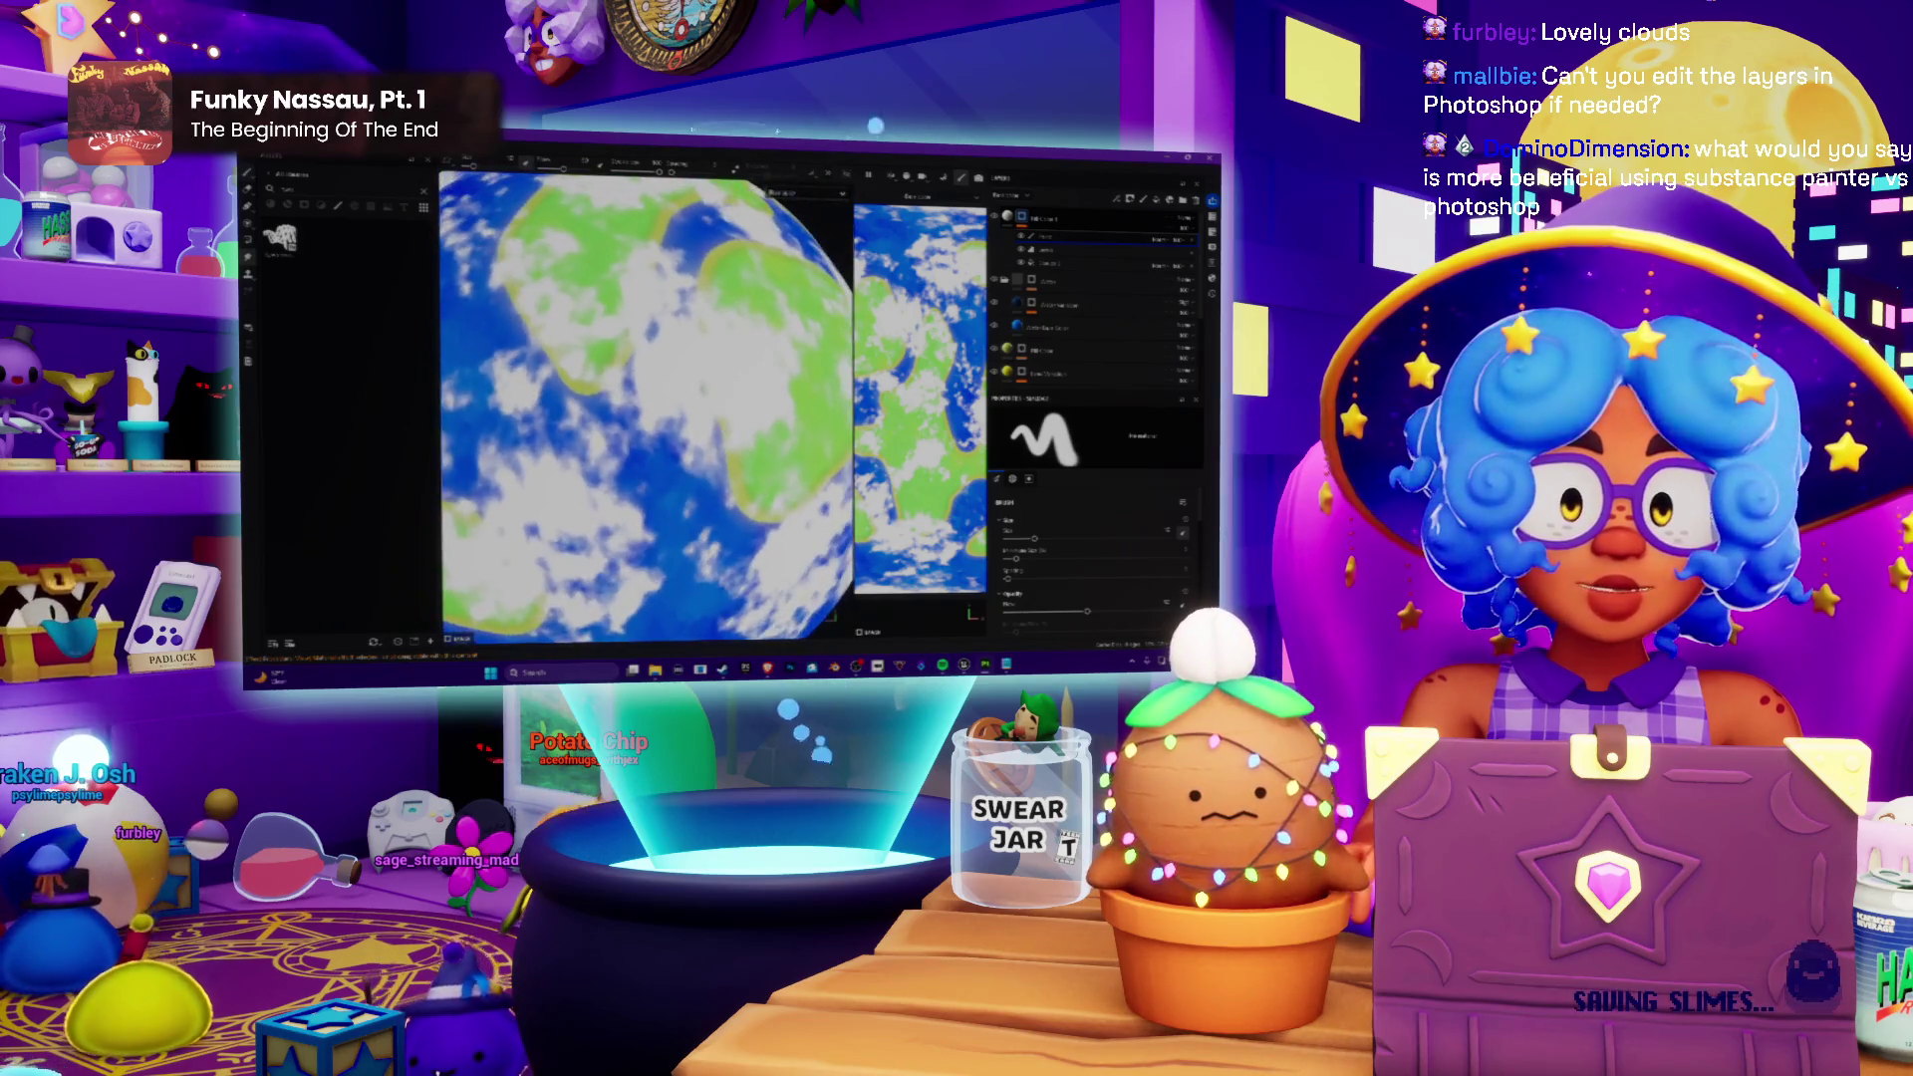
alt+drag(643, 419, 689, 418)
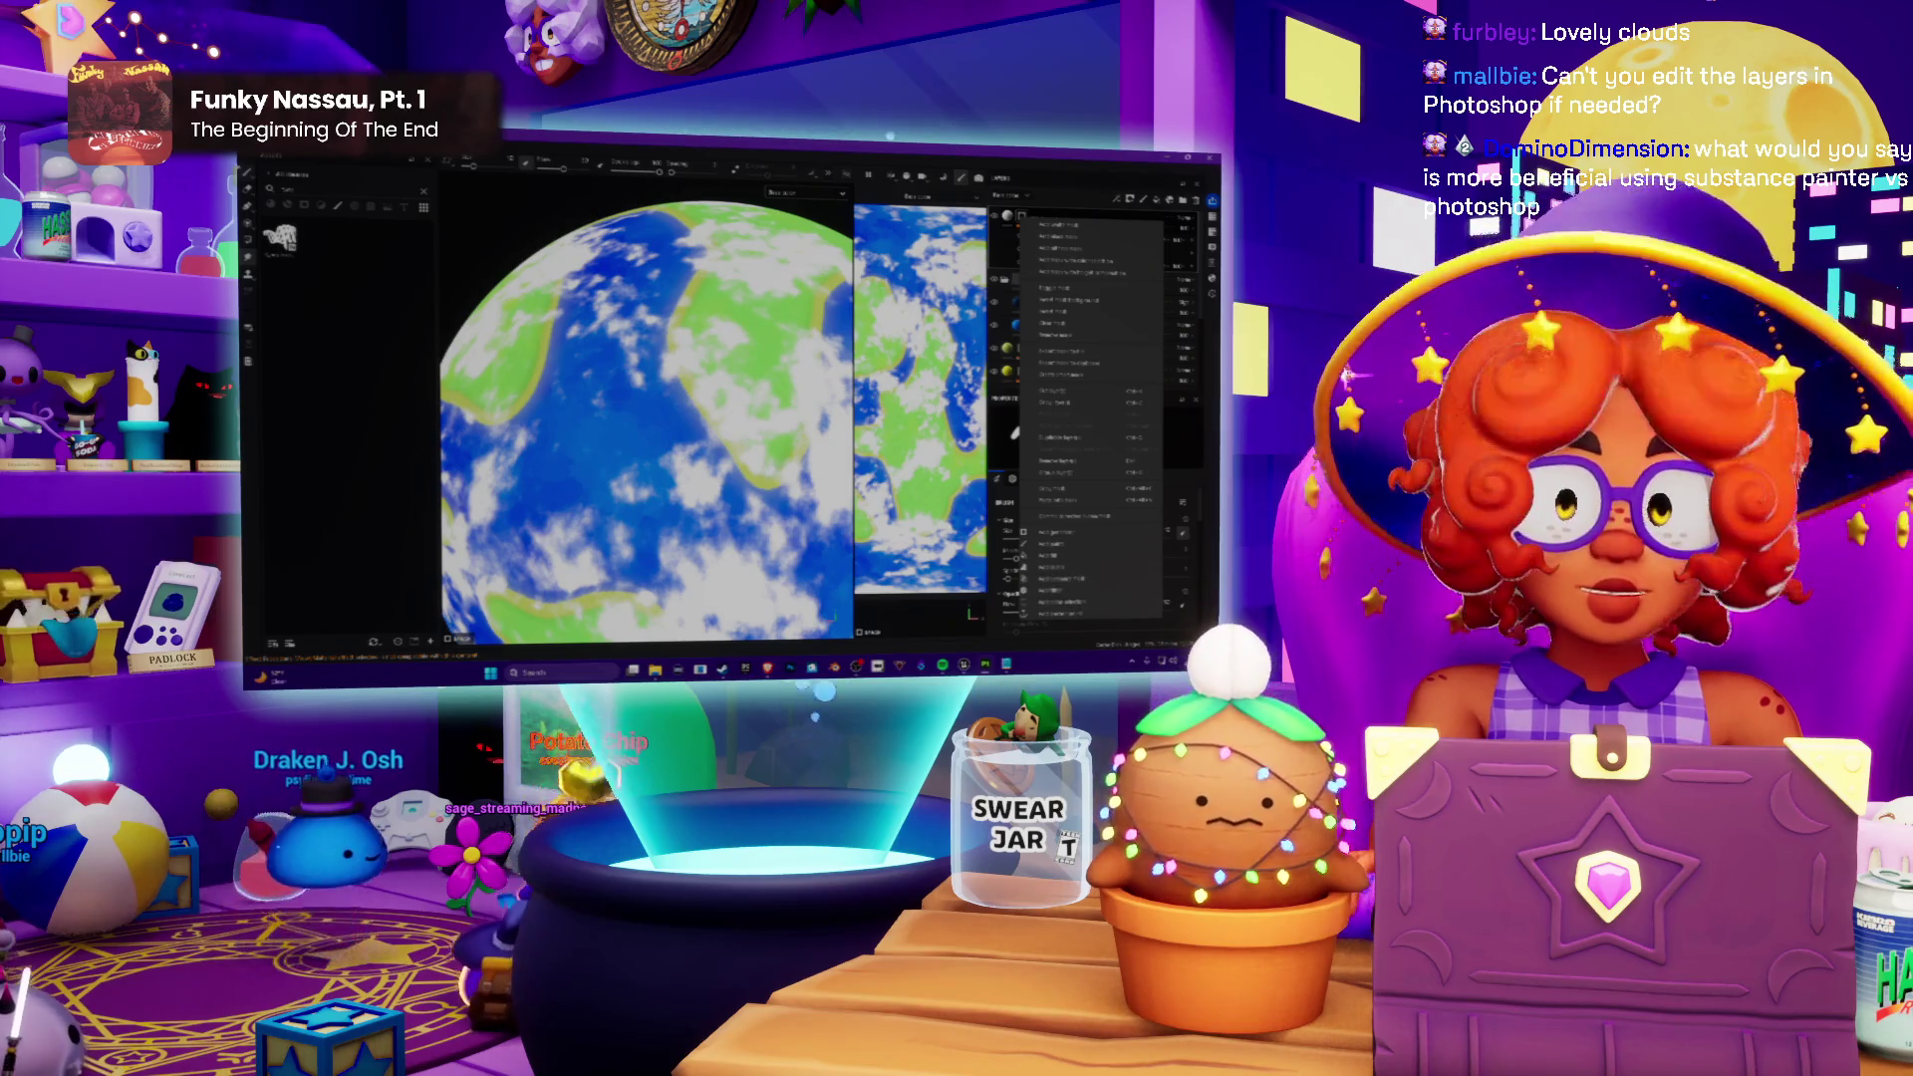
click(1080, 604)
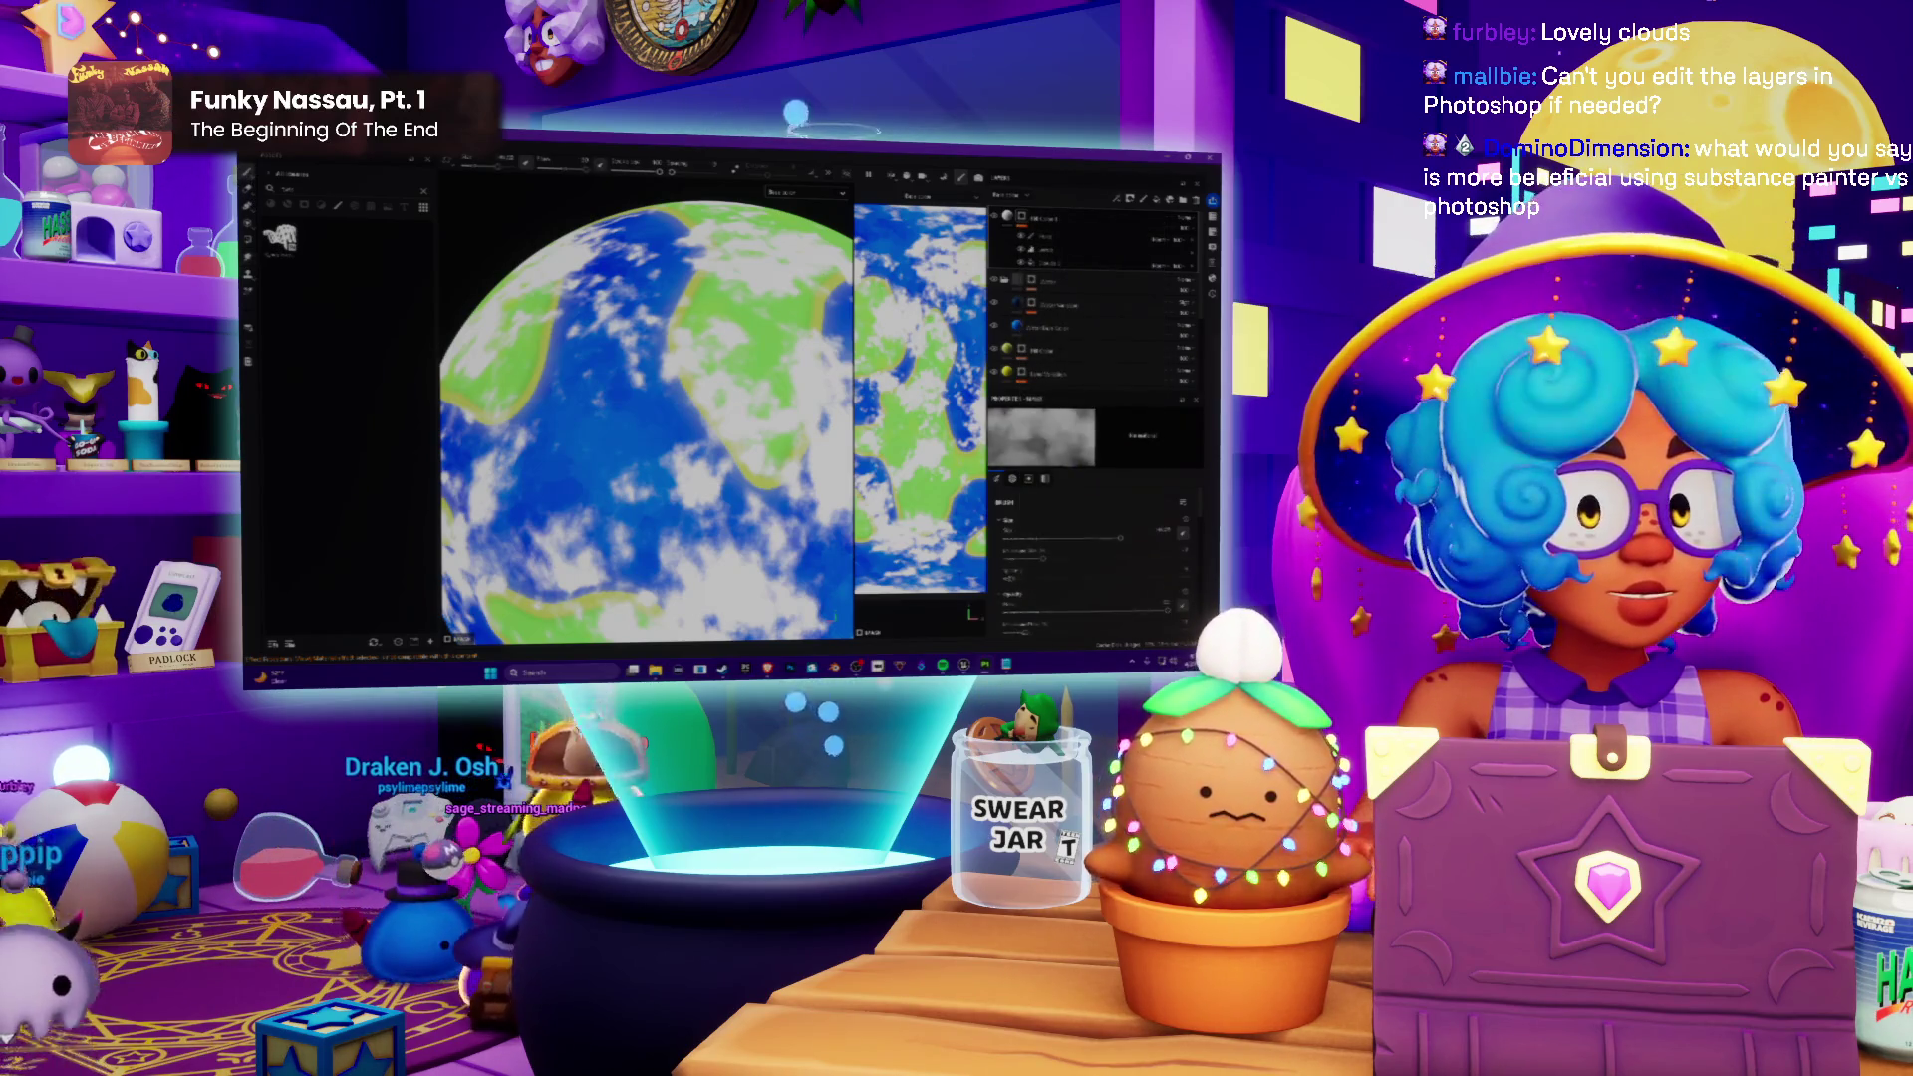
scroll(1107, 565, down, 2)
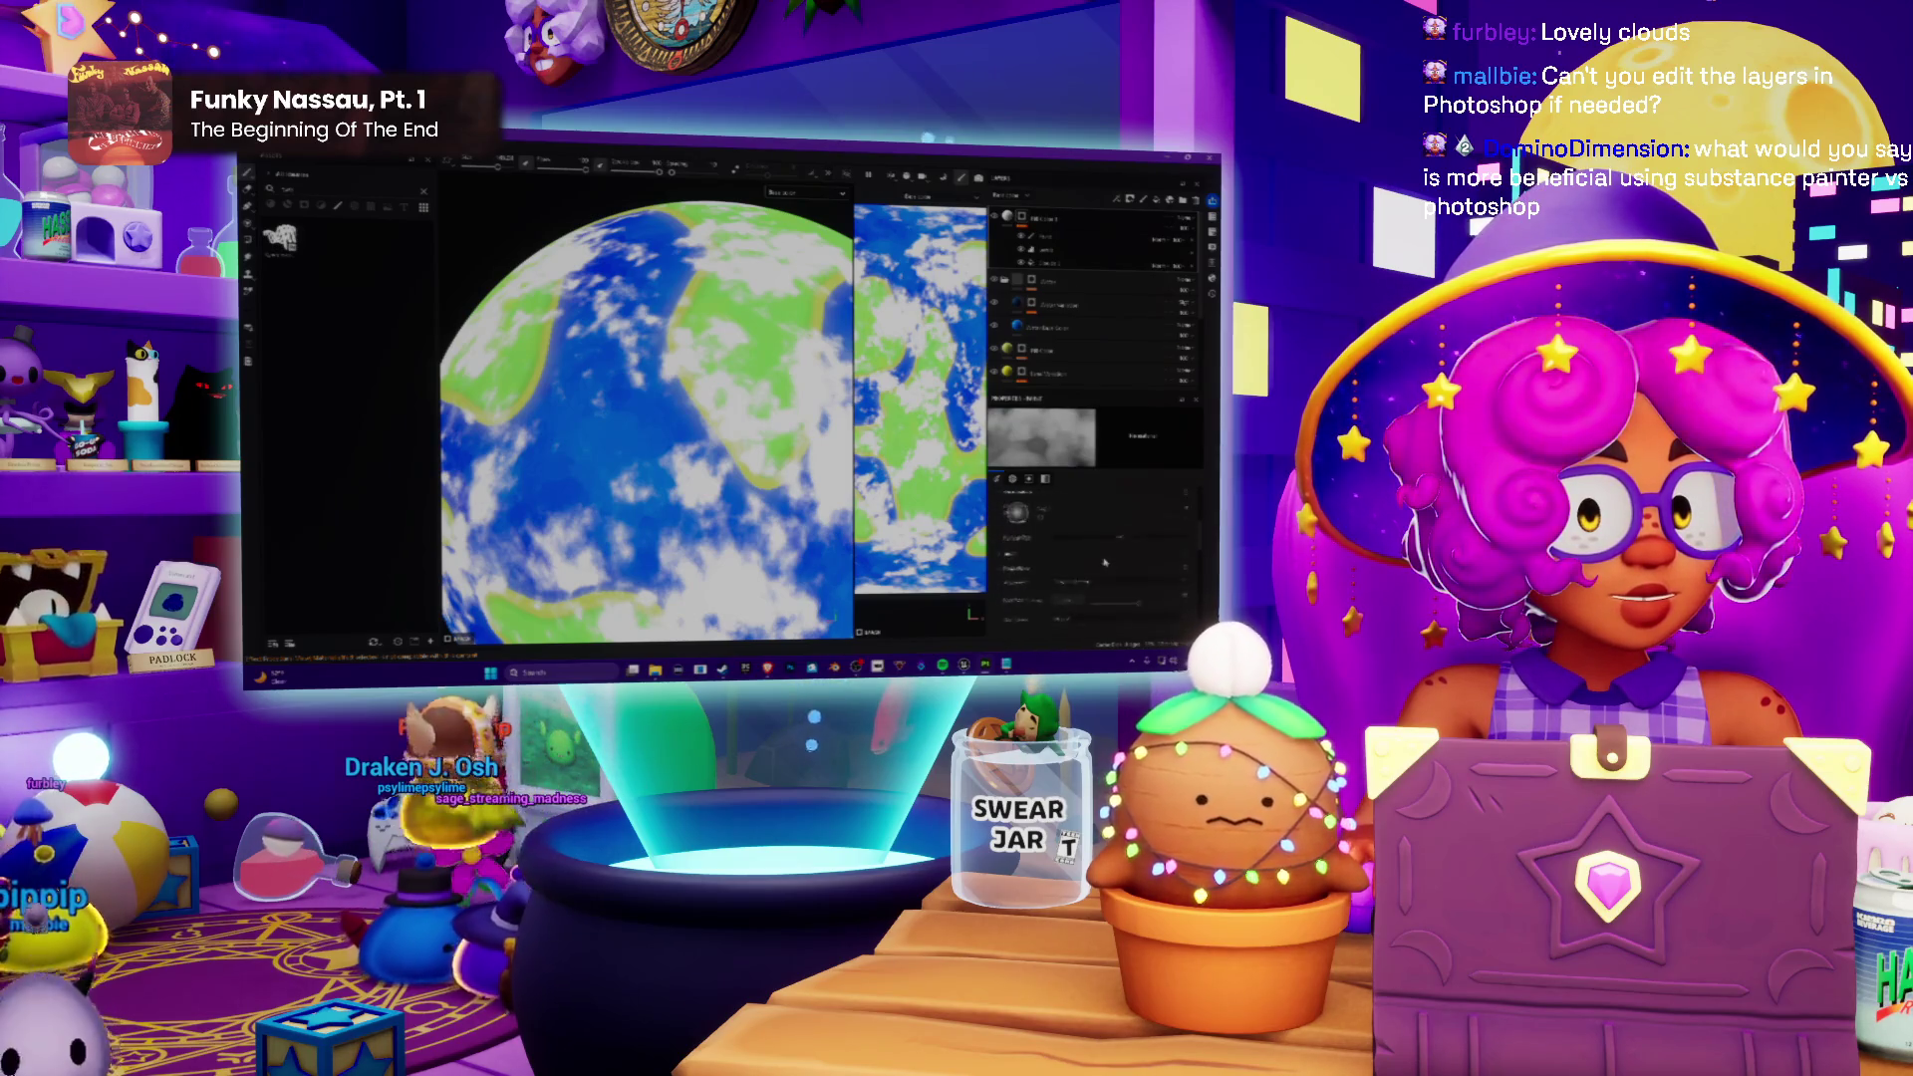
scroll(1103, 562, down, 2)
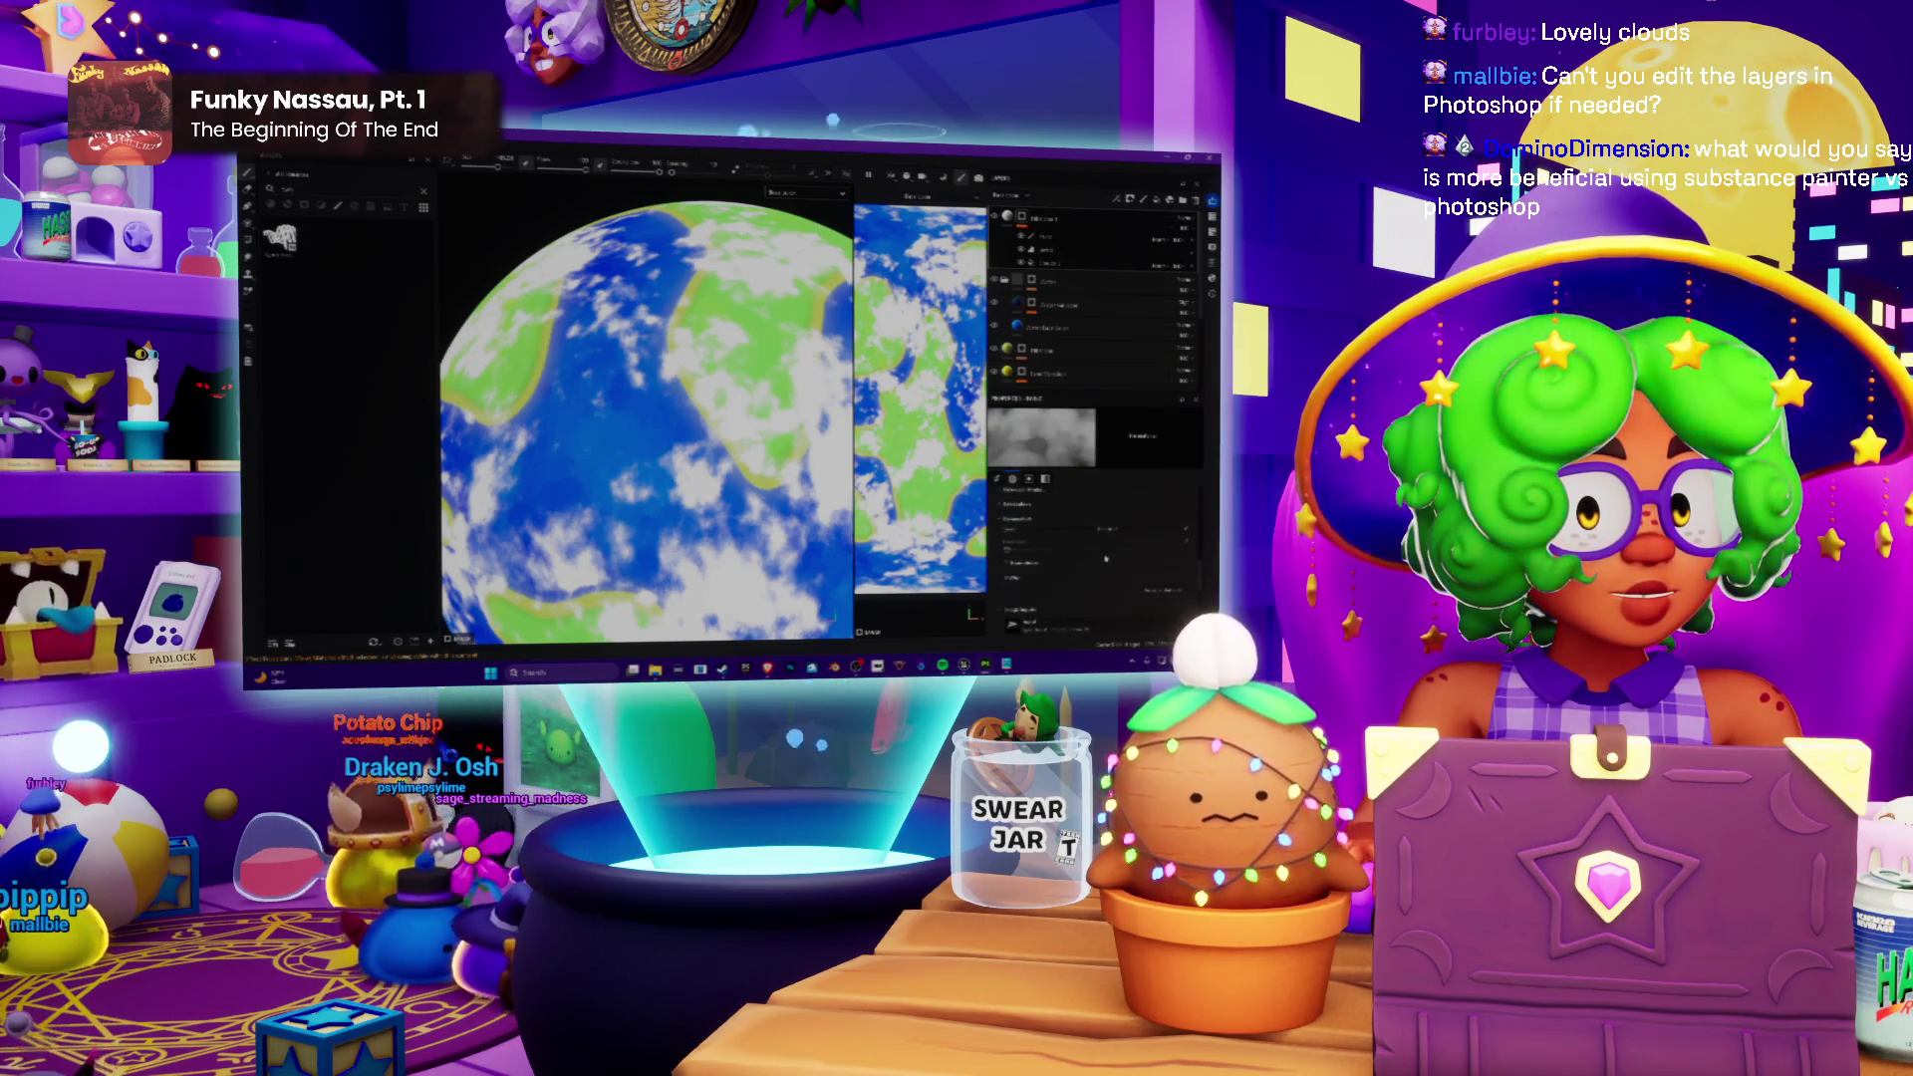
scroll(1107, 559, down, 2)
scroll(1106, 560, down, 2)
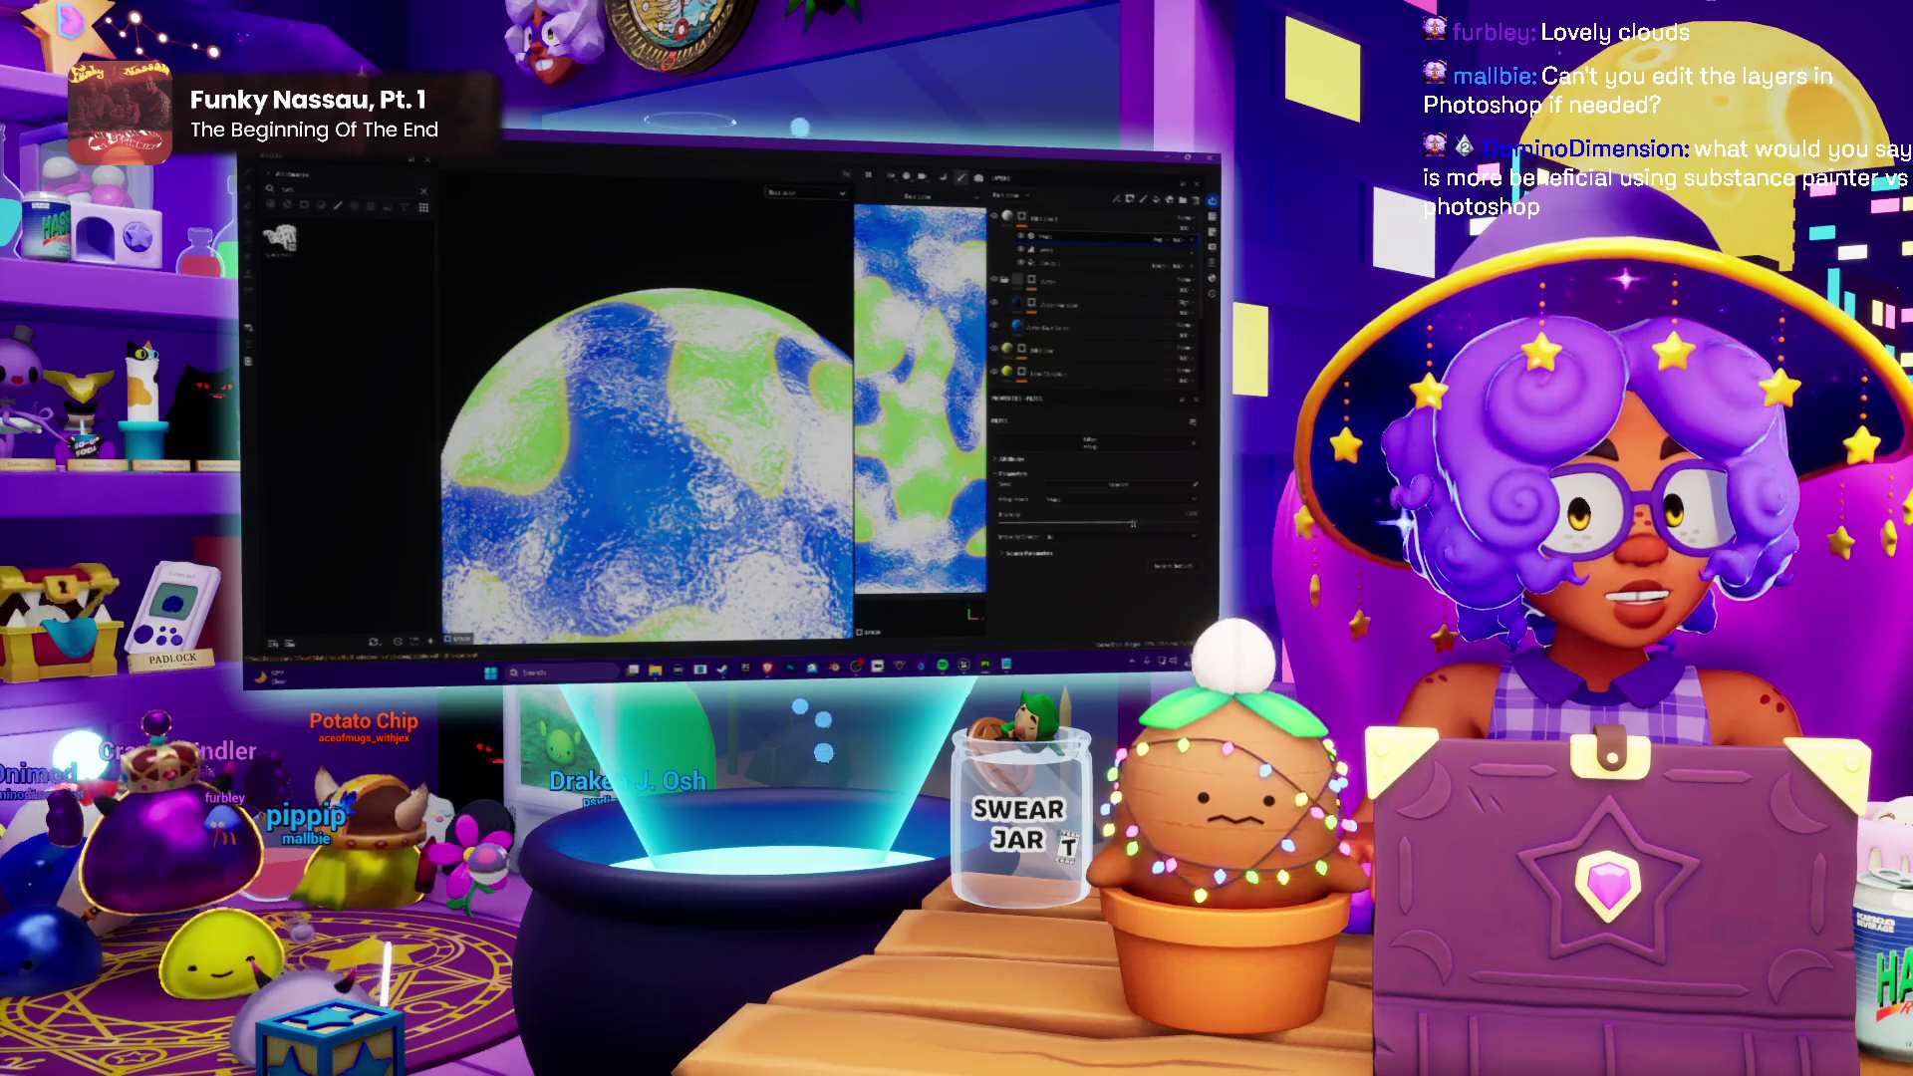
Step: Lower a cloud layer setting for a patchier pattern, then switch to the browser search results
drag(1132, 523, 1094, 524)
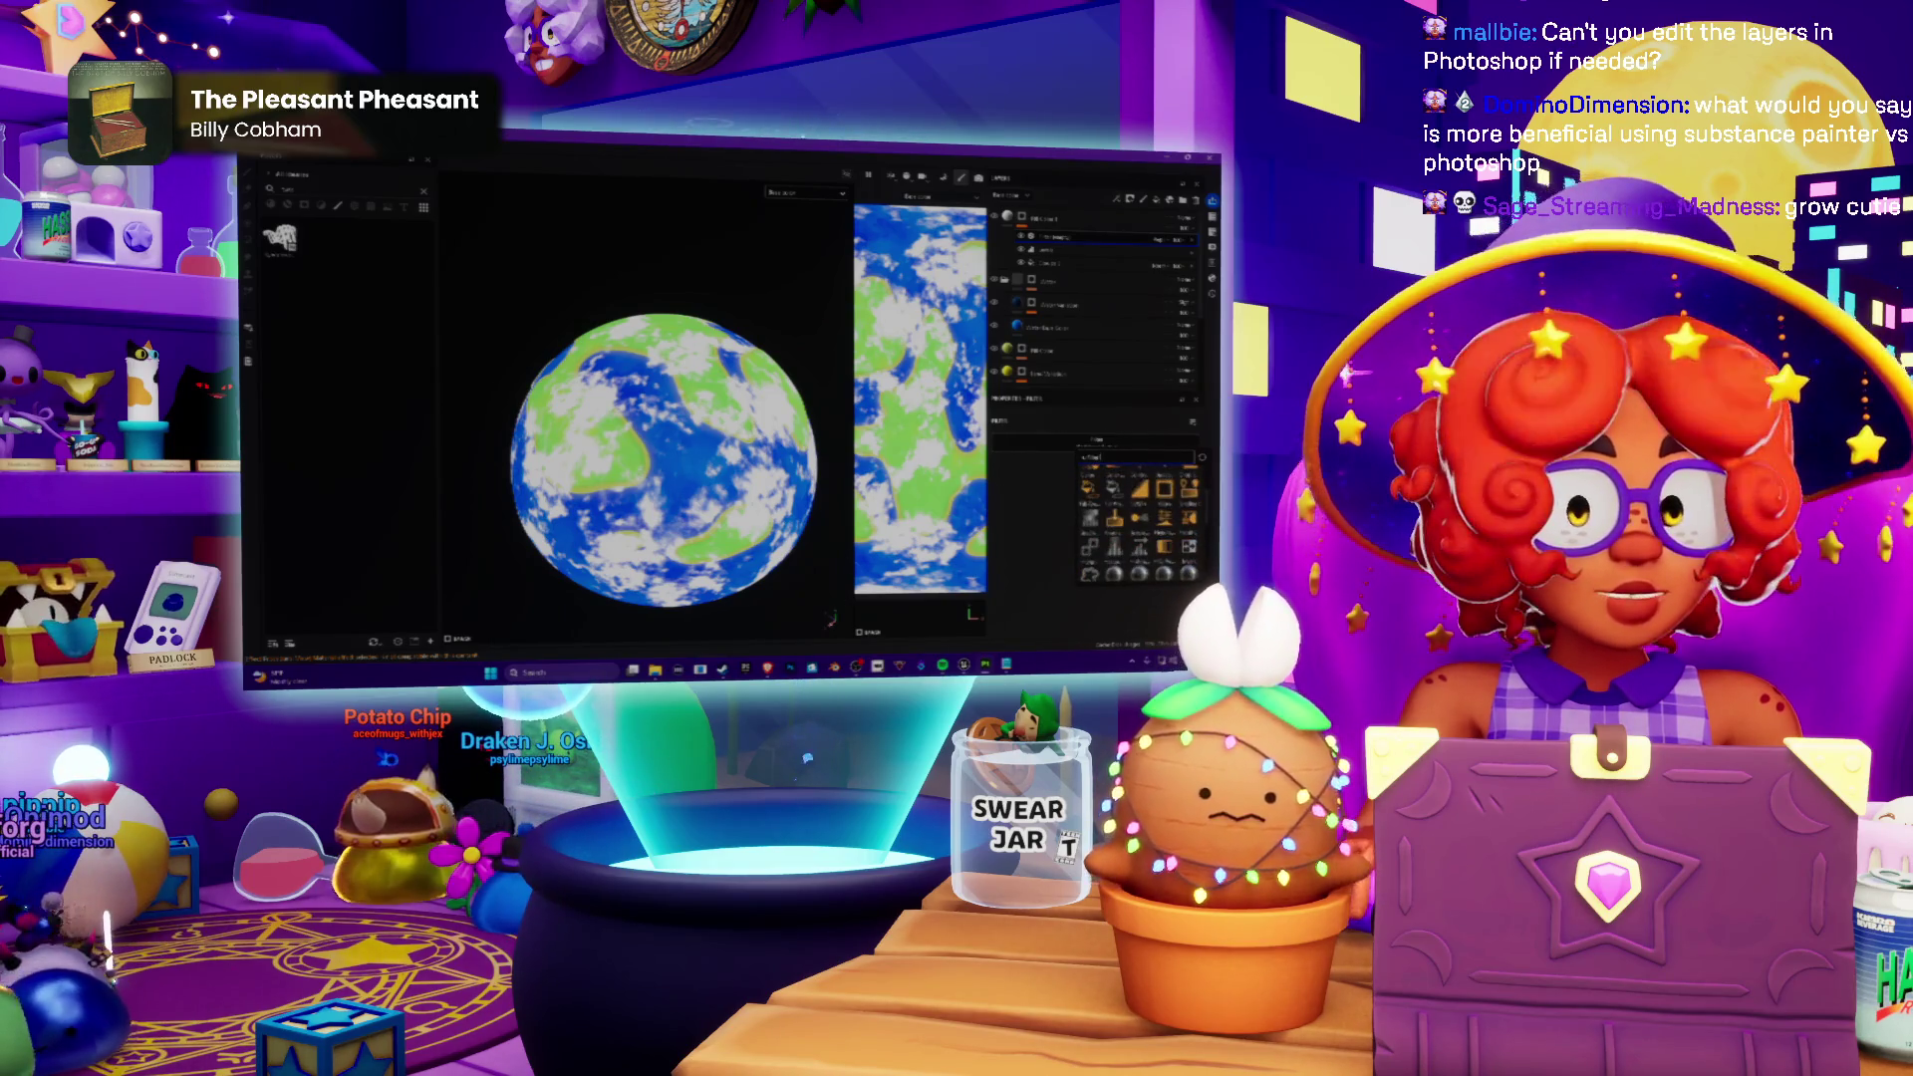
key(alt+Tab)
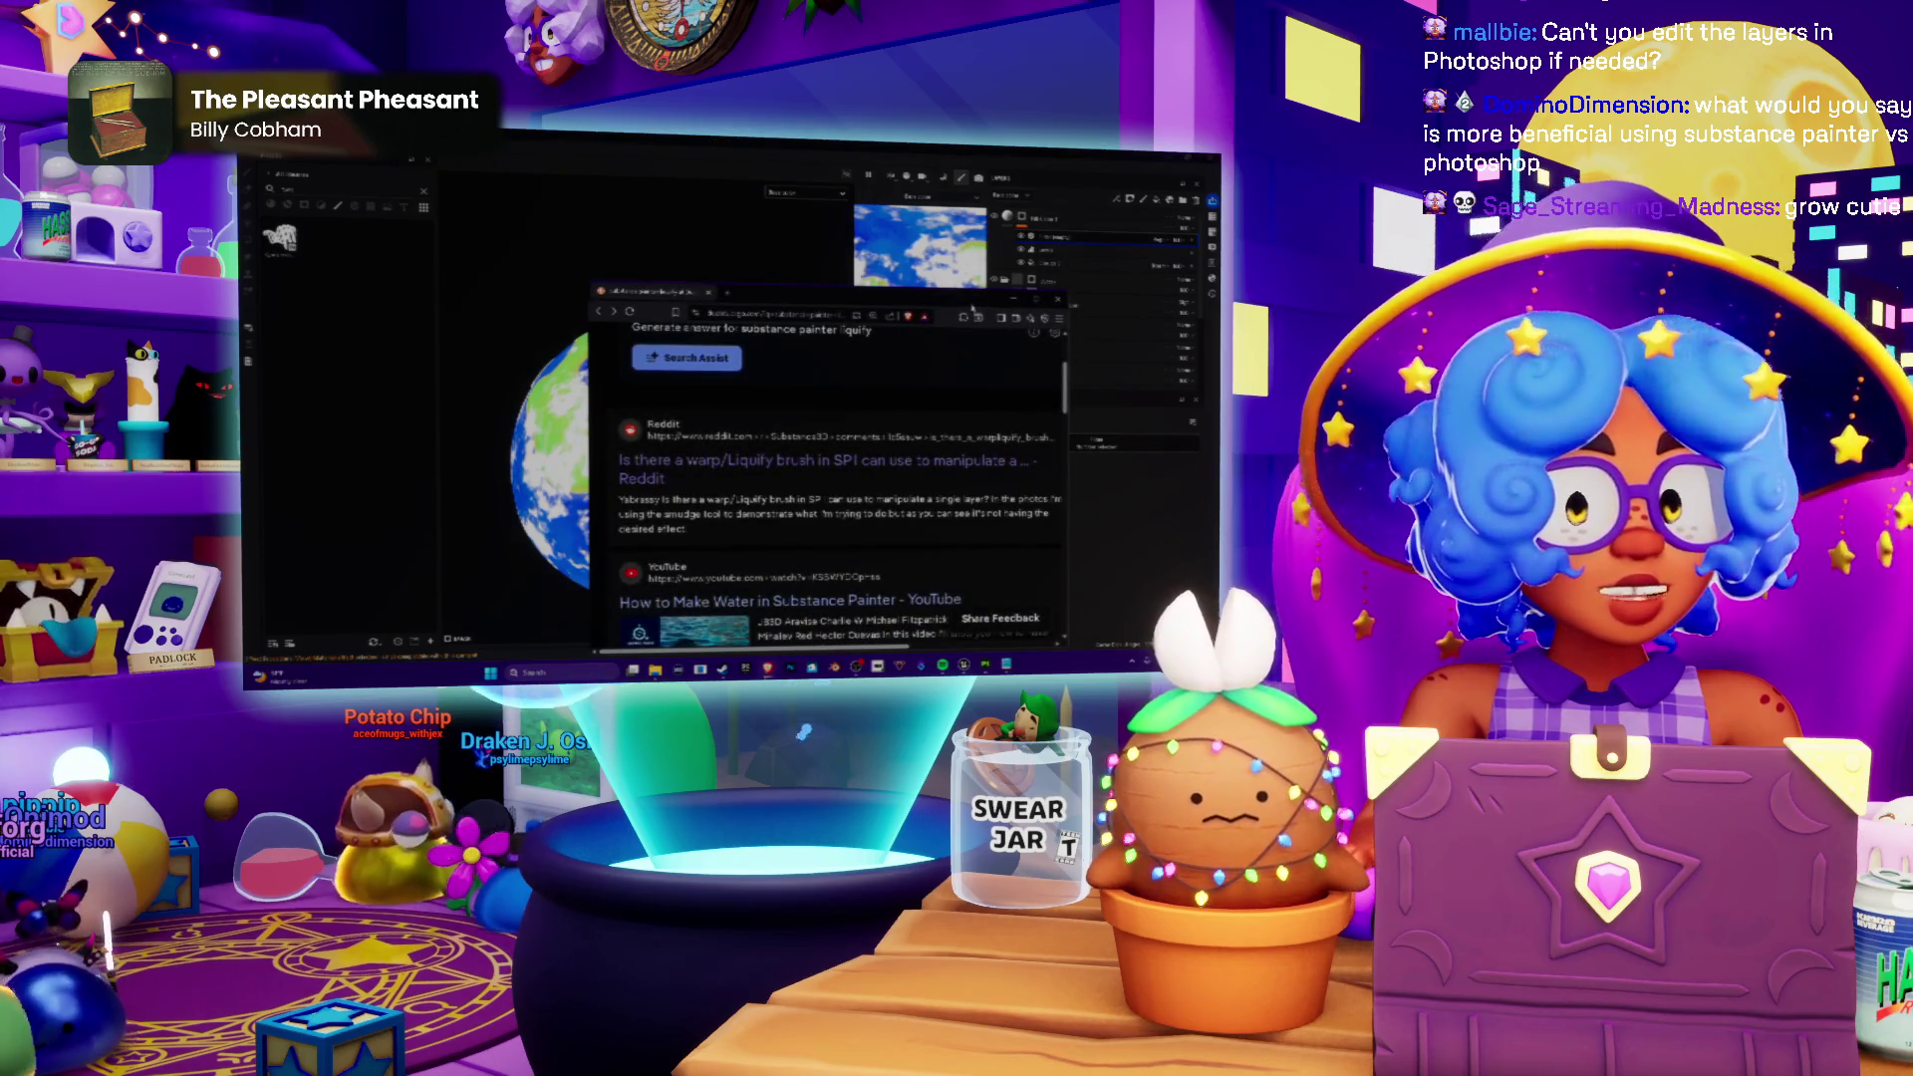
Step: Search DuckDuckGo images for 'substance painter swirl' instead of liquify and preview a result
double_click(970, 304)
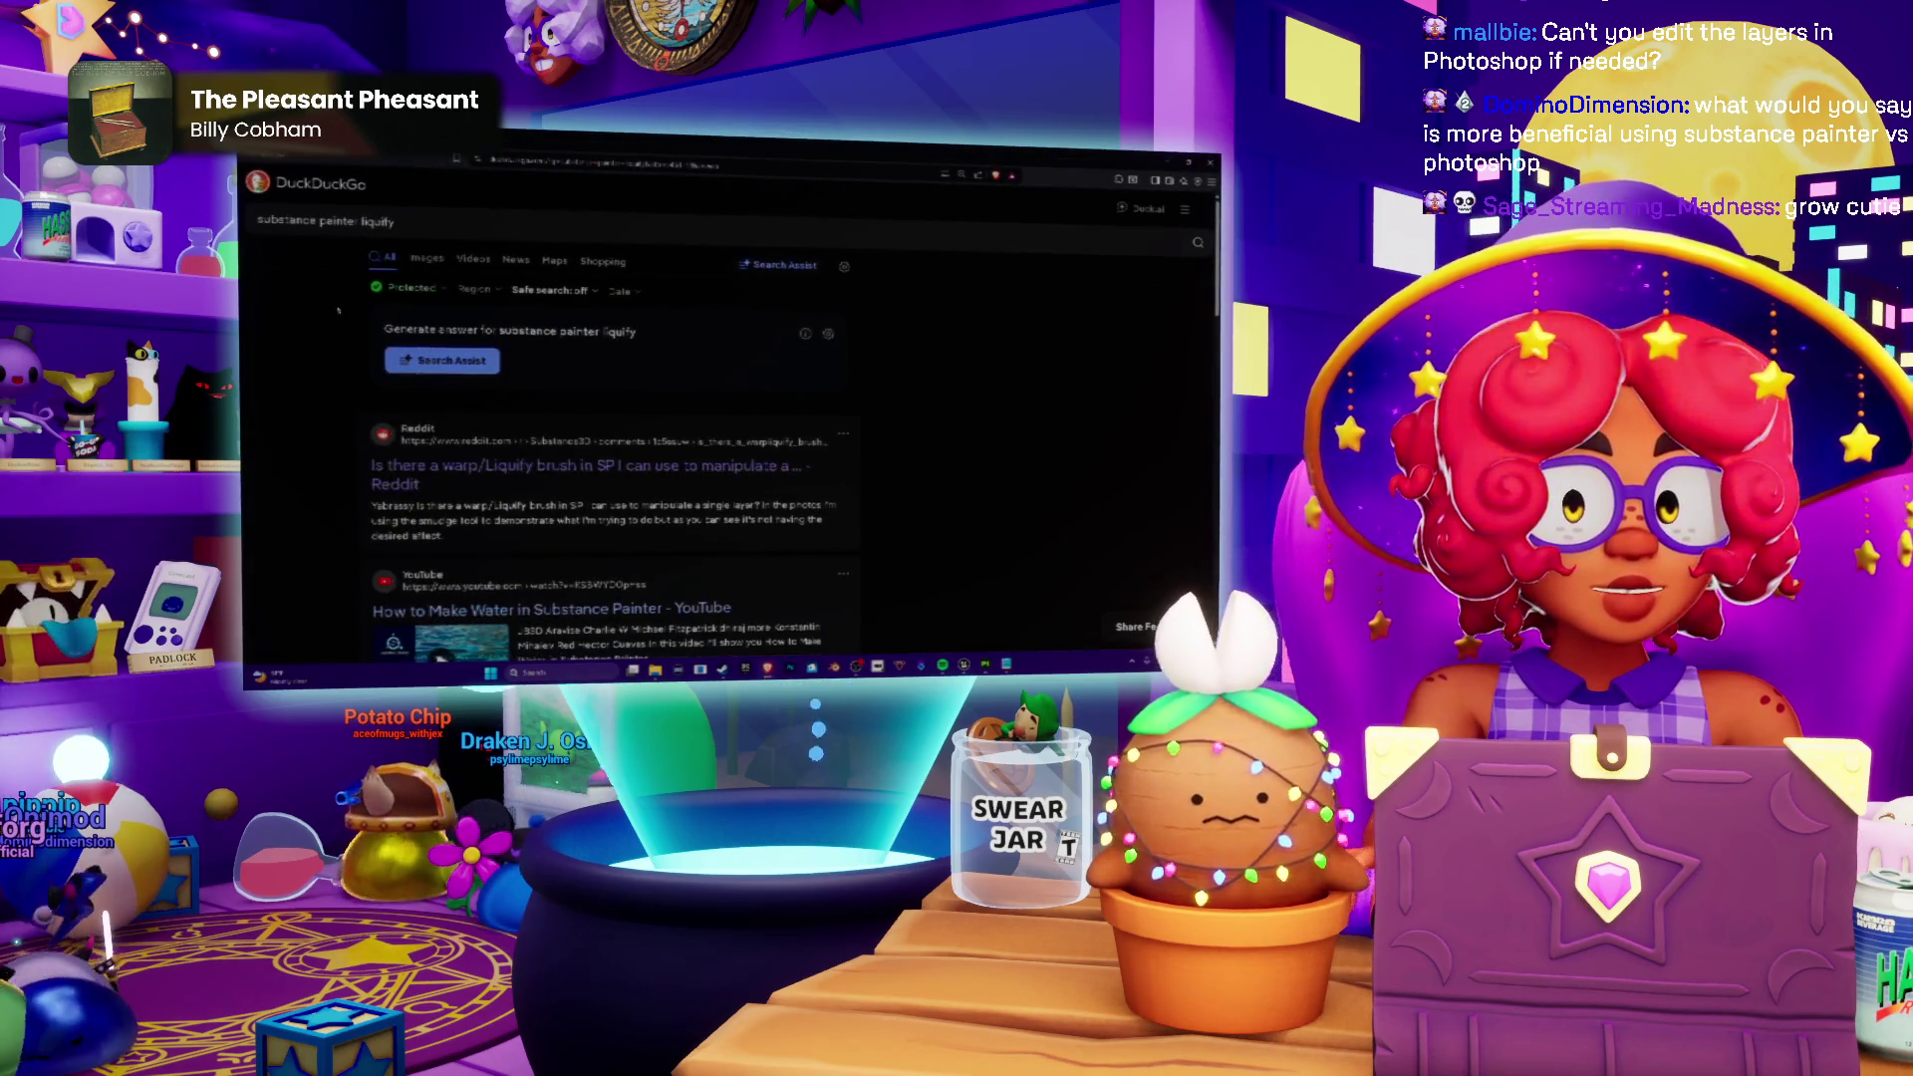
click(426, 260)
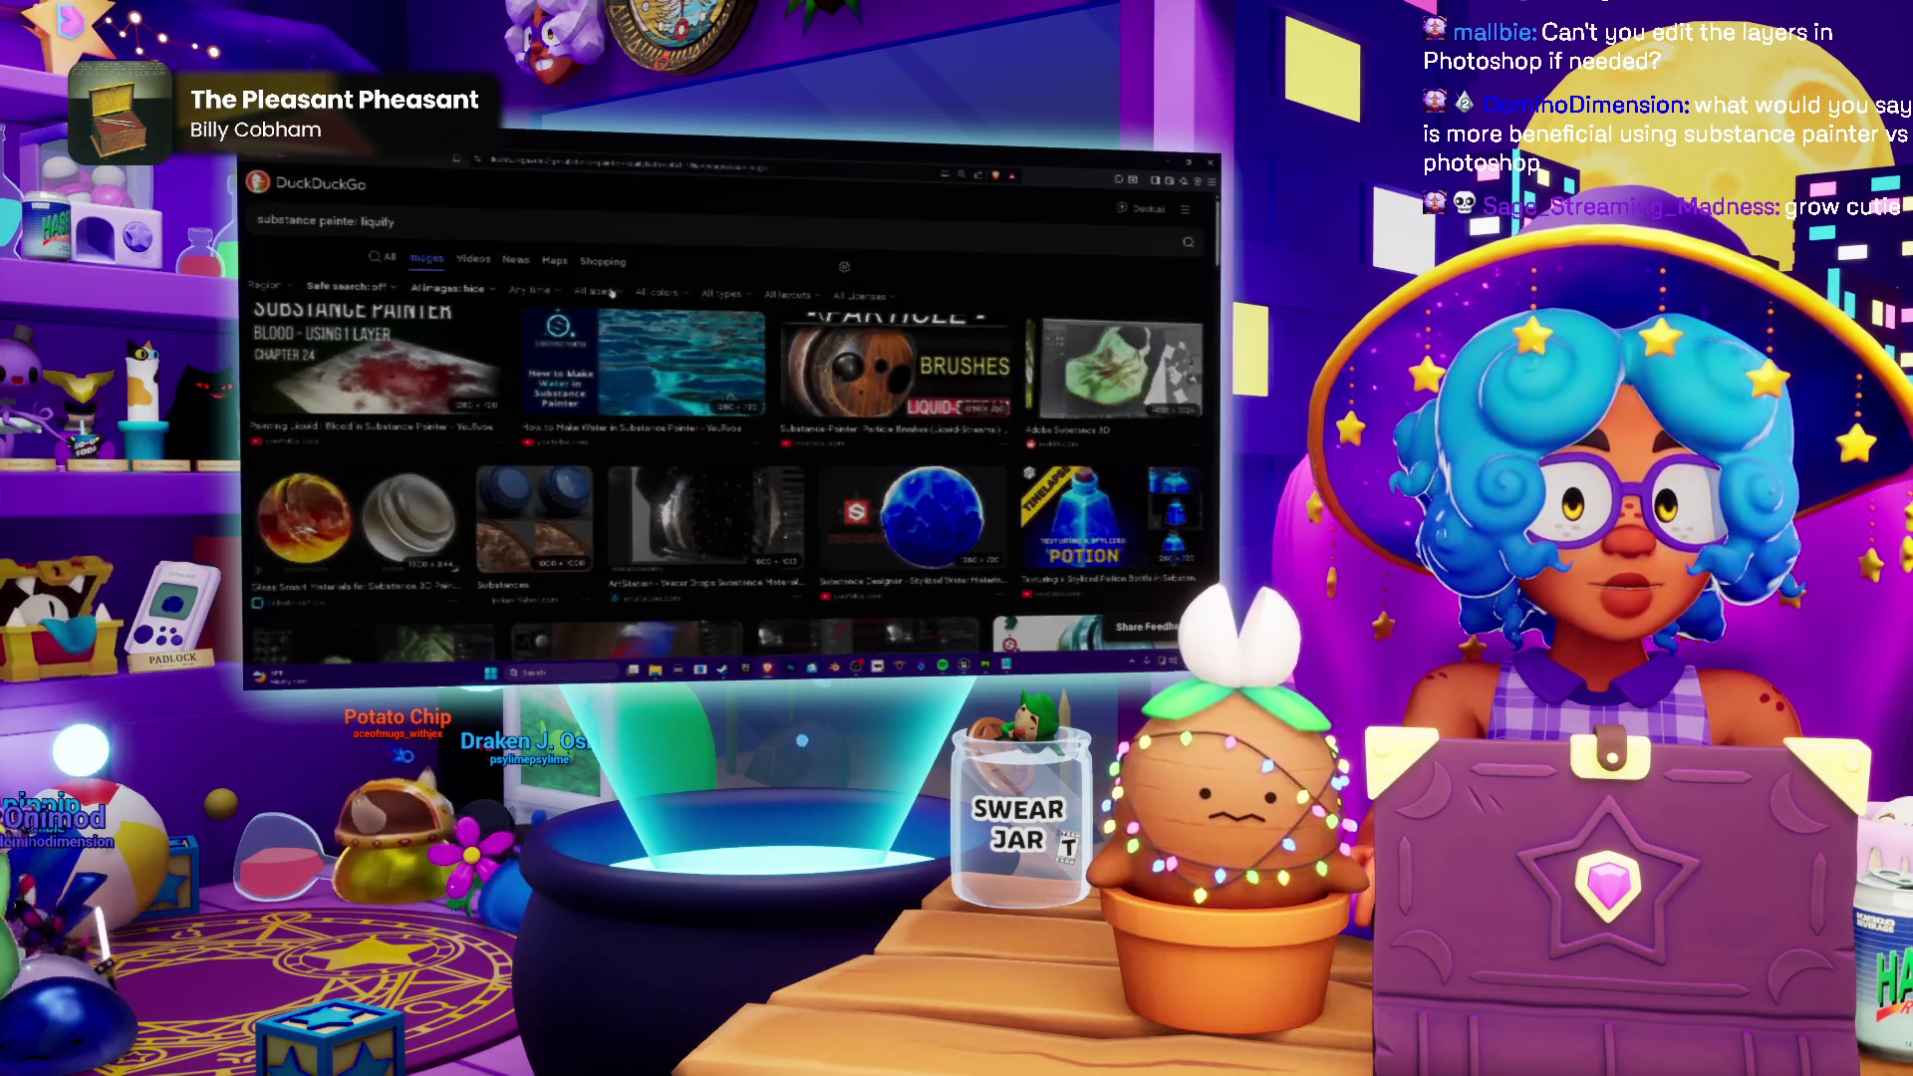
scroll(733, 448, up, 2)
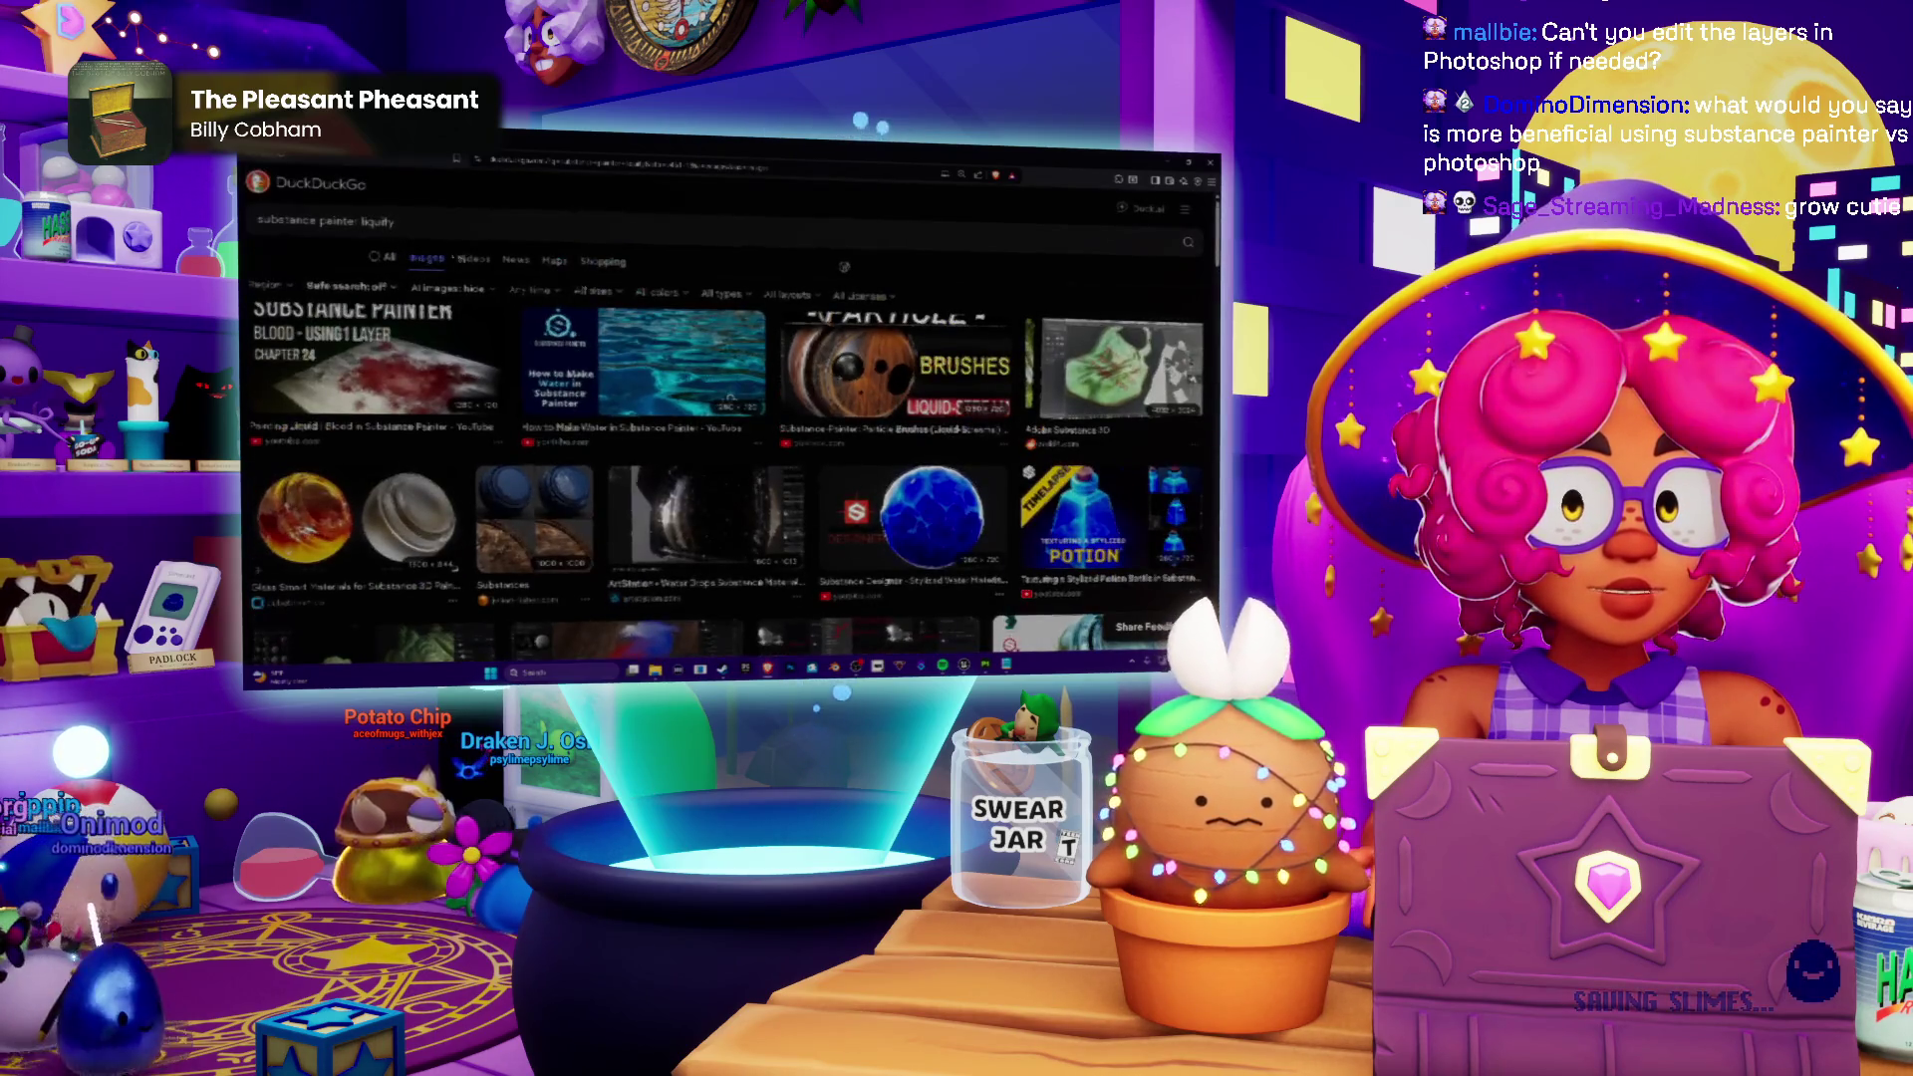
scroll(557, 372, down, 2)
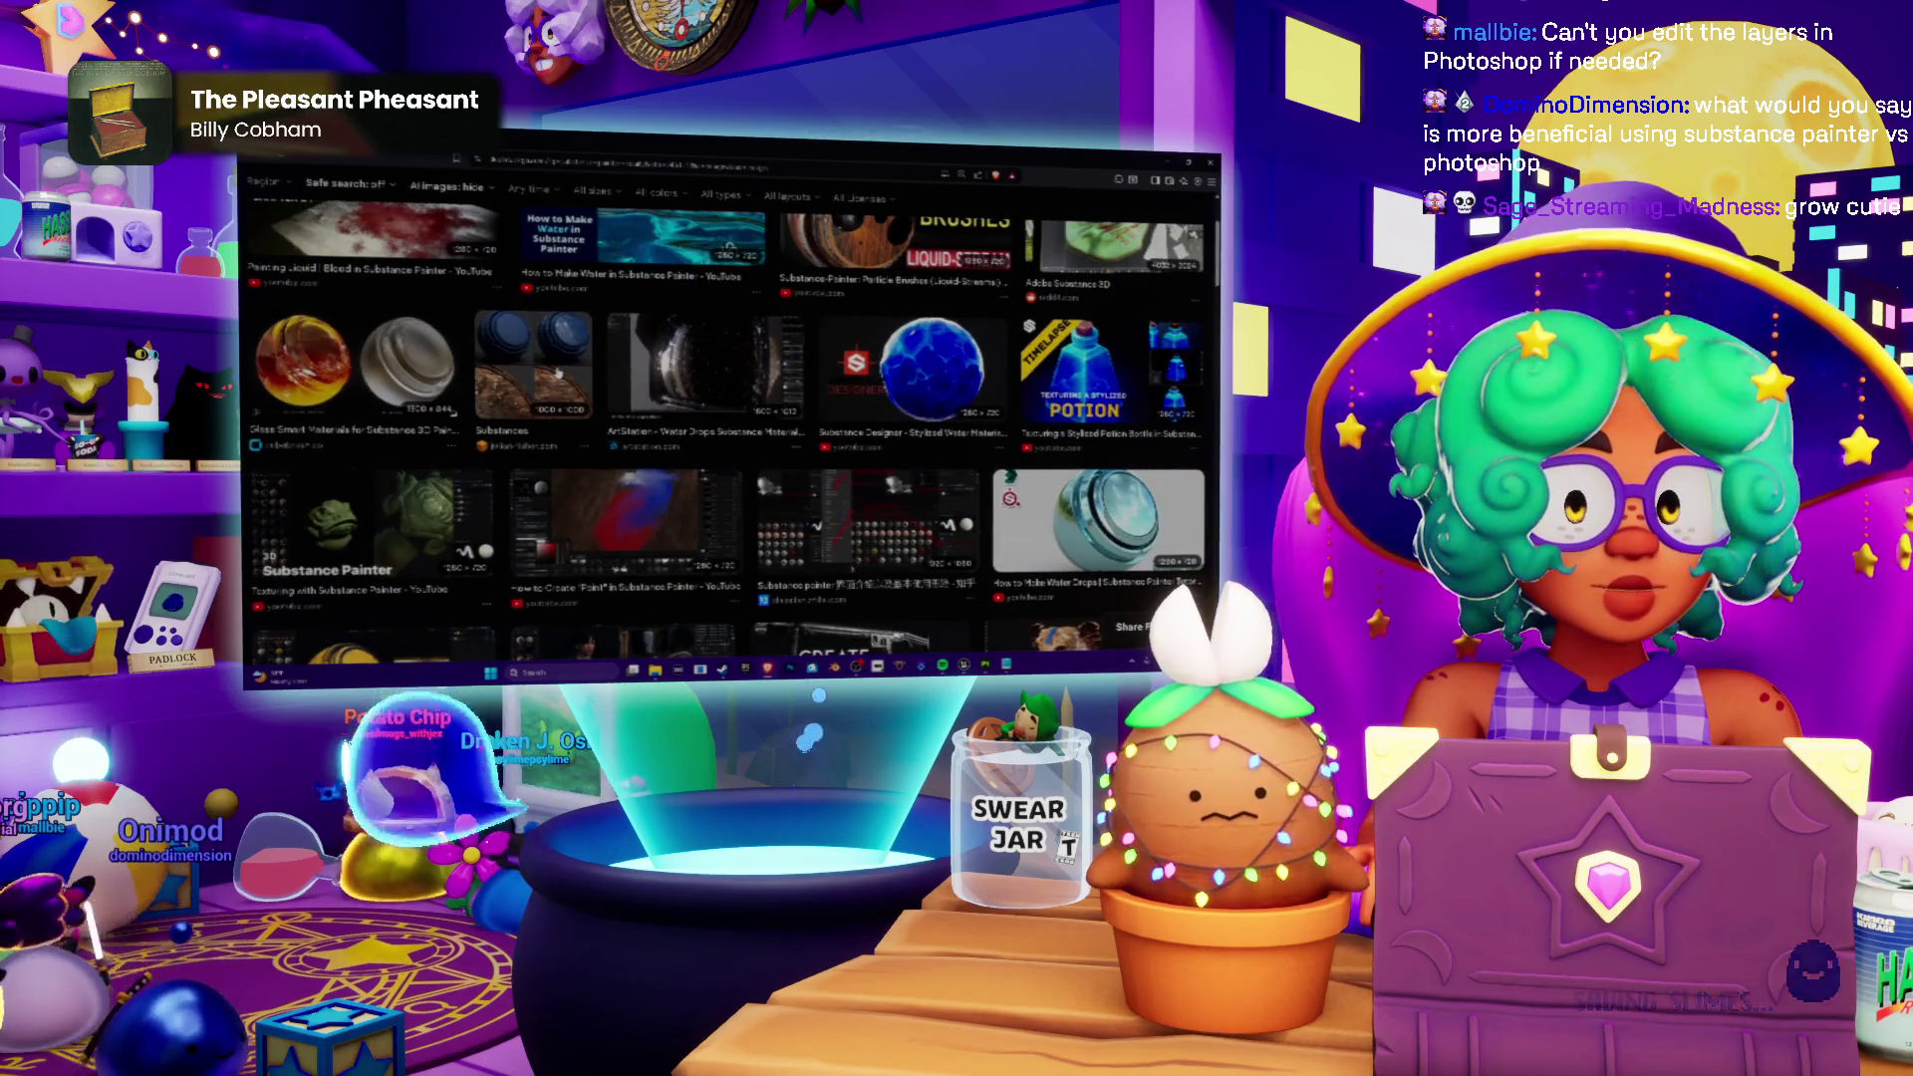
scroll(558, 372, down, 2)
scroll(733, 448, up, 4)
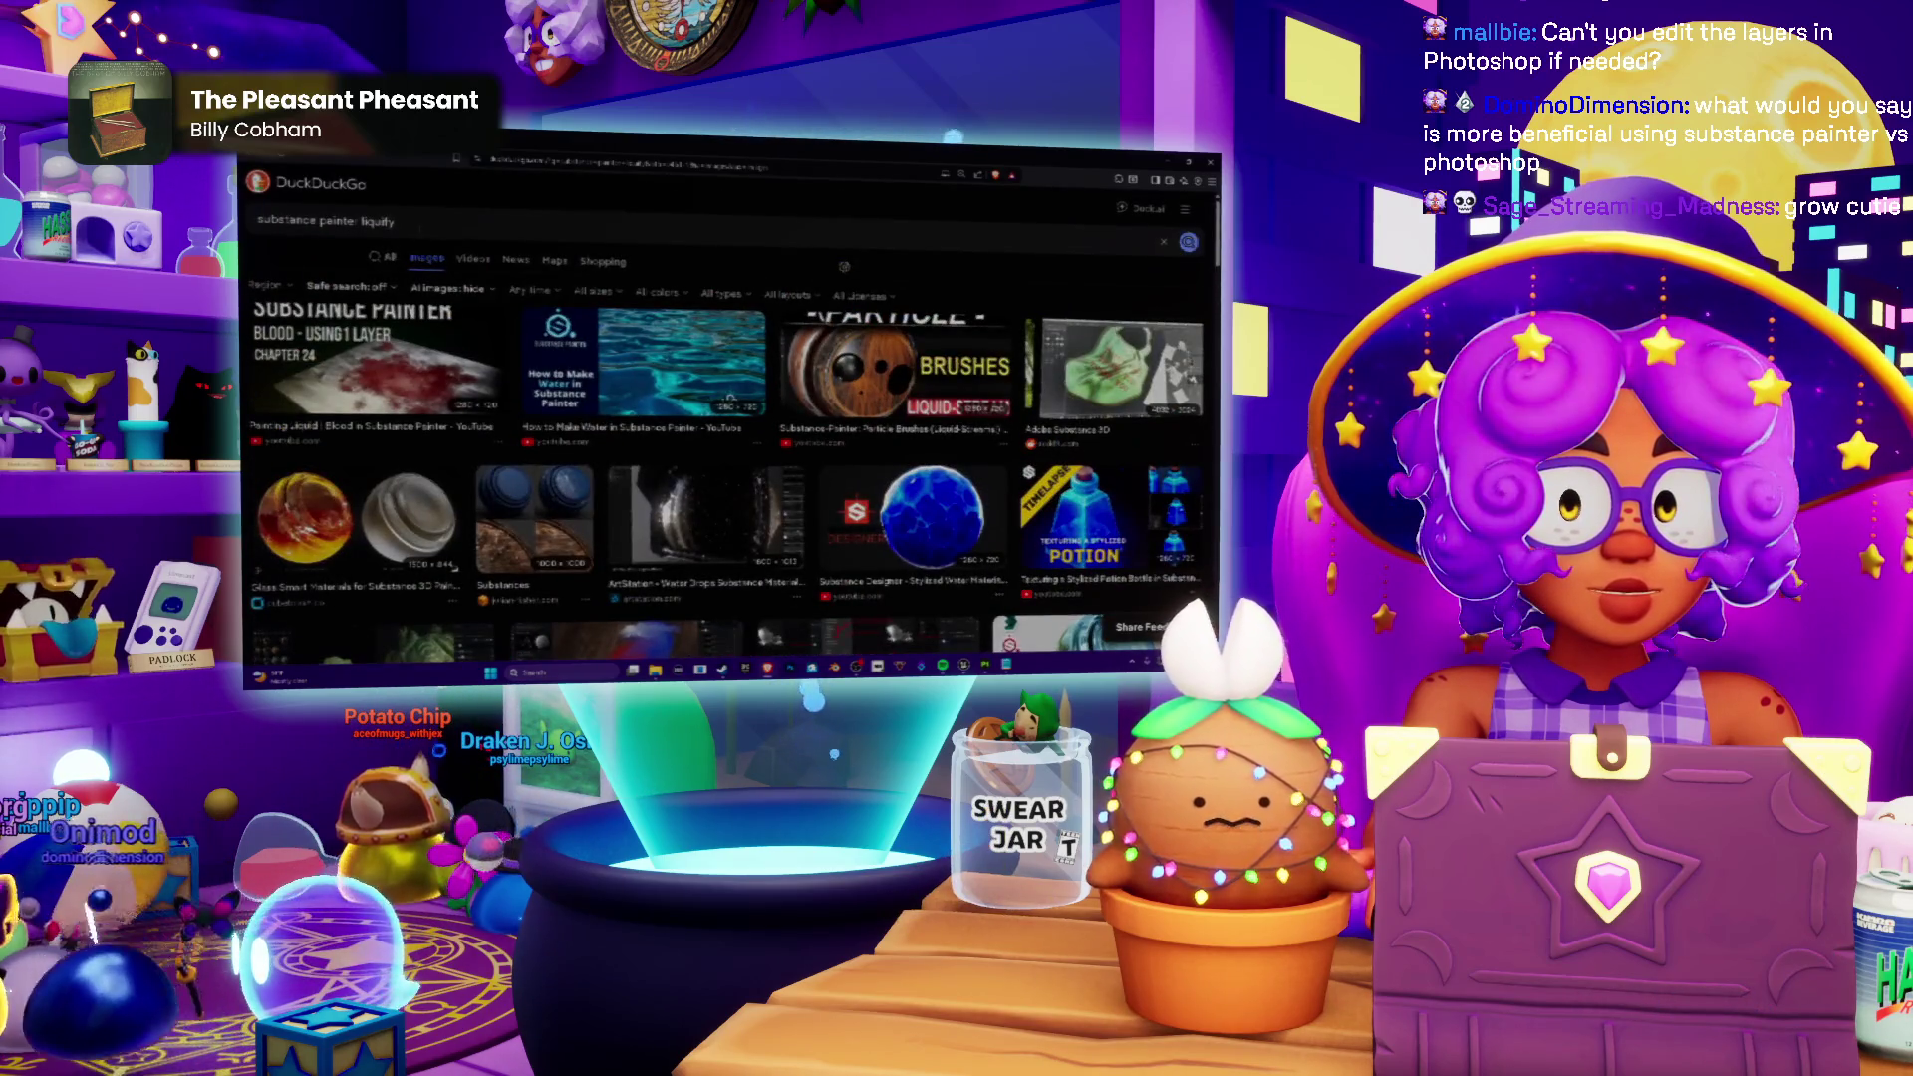
double_click(376, 223)
text(t)
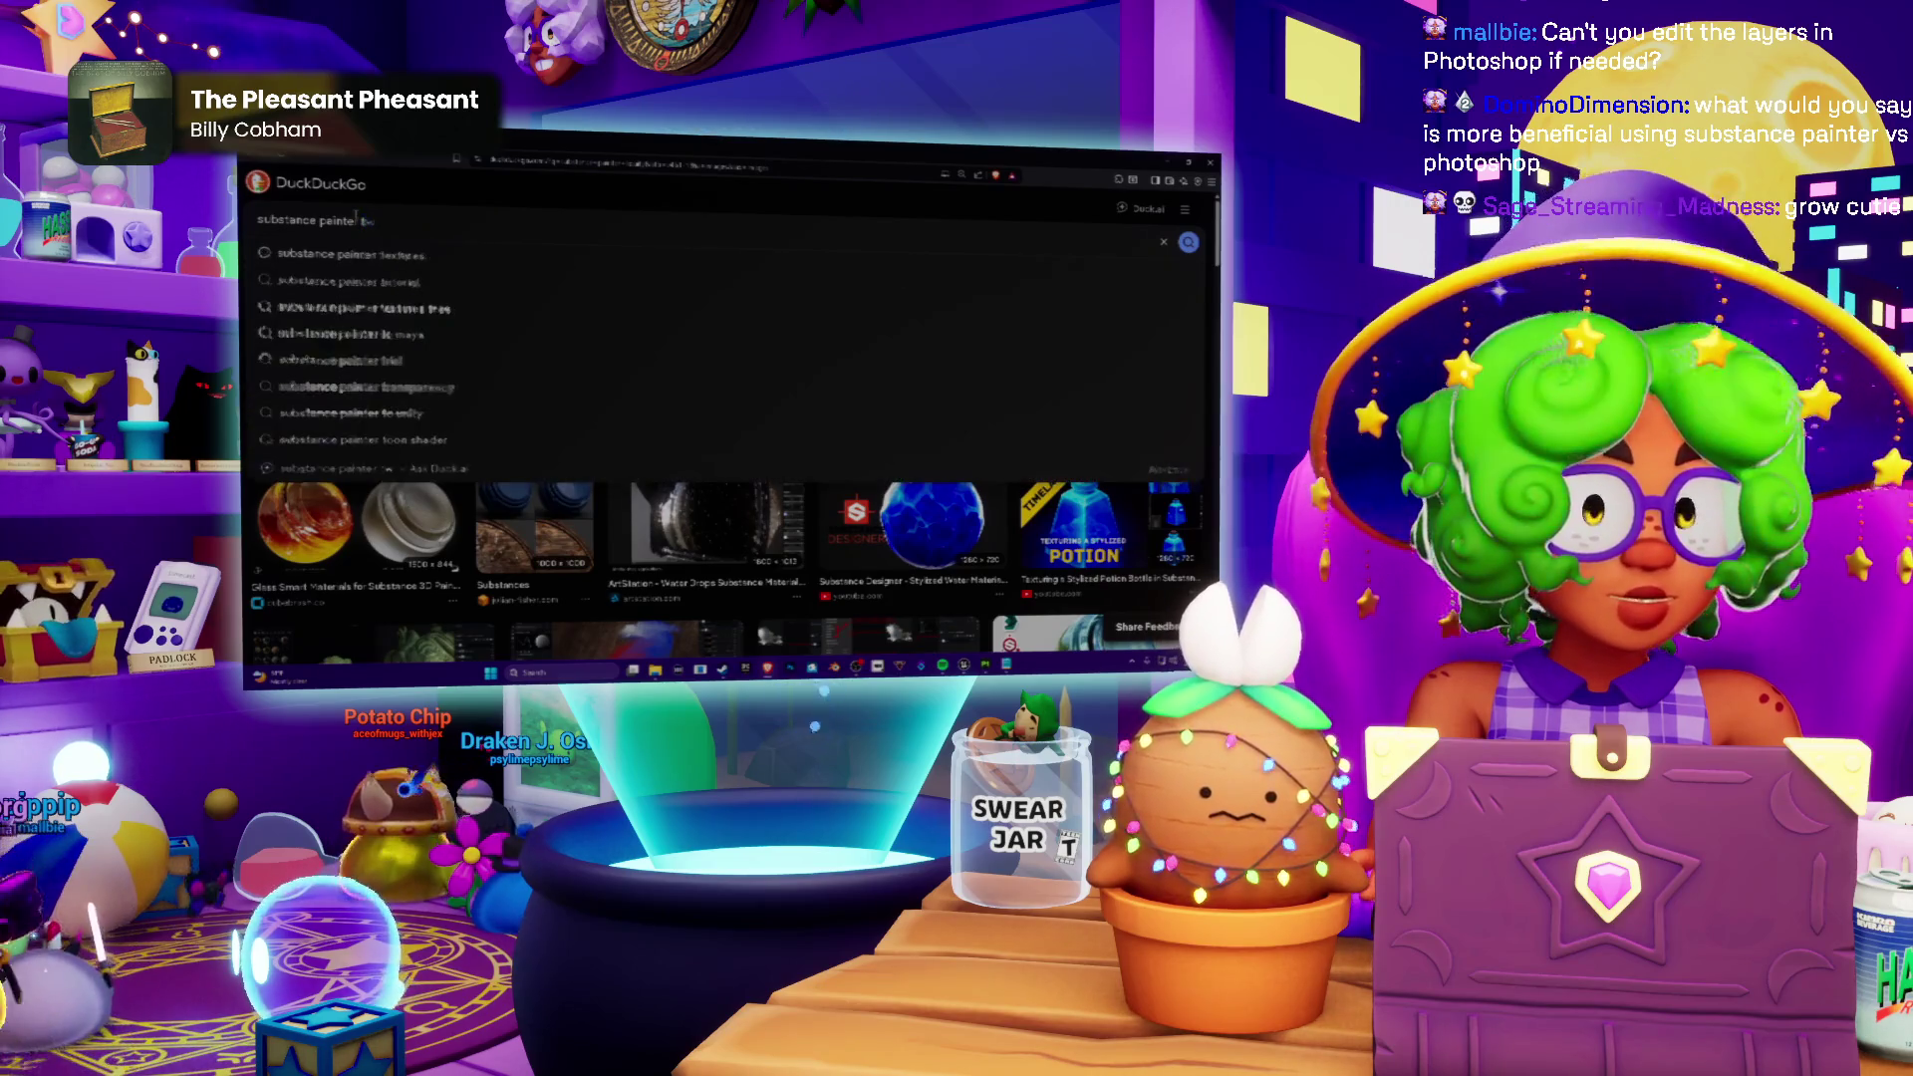
text(wirl)
key(Return)
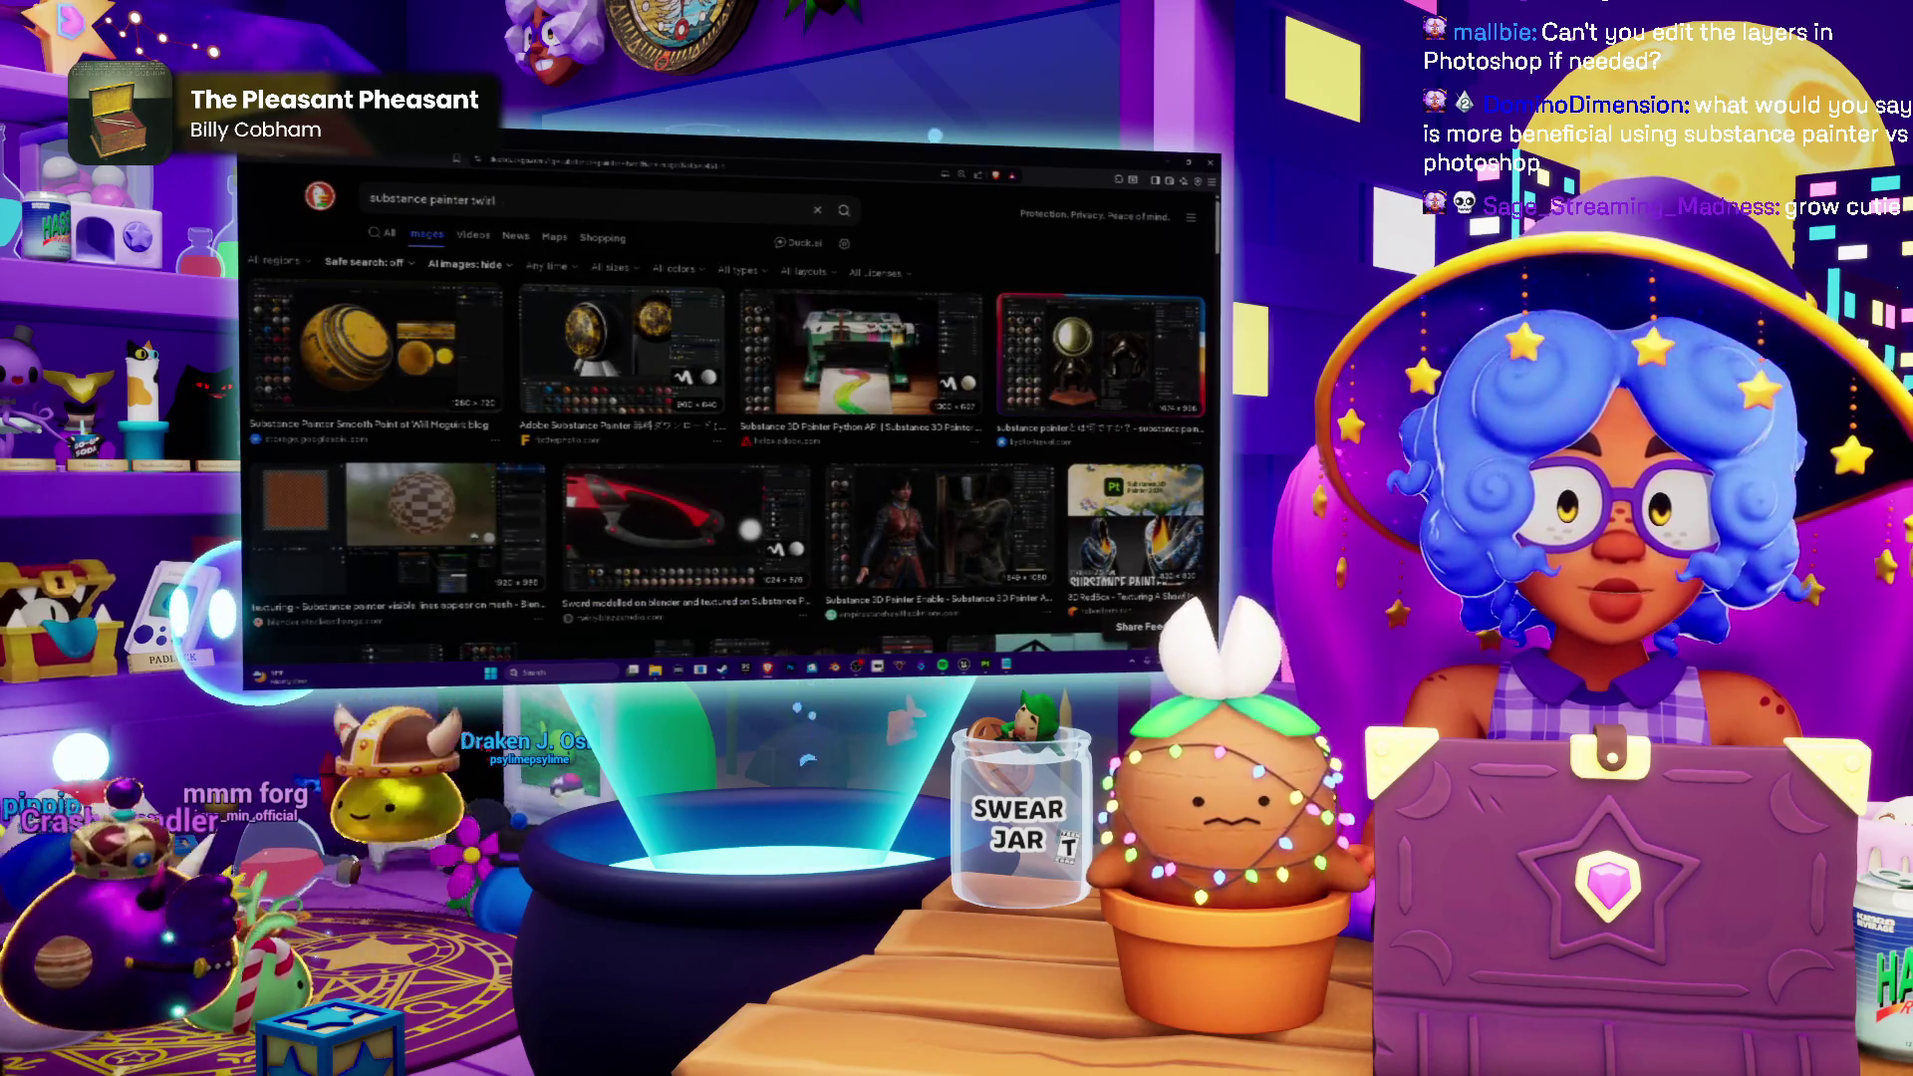
text(s)
key(Return)
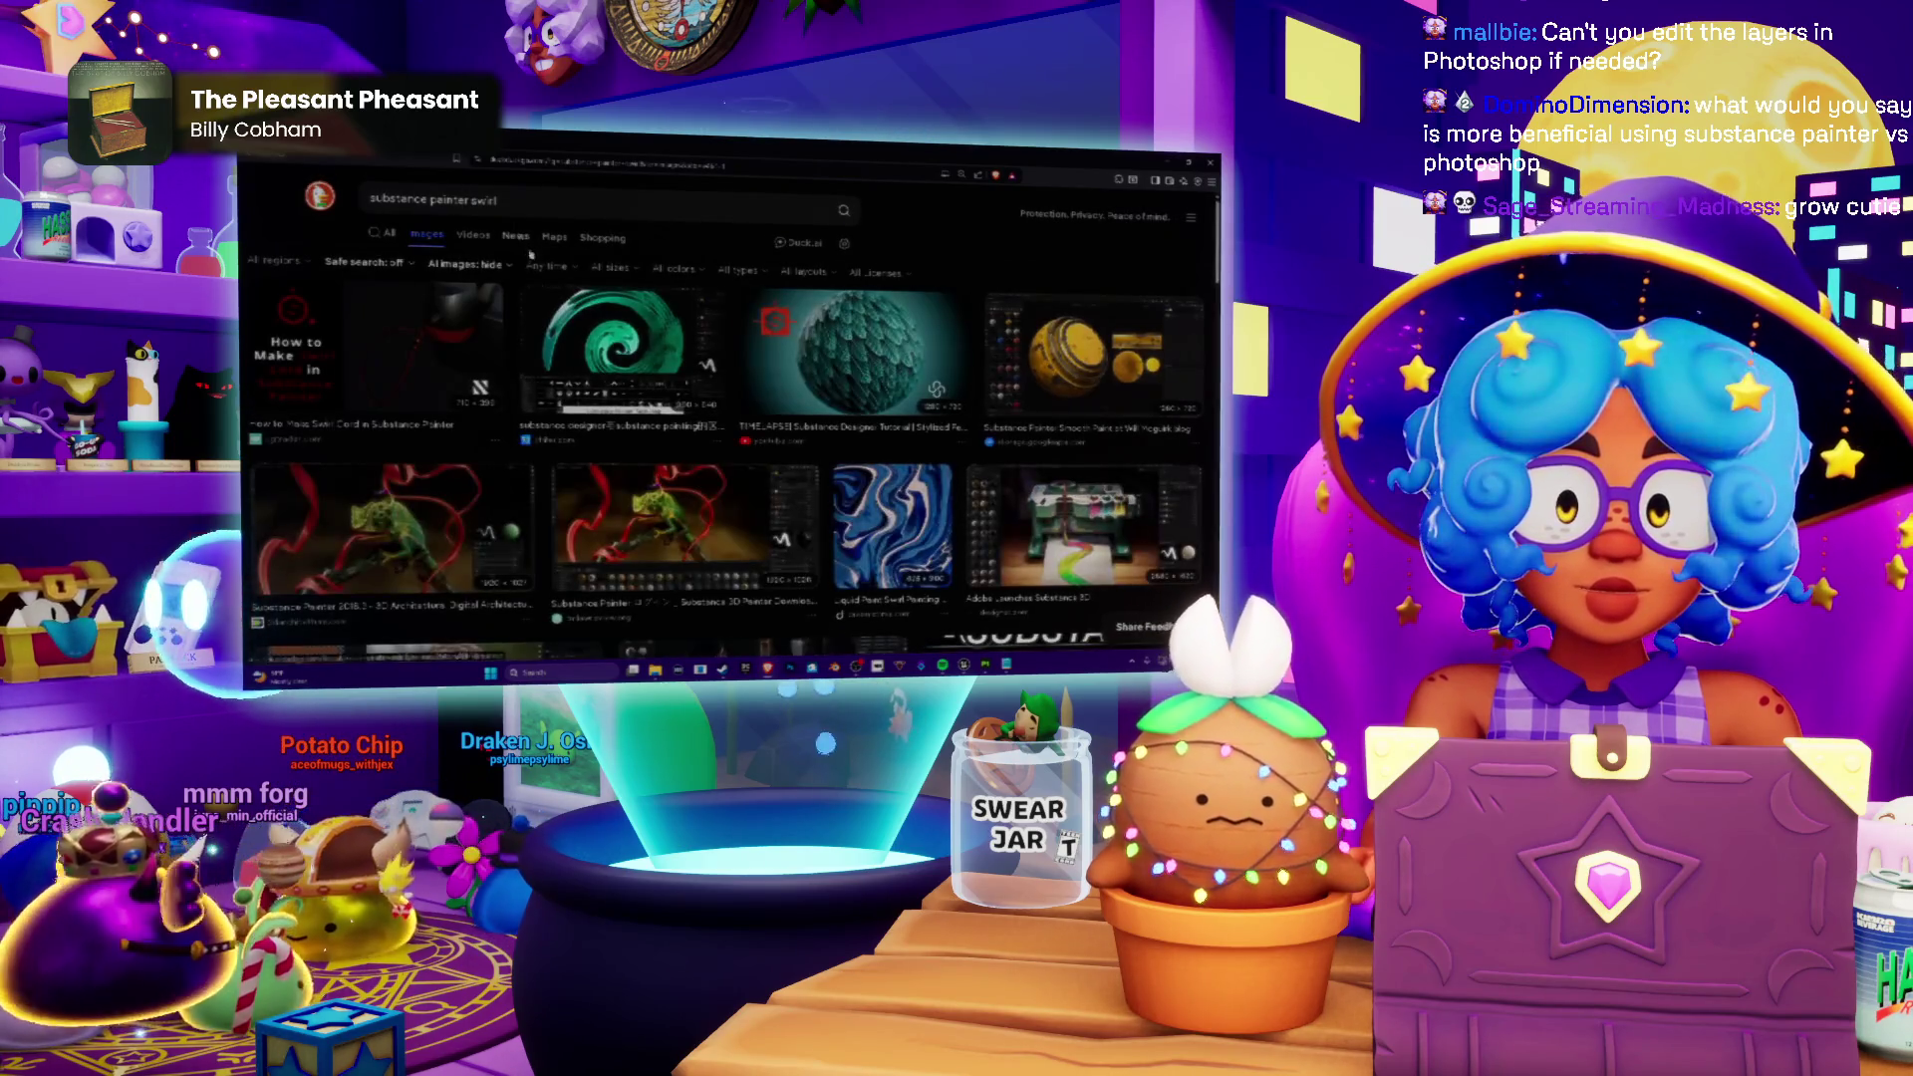
click(619, 352)
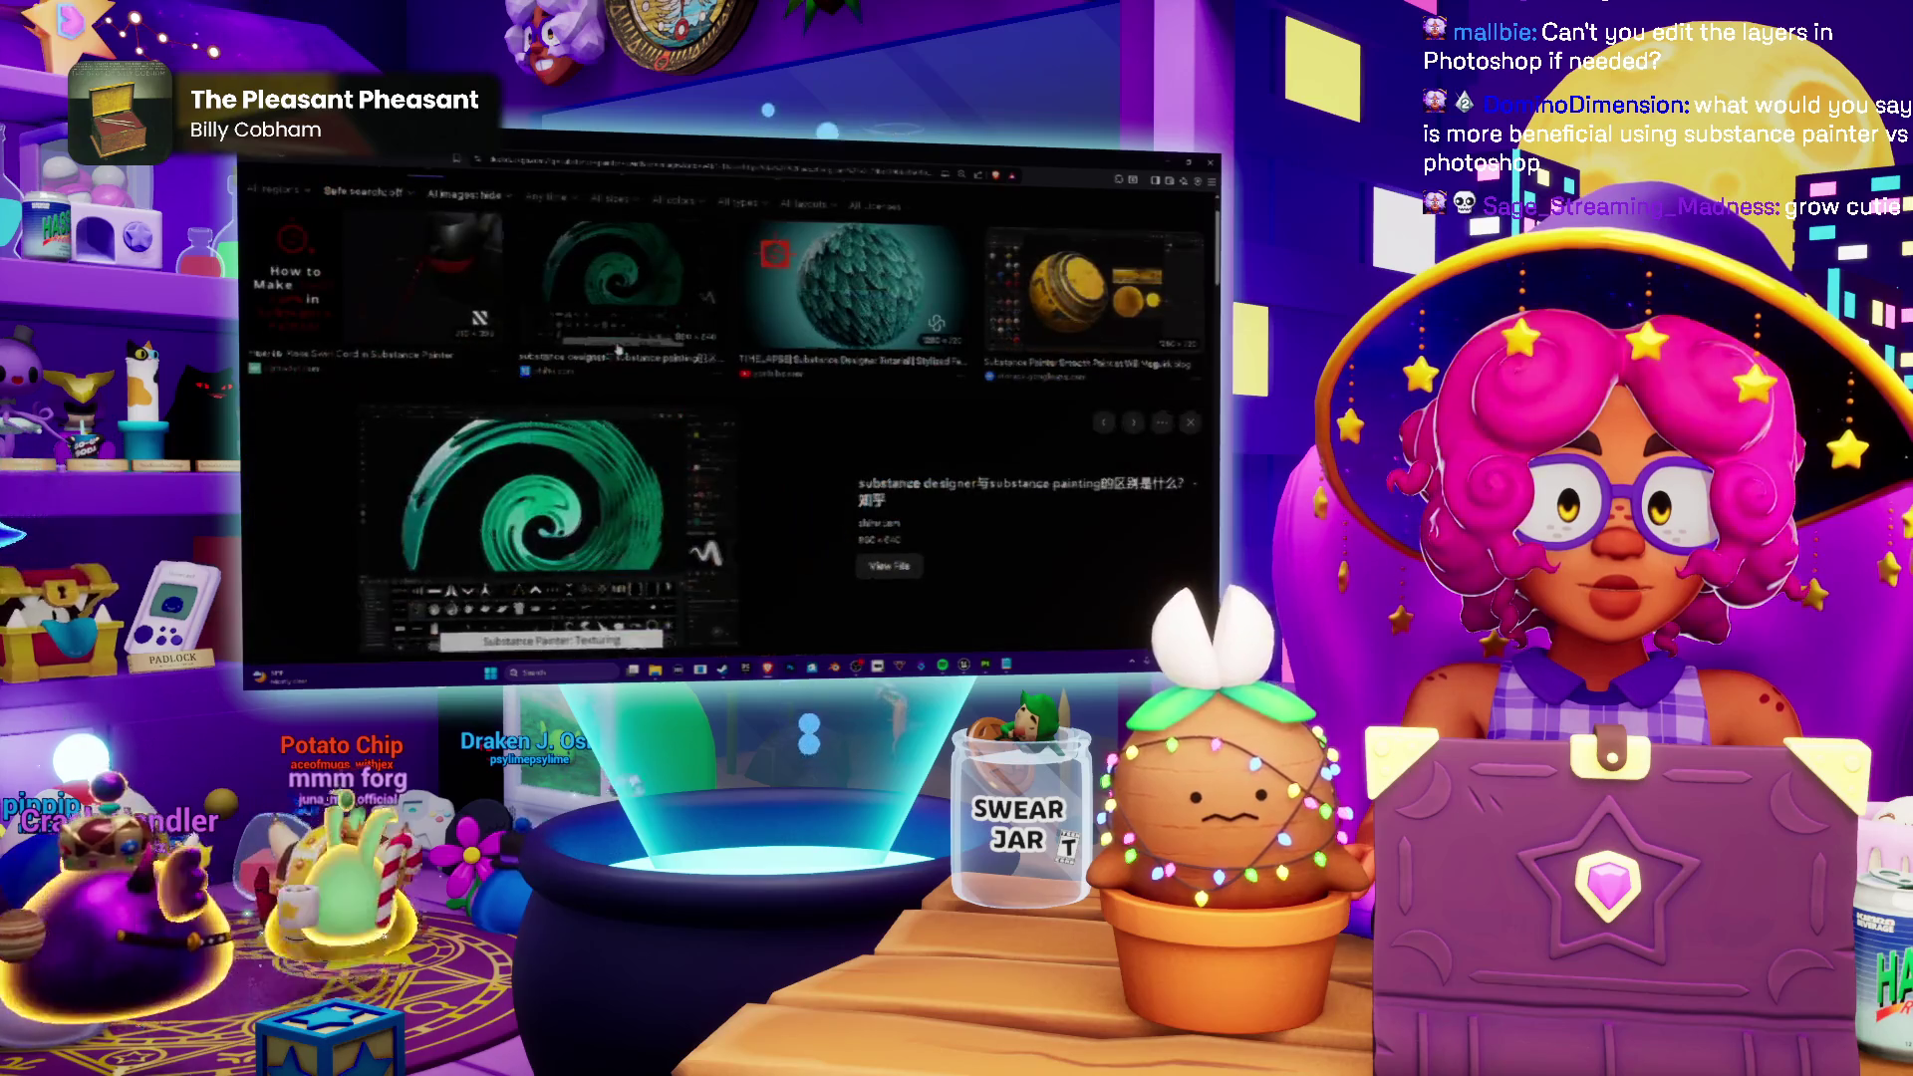
scroll(730, 418, down, 2)
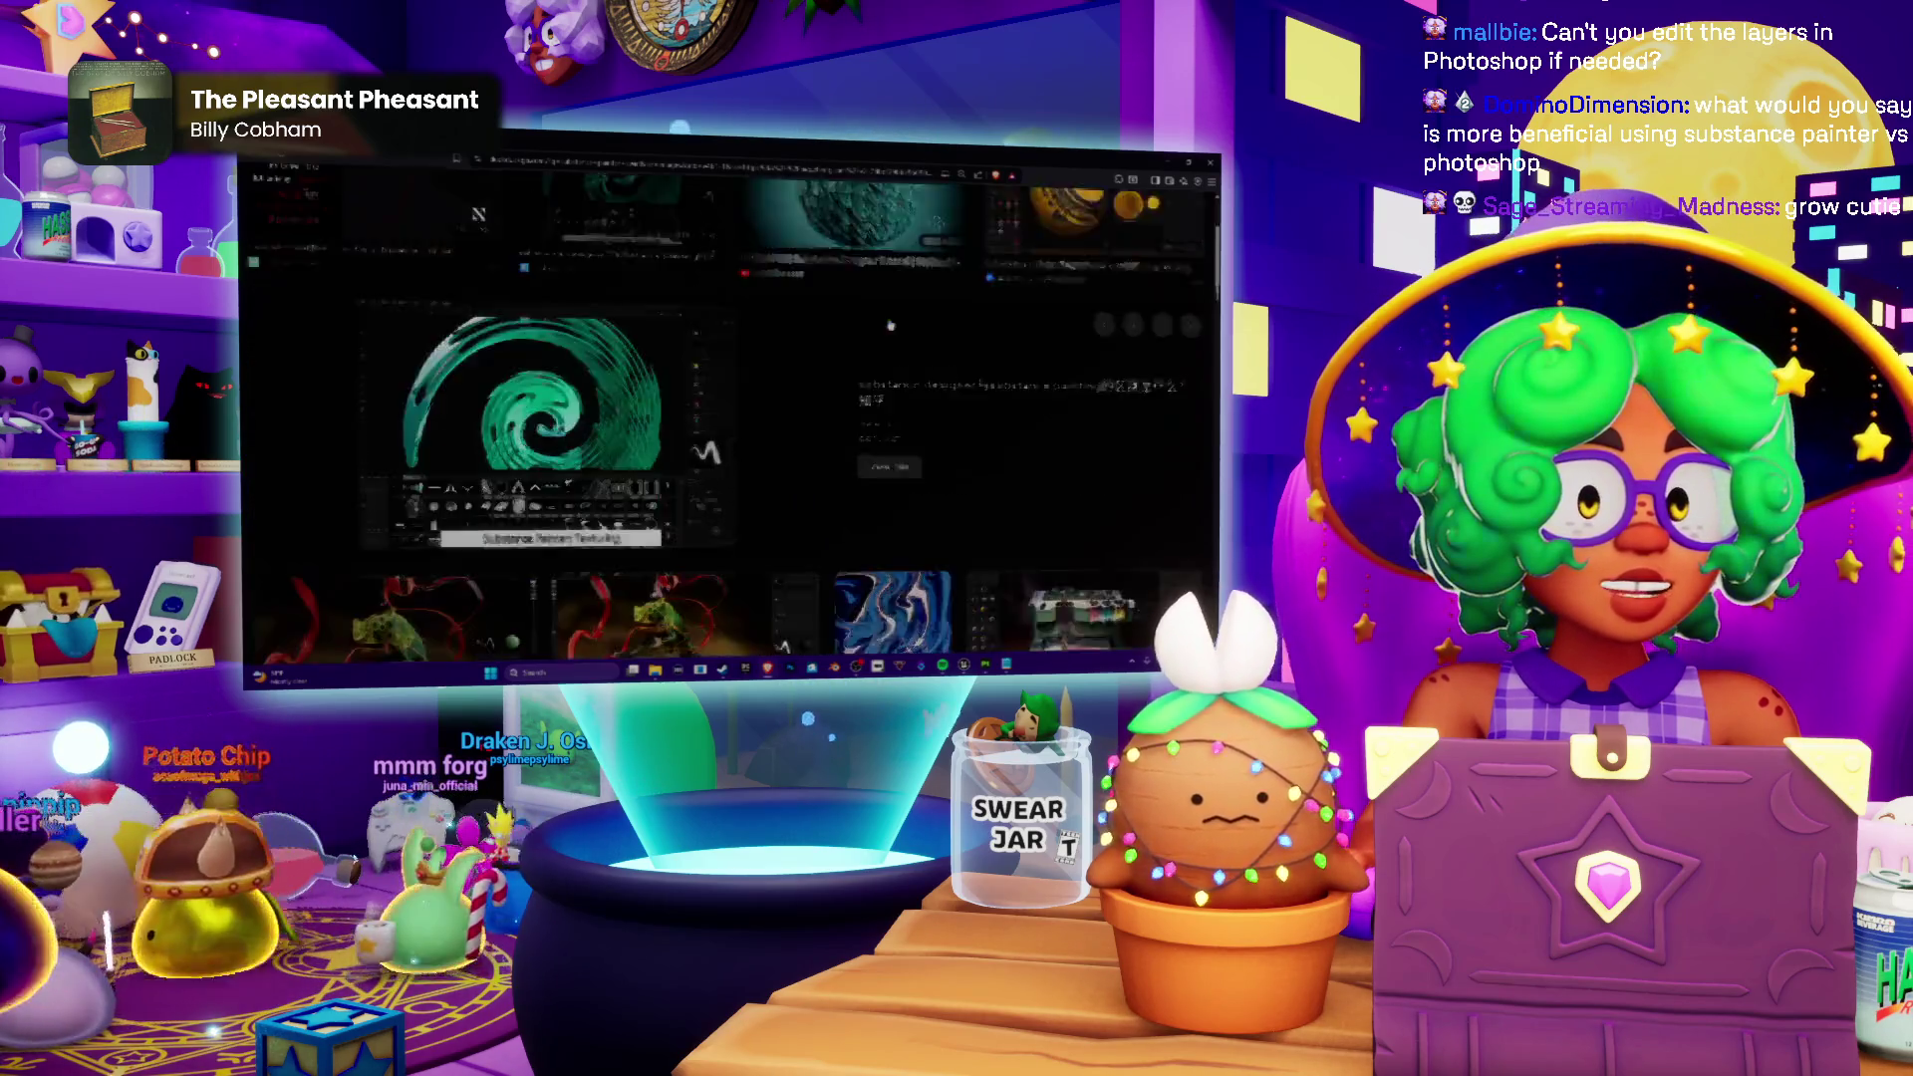
scroll(730, 420, down, 2)
scroll(729, 420, down, 2)
scroll(730, 419, down, 2)
scroll(729, 418, down, 2)
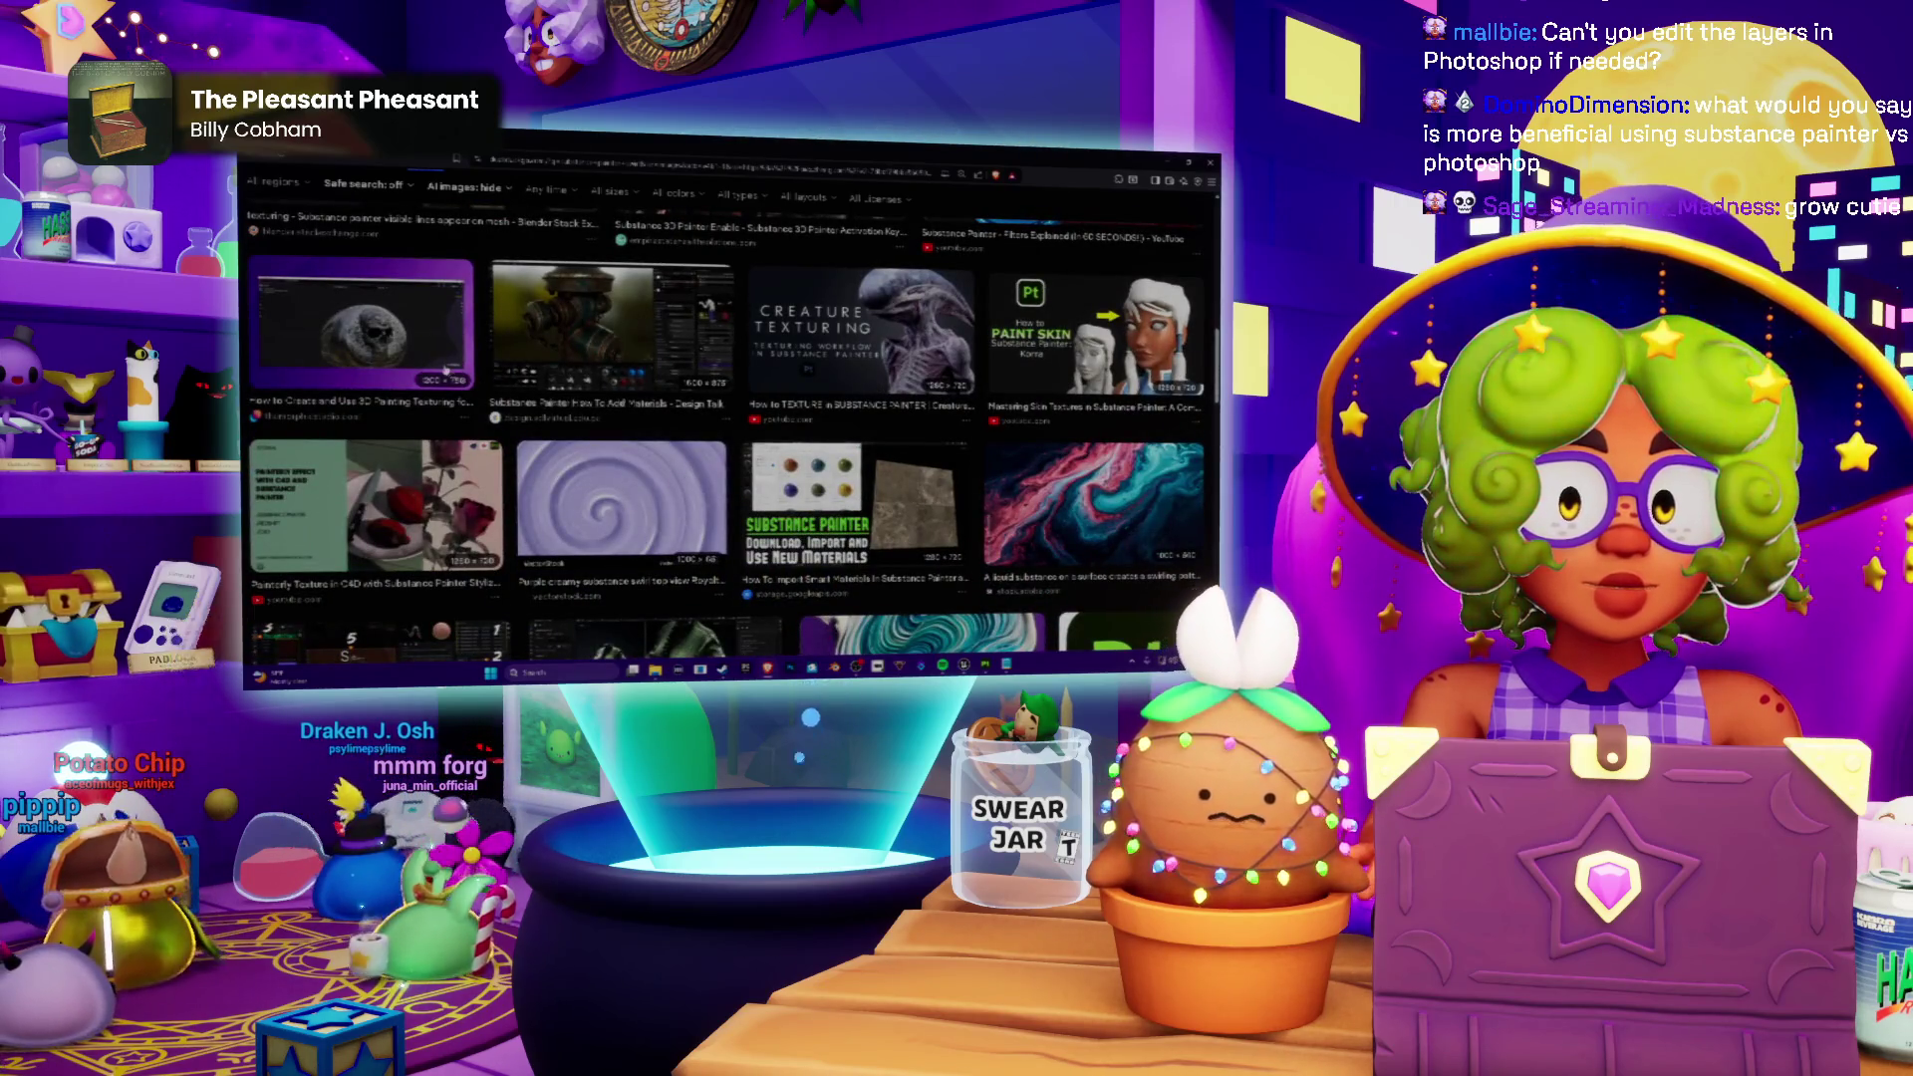
scroll(730, 418, down, 2)
scroll(729, 419, down, 2)
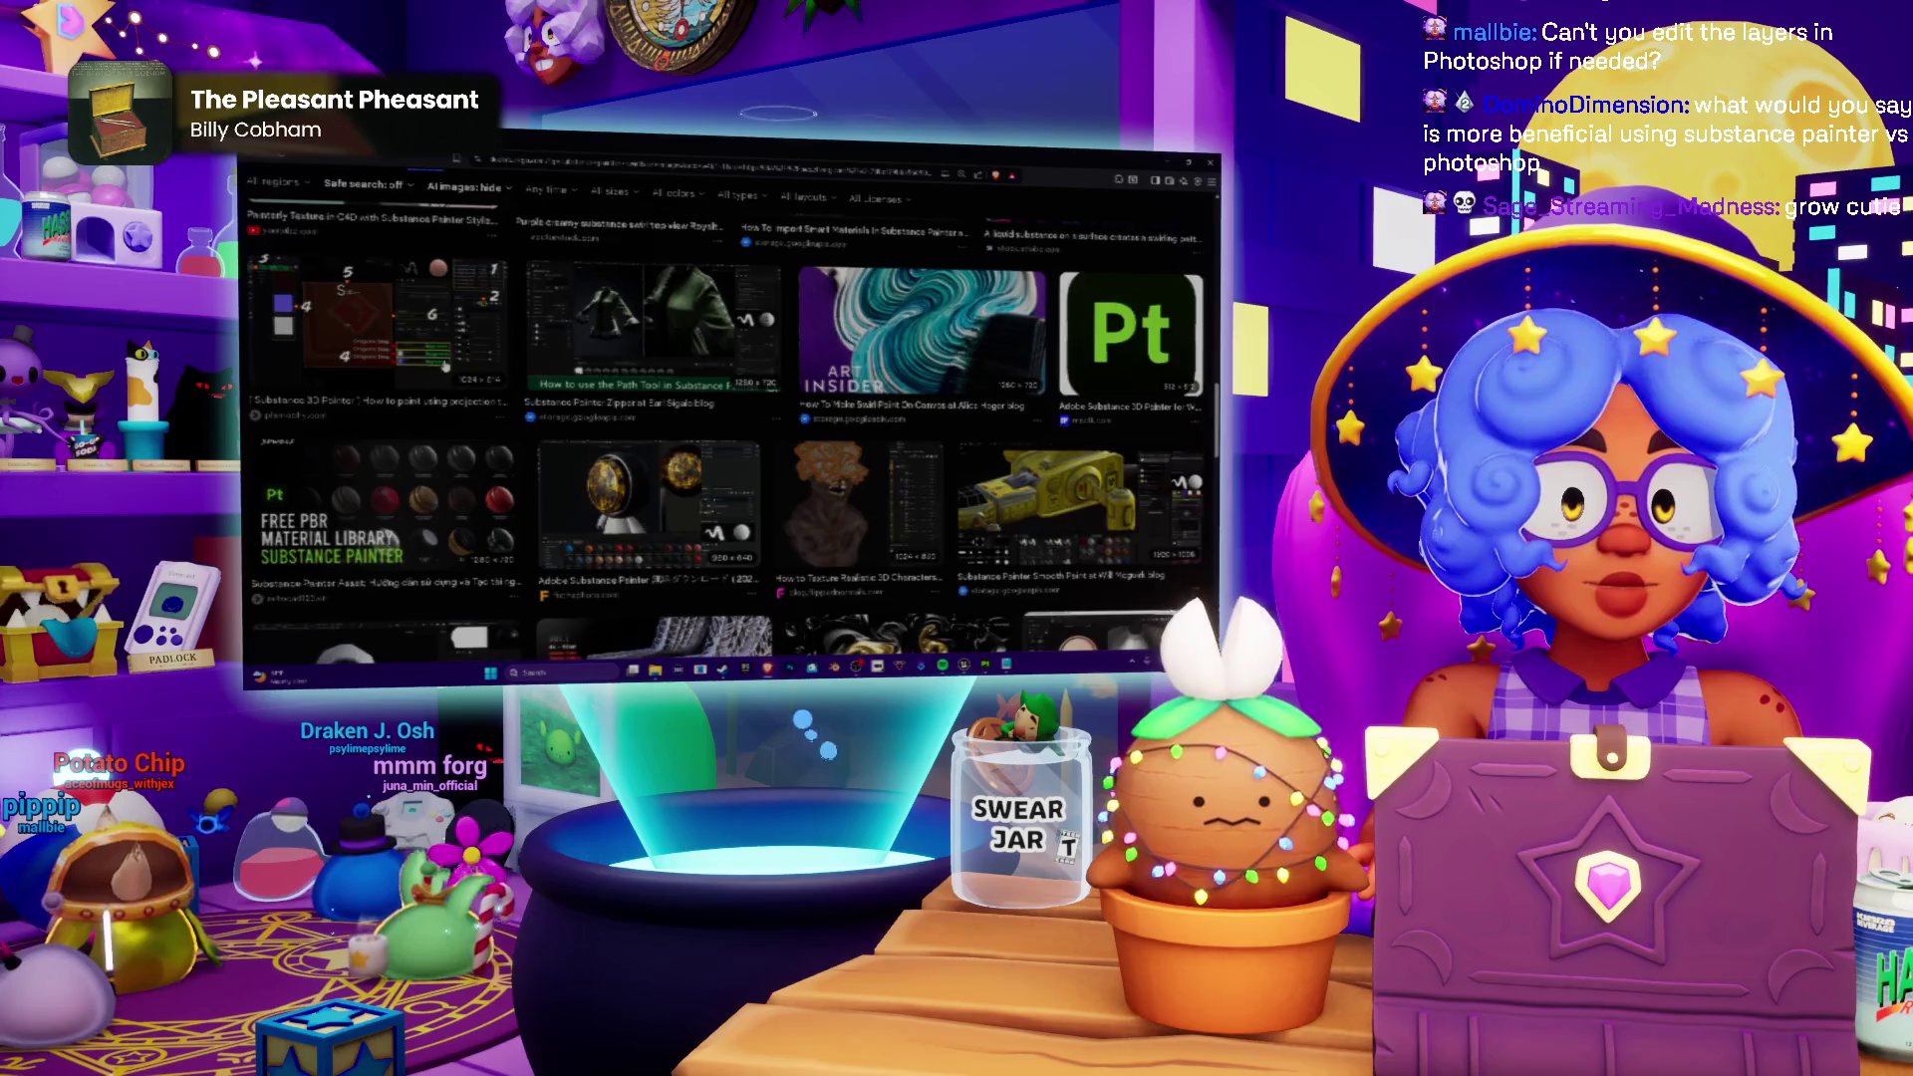
scroll(730, 419, down, 2)
scroll(729, 419, down, 2)
scroll(731, 418, down, 2)
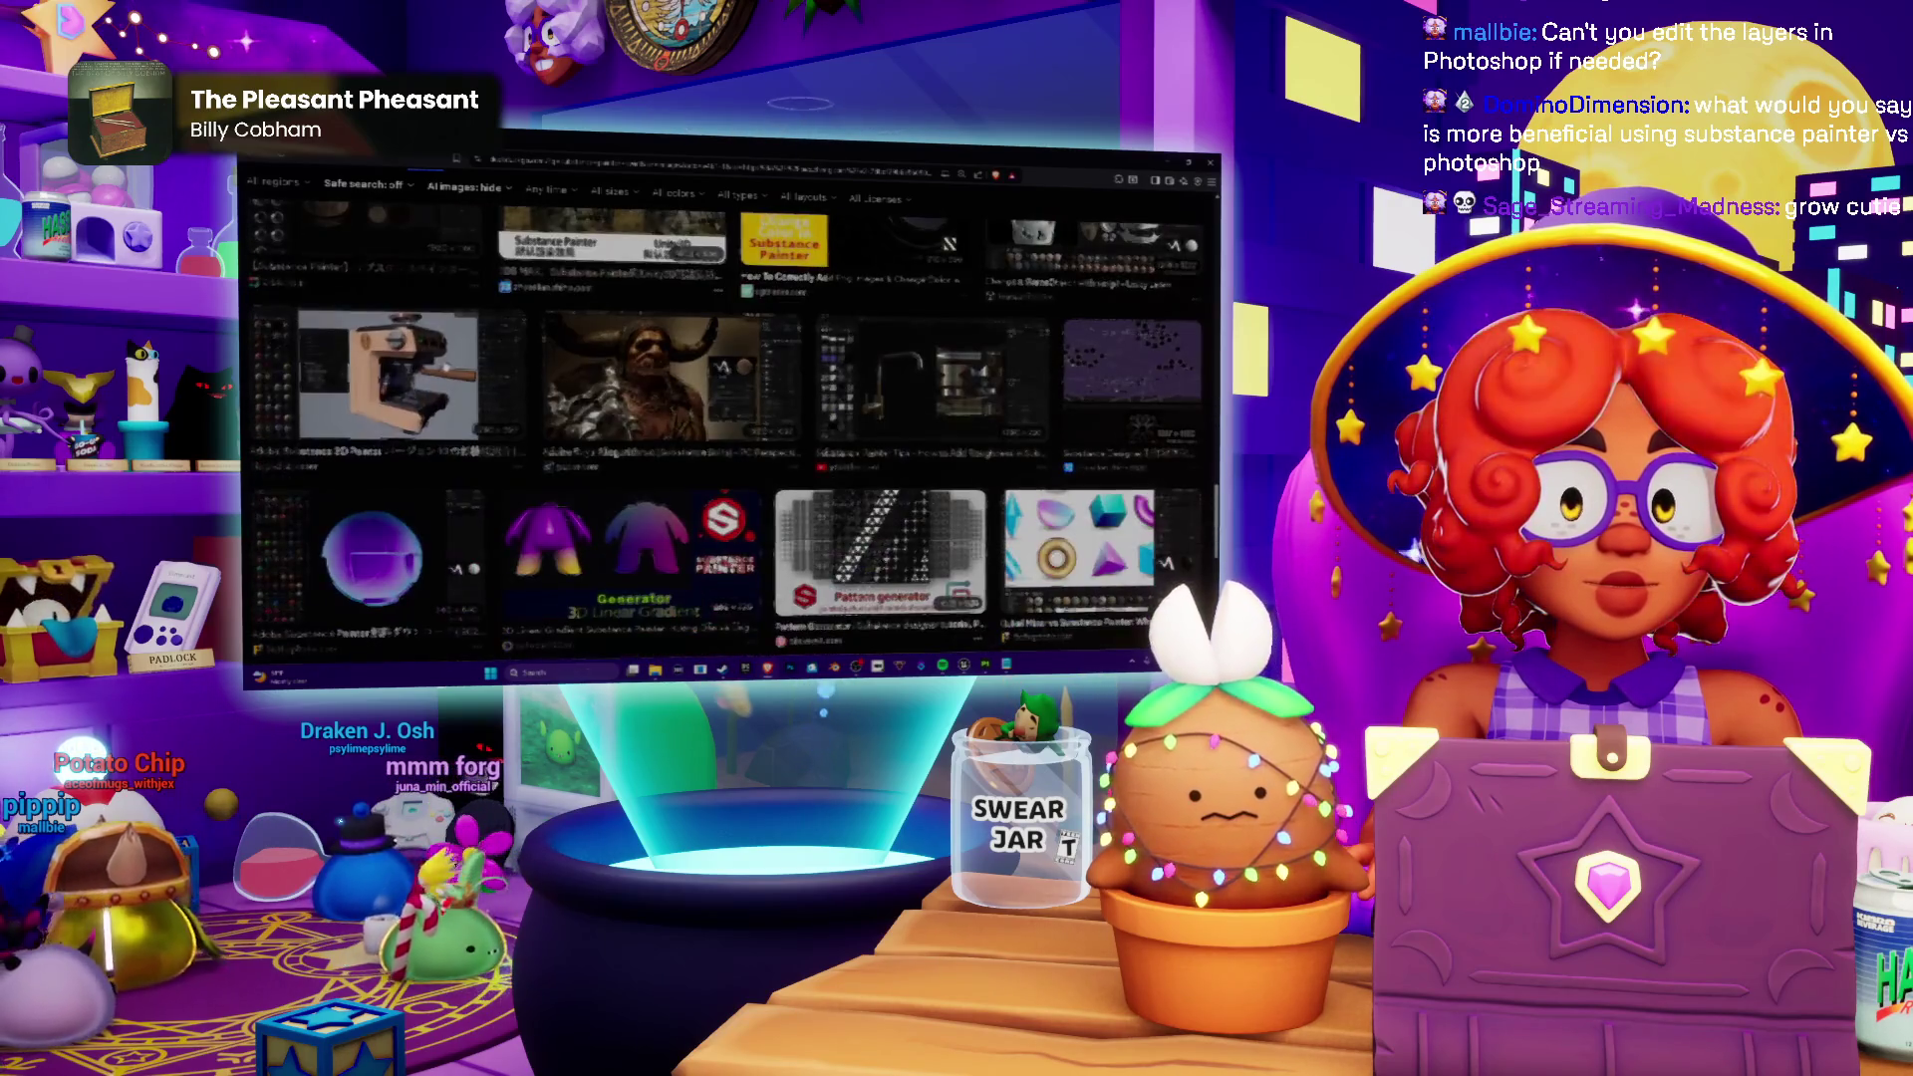
scroll(729, 418, down, 2)
scroll(730, 419, down, 2)
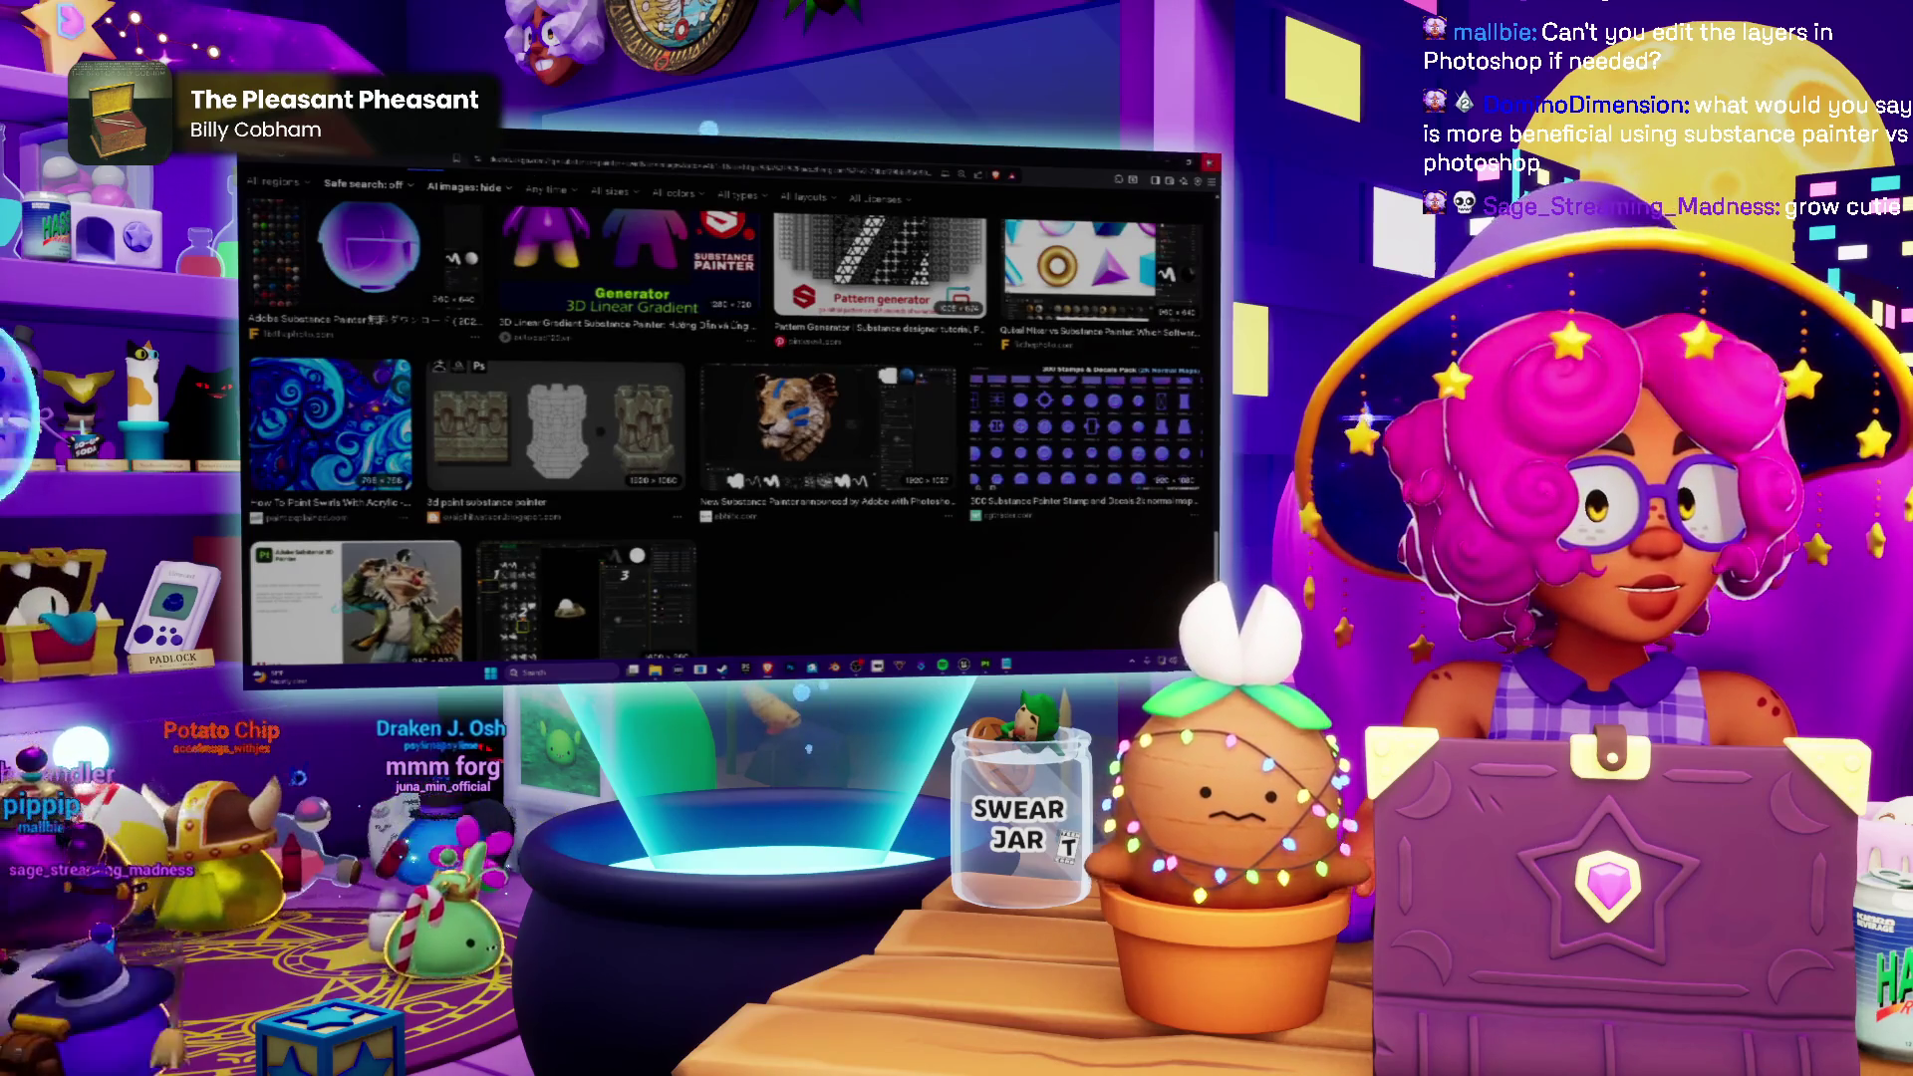
key(alt+Tab)
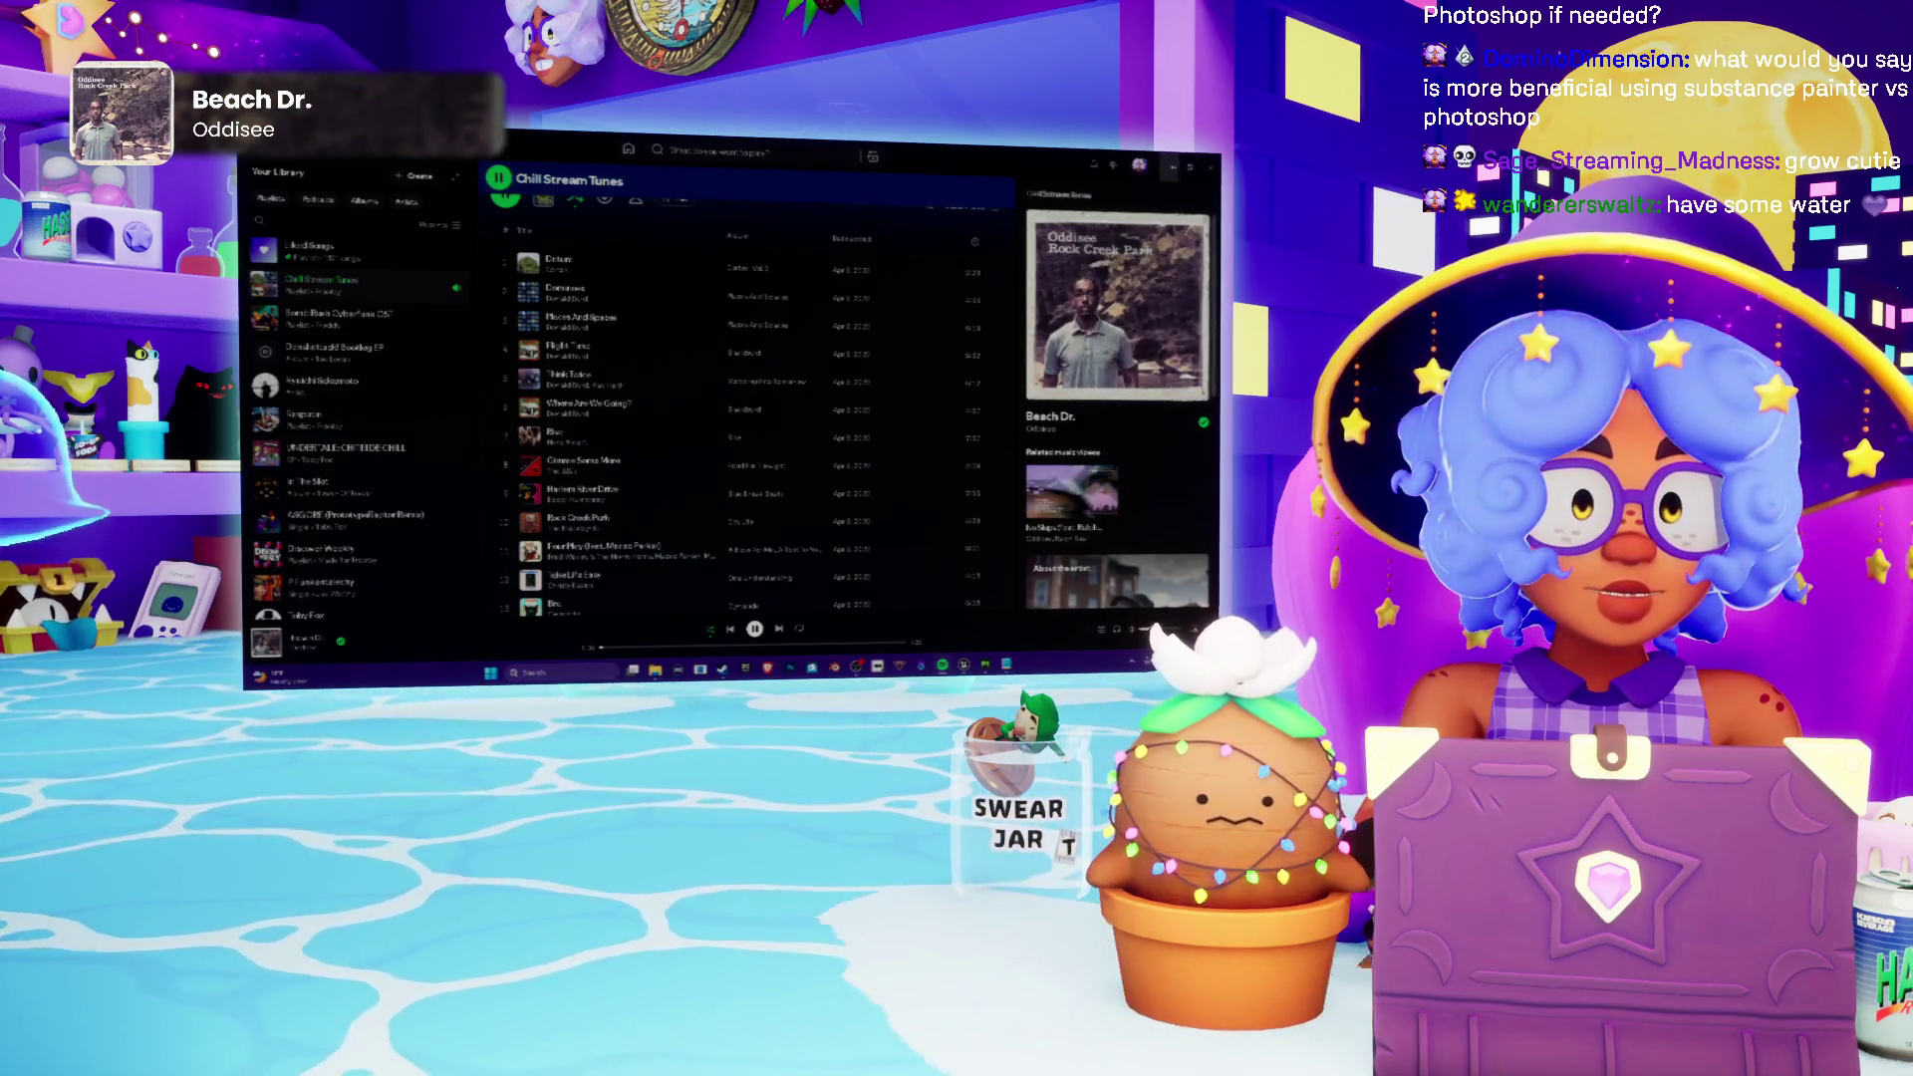
Step: Return from Spotify to the planet texturing project
key(alt+Tab)
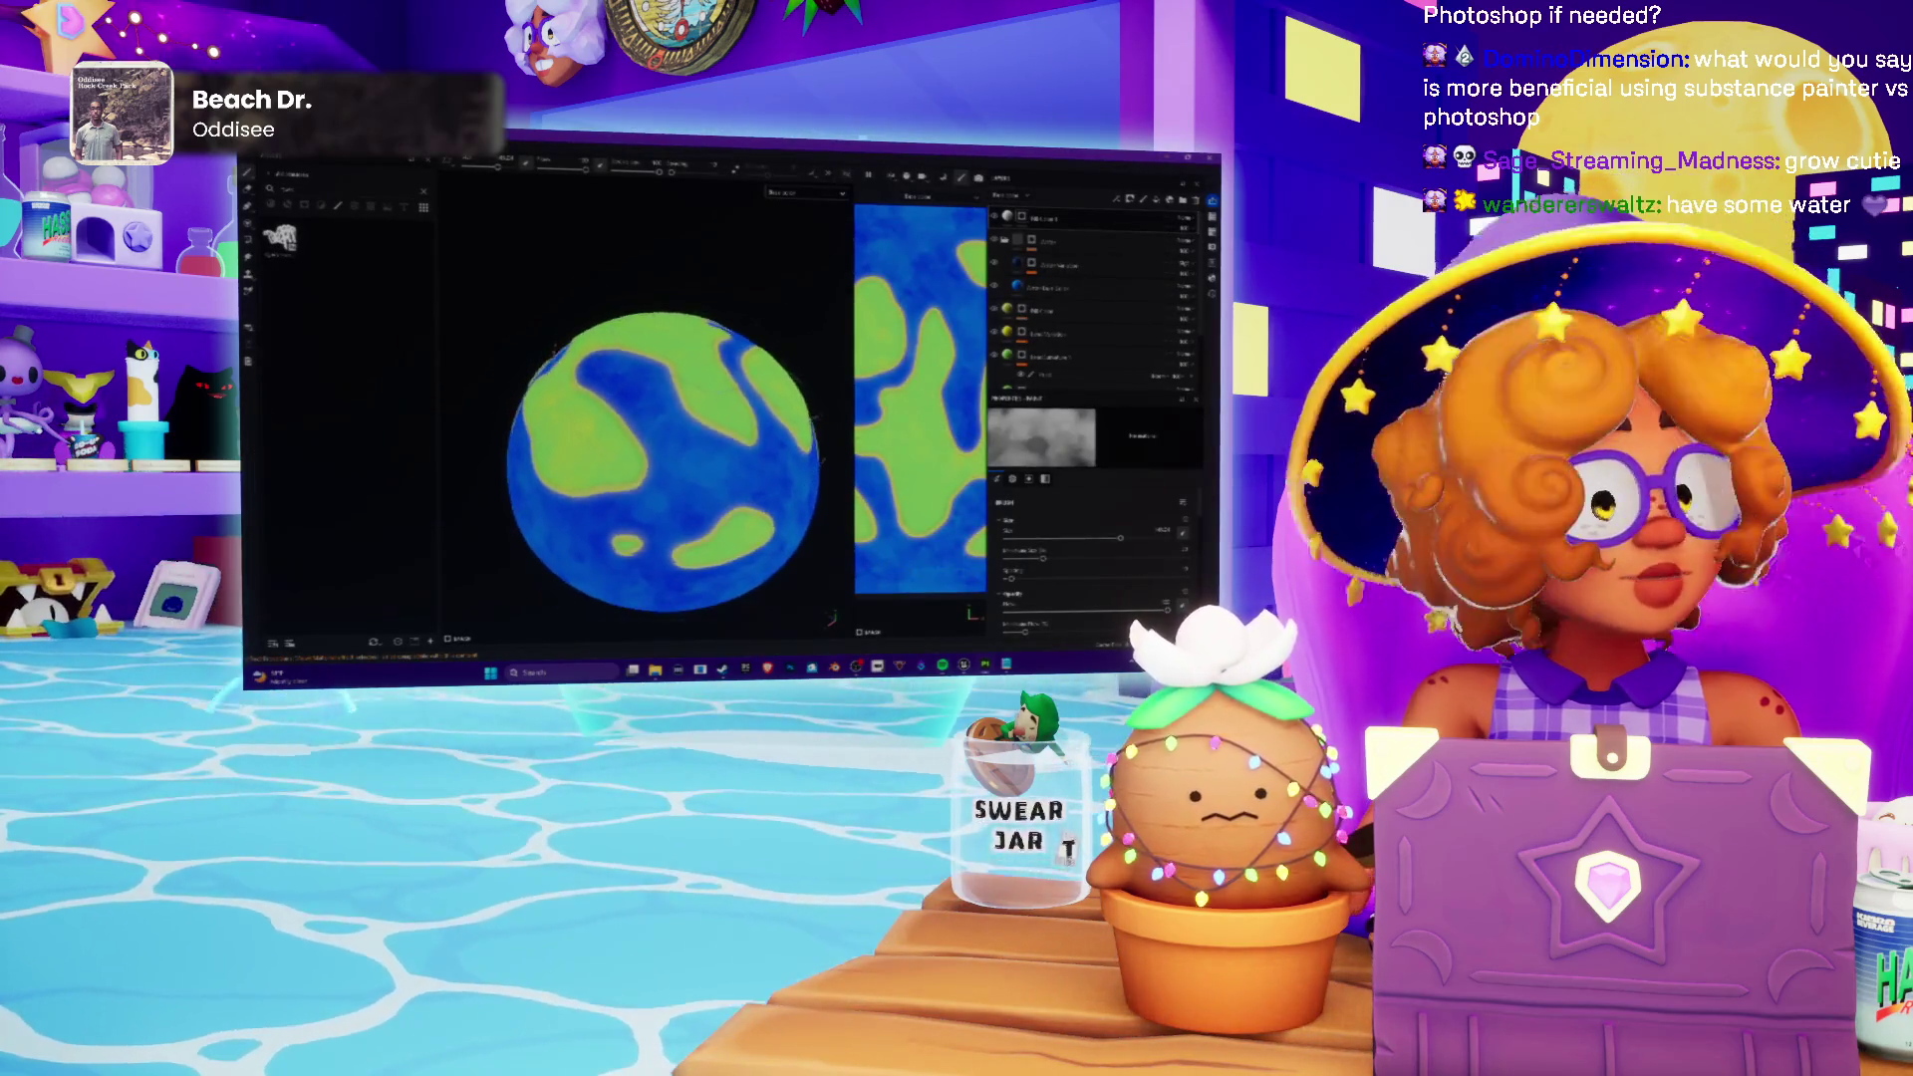
Step: Reframe the globe, dismiss the layer menu and choose a squiggle-shaped brush alpha
alt+drag(644, 405, 682, 401)
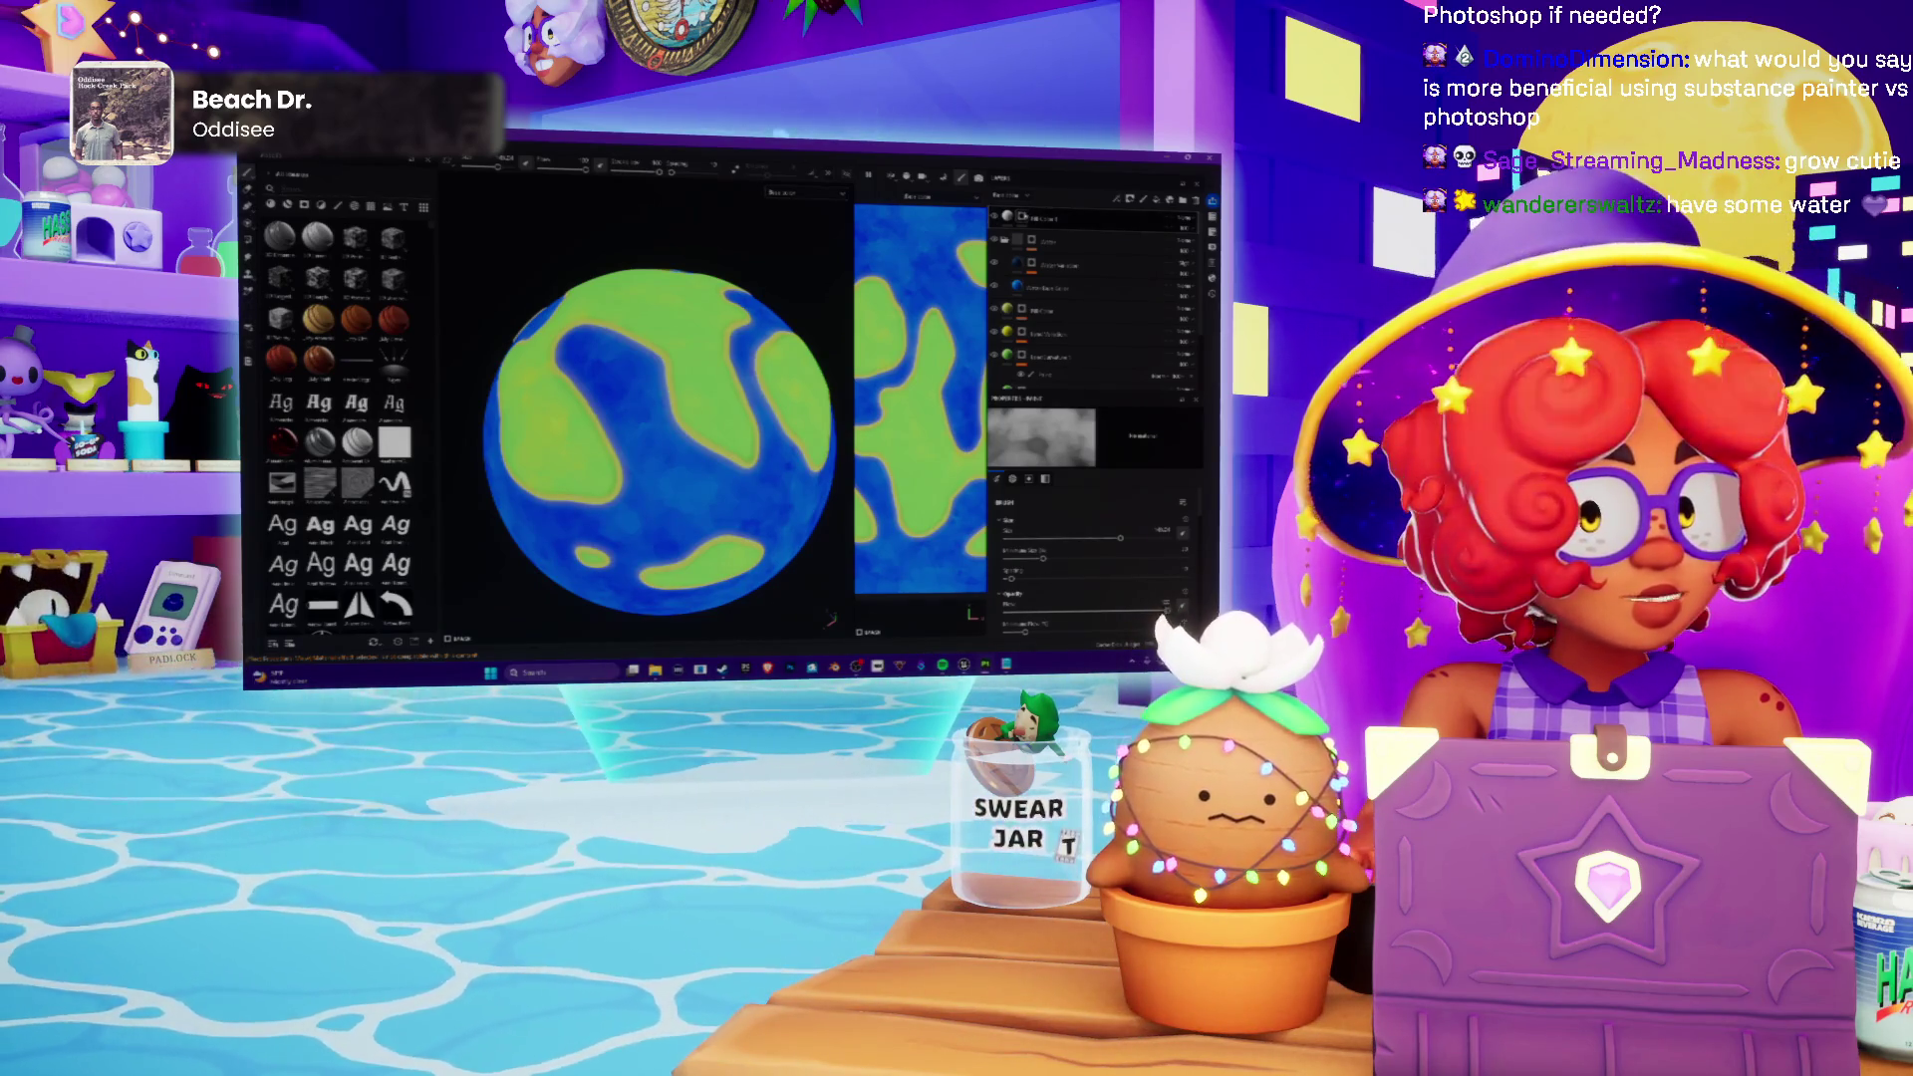
right_click(1023, 216)
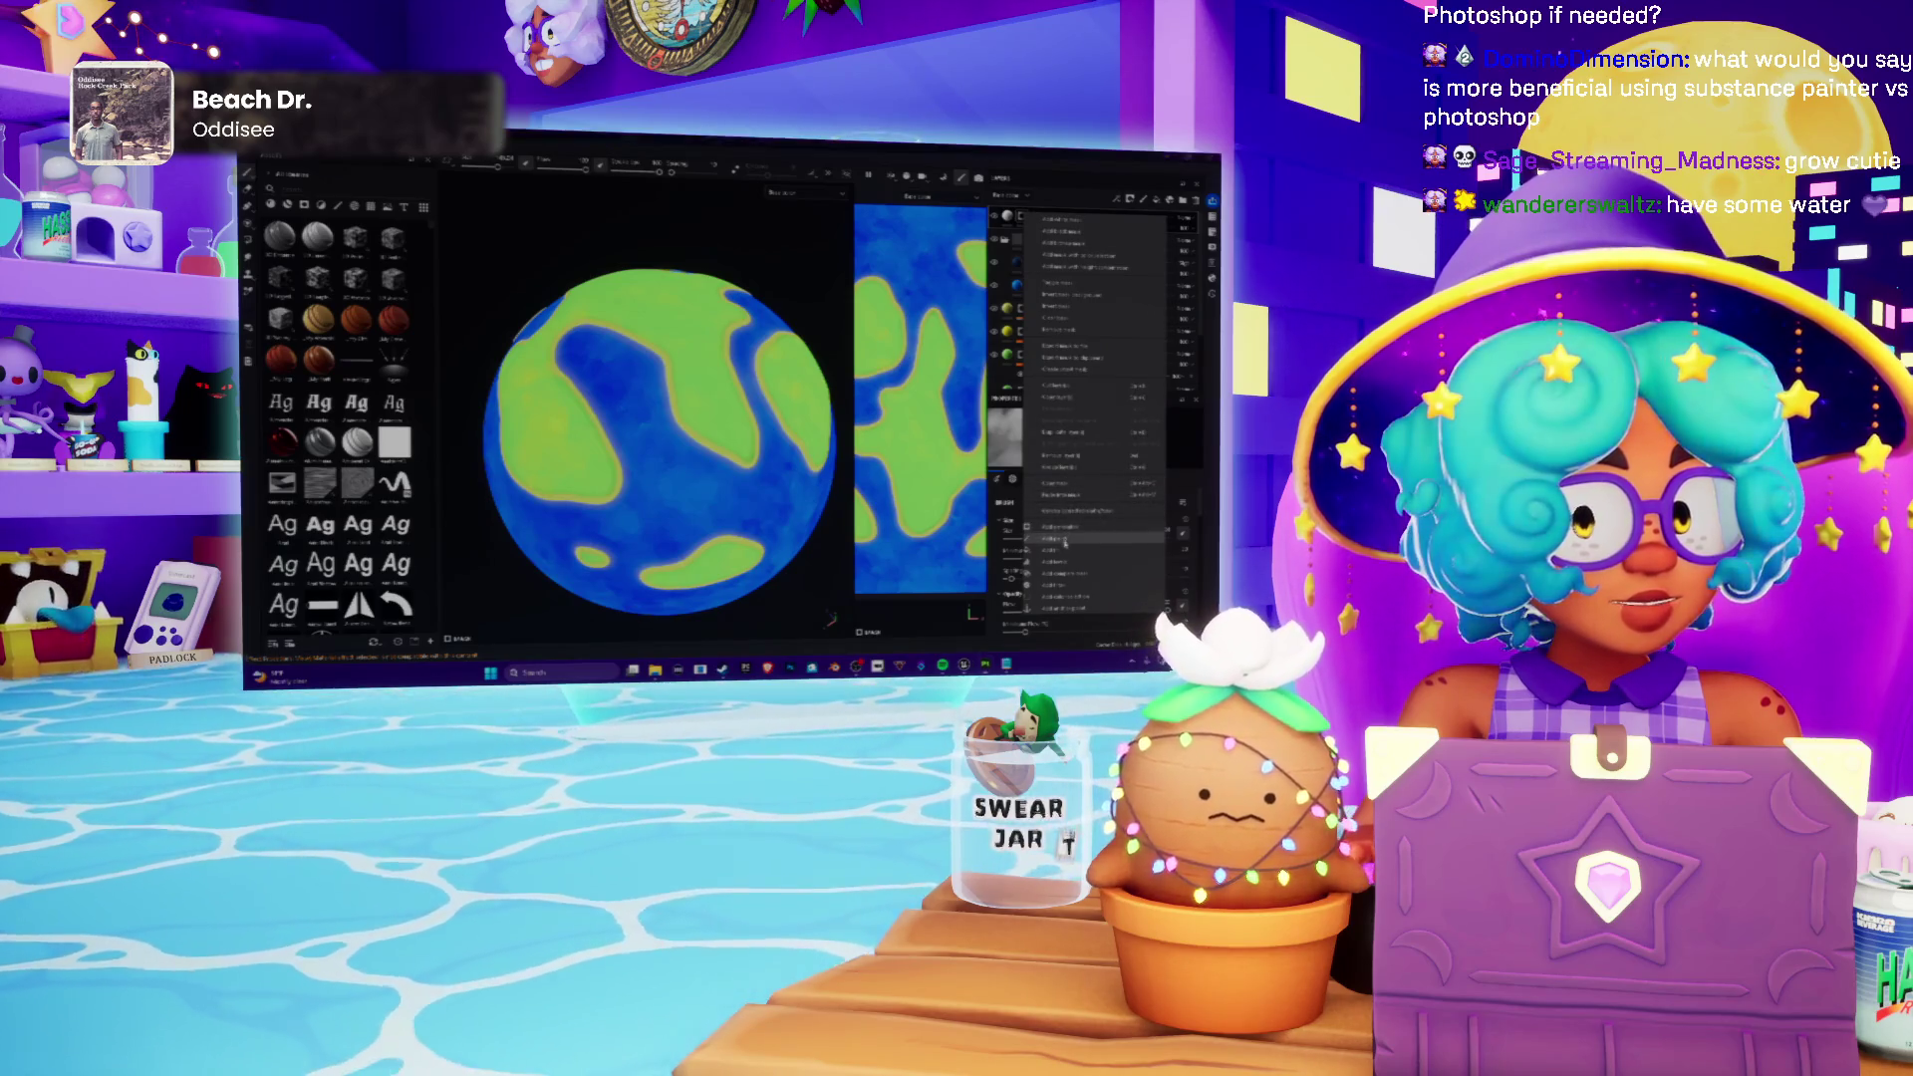
click(1062, 542)
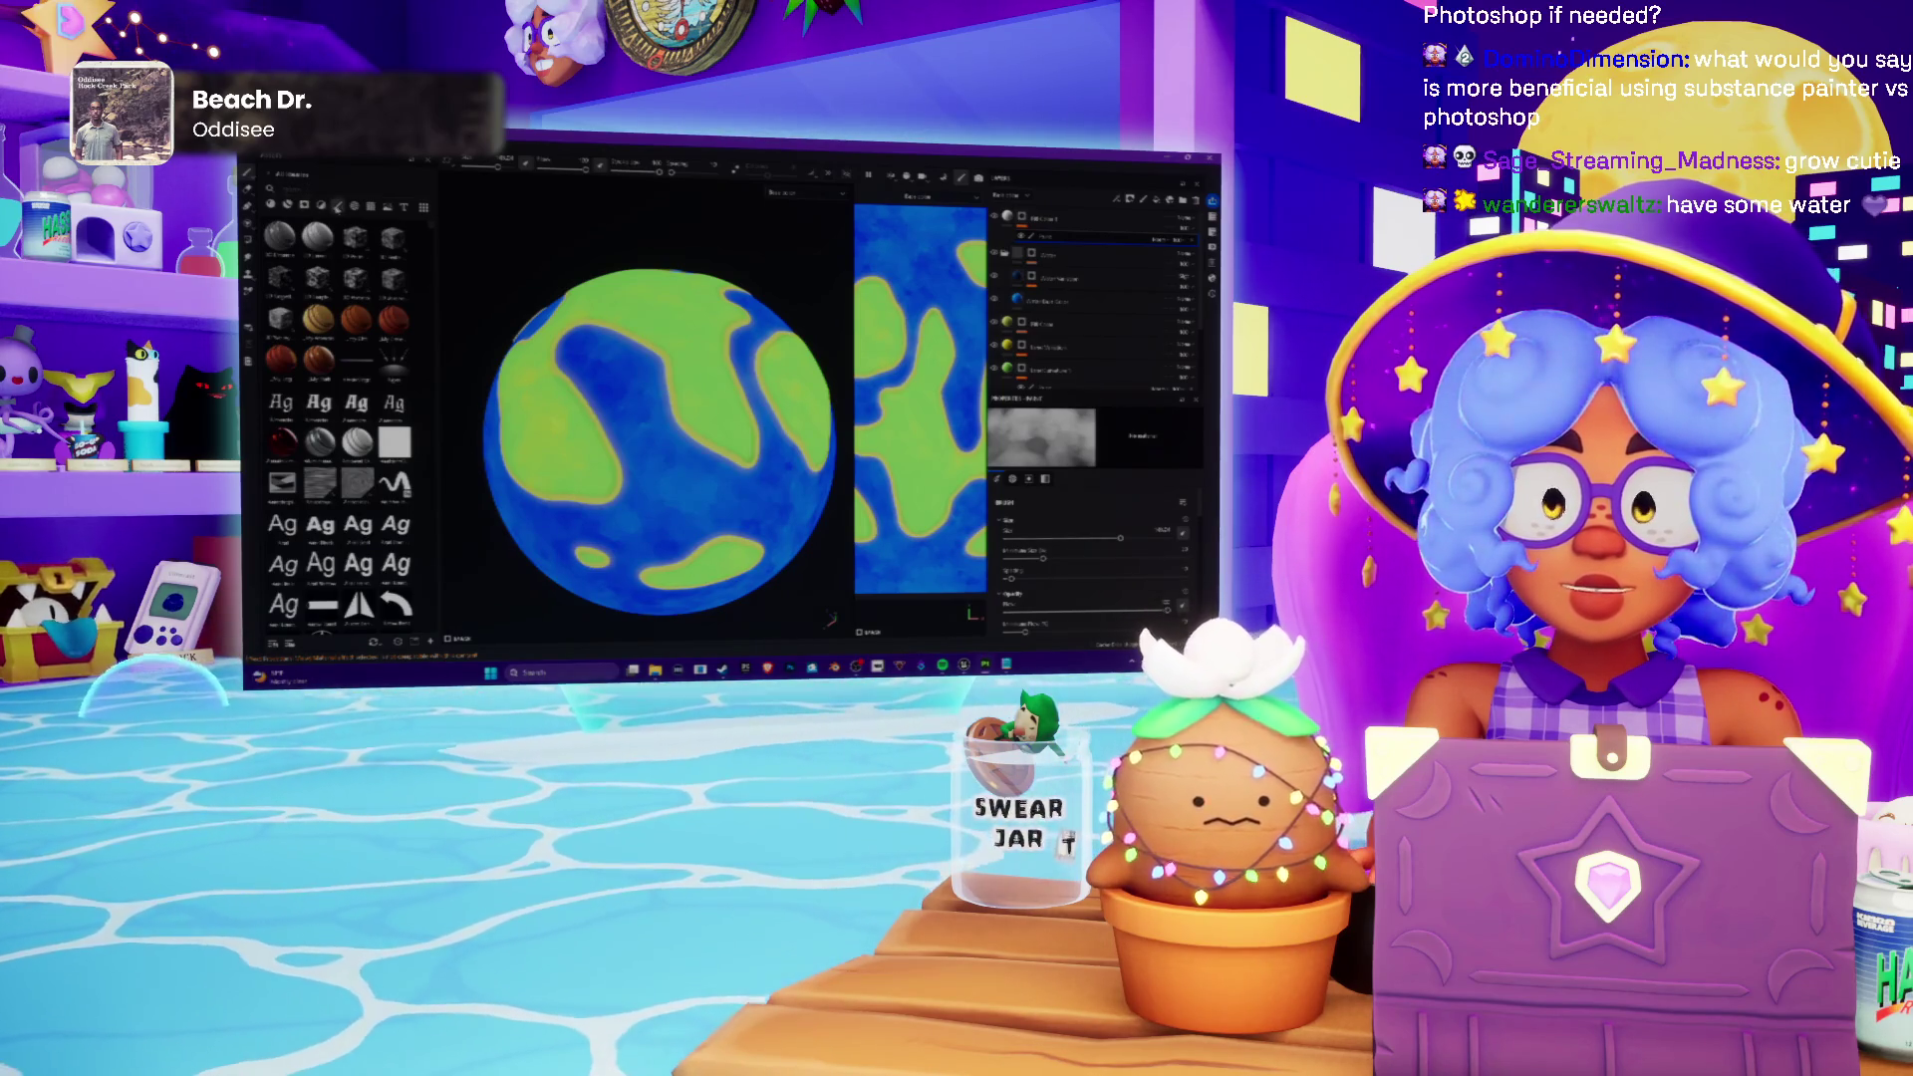
click(393, 483)
Step: Paint white squiggle cloud strokes with a larger brush, undoing each attempt
drag(643, 357, 568, 466)
scroll(658, 442, down, 2)
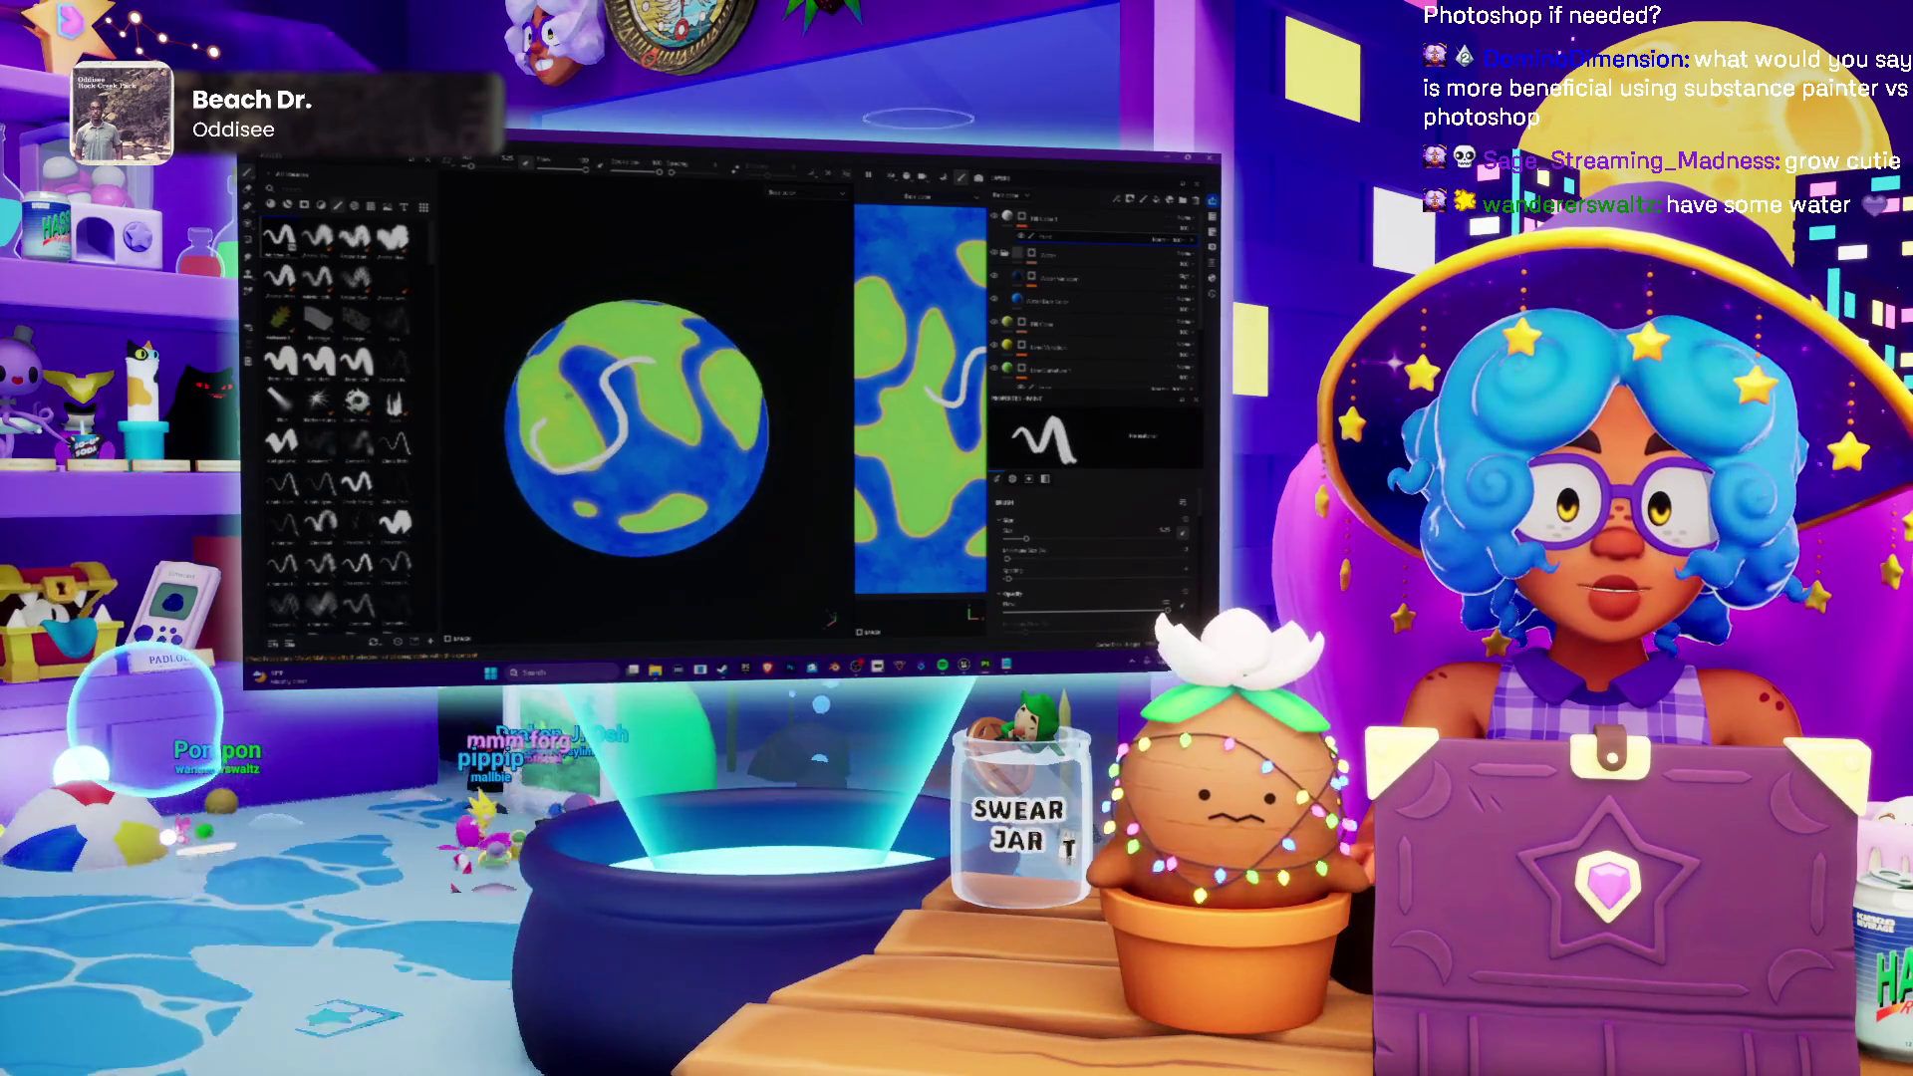
key(ctrl+z)
scroll(650, 449, up, 2)
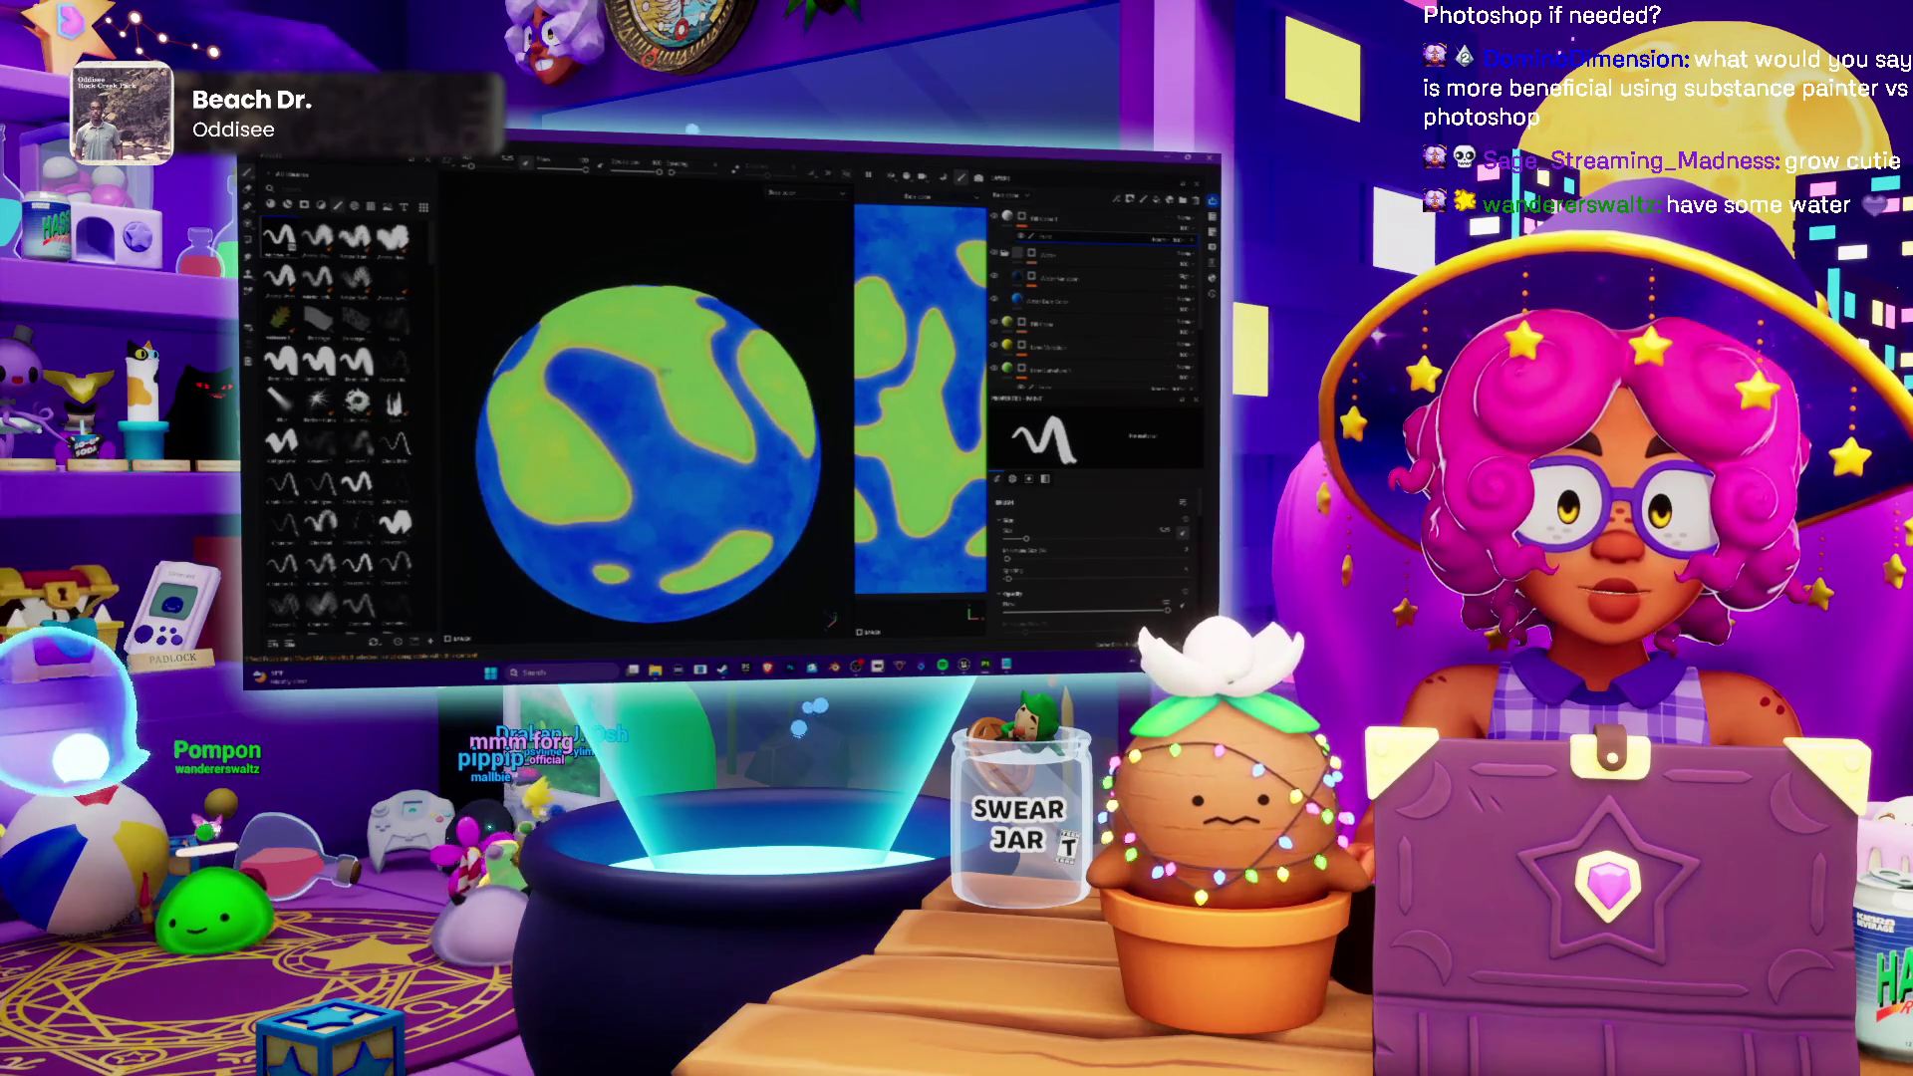
scroll(658, 373, down, 1)
key(bracketright)
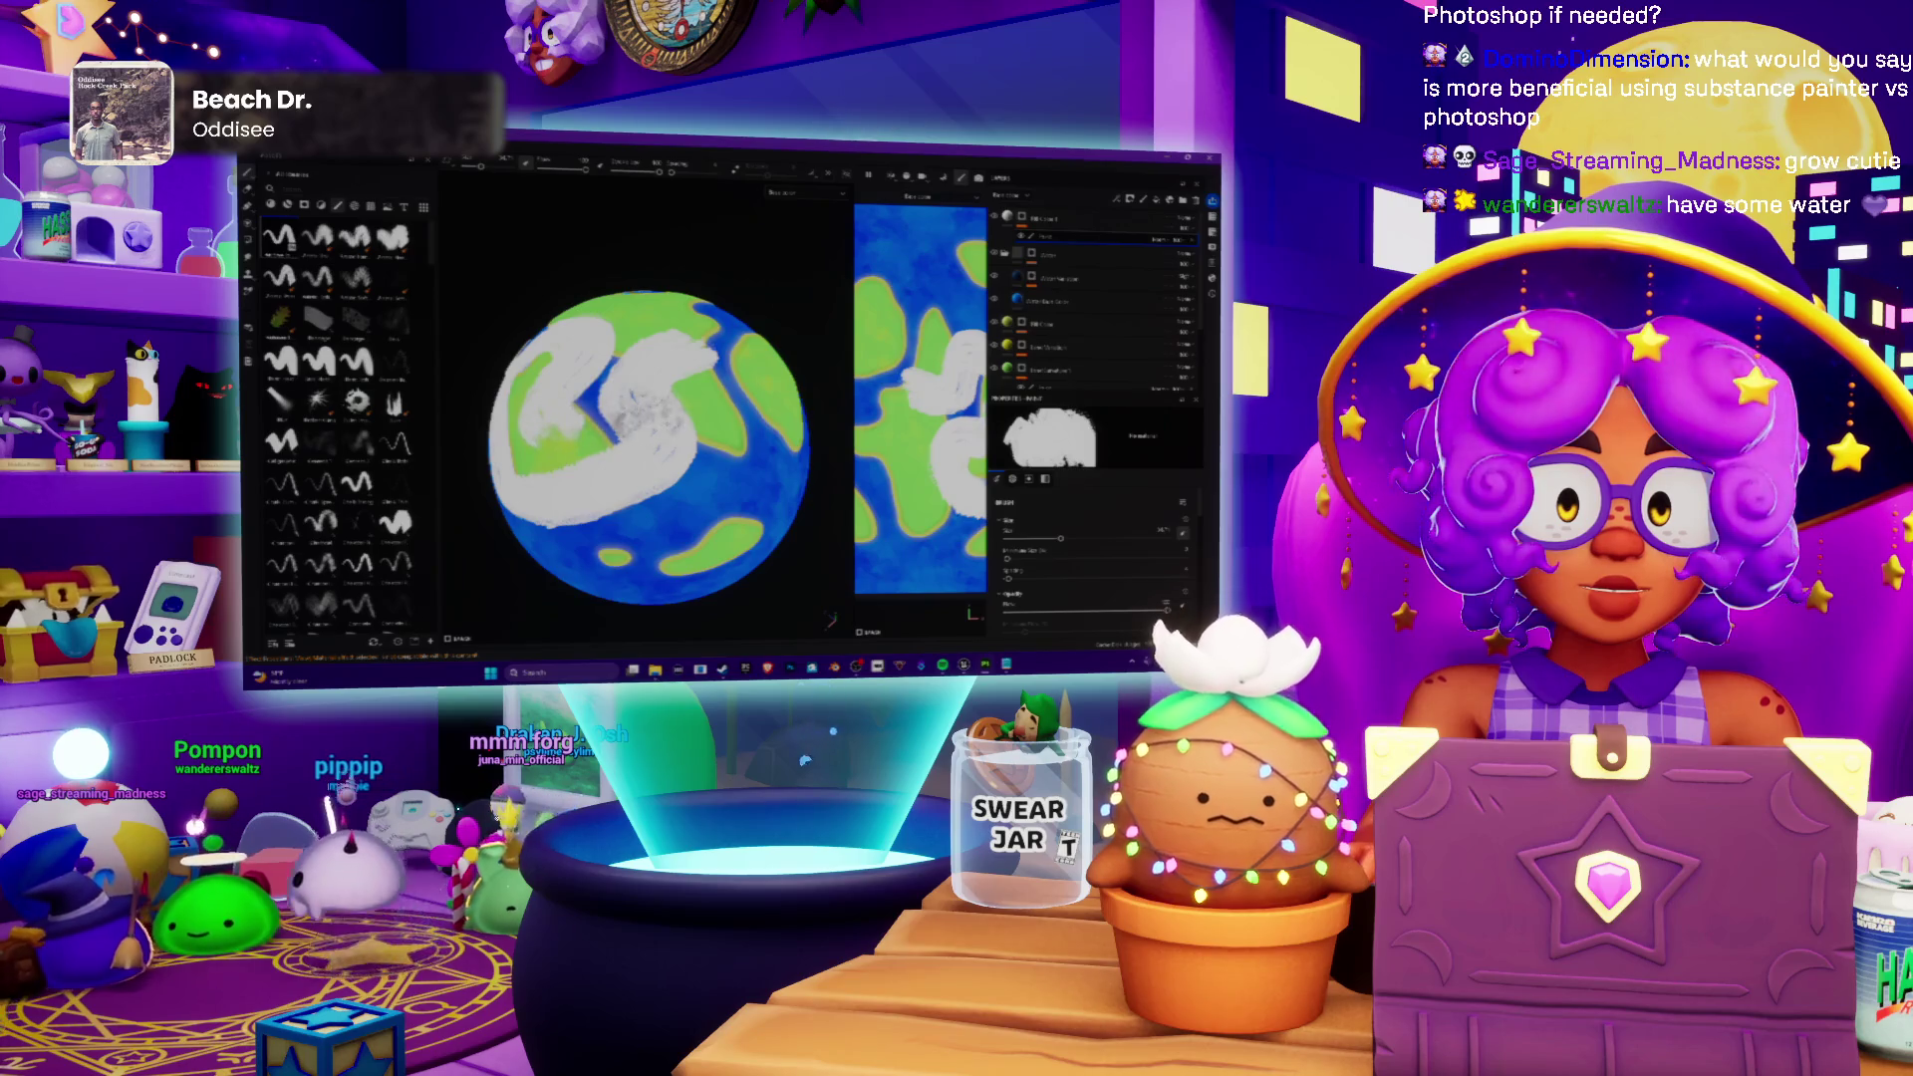
key(ctrl+z)
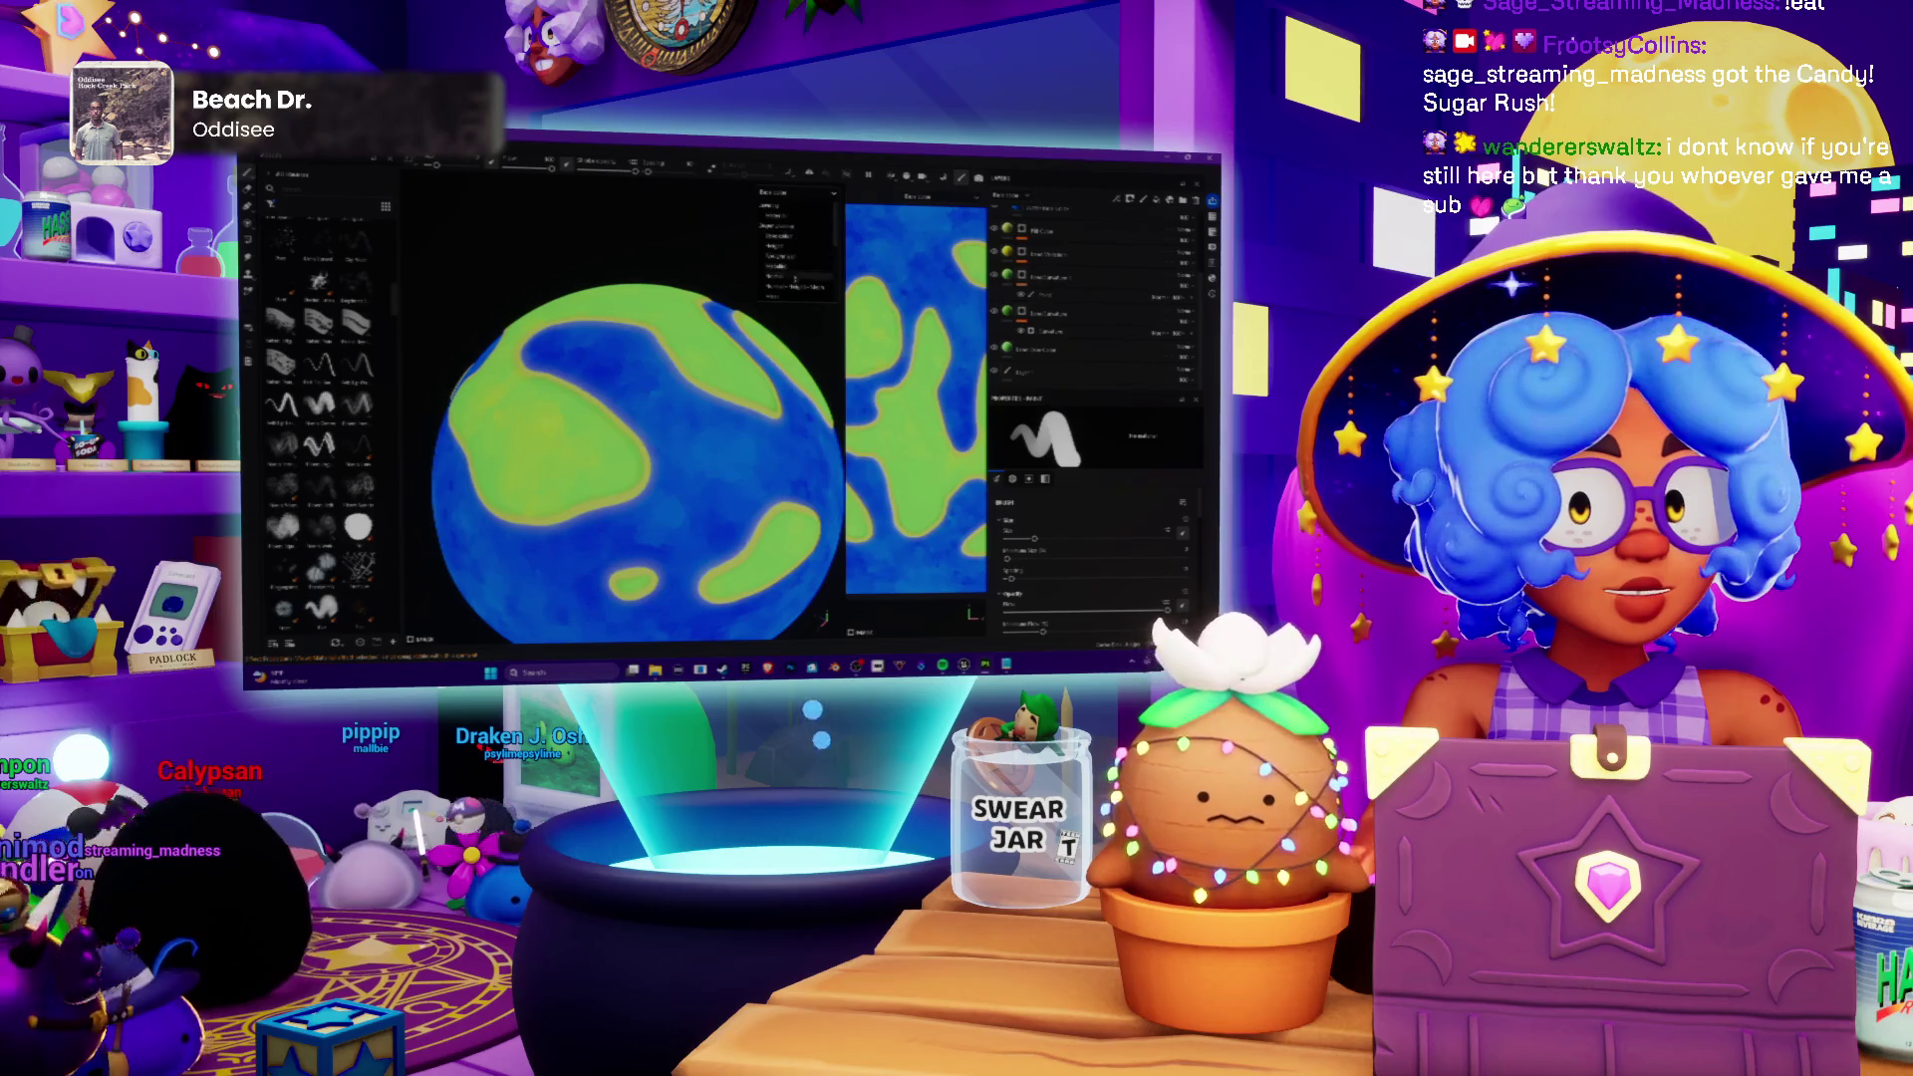
click(793, 281)
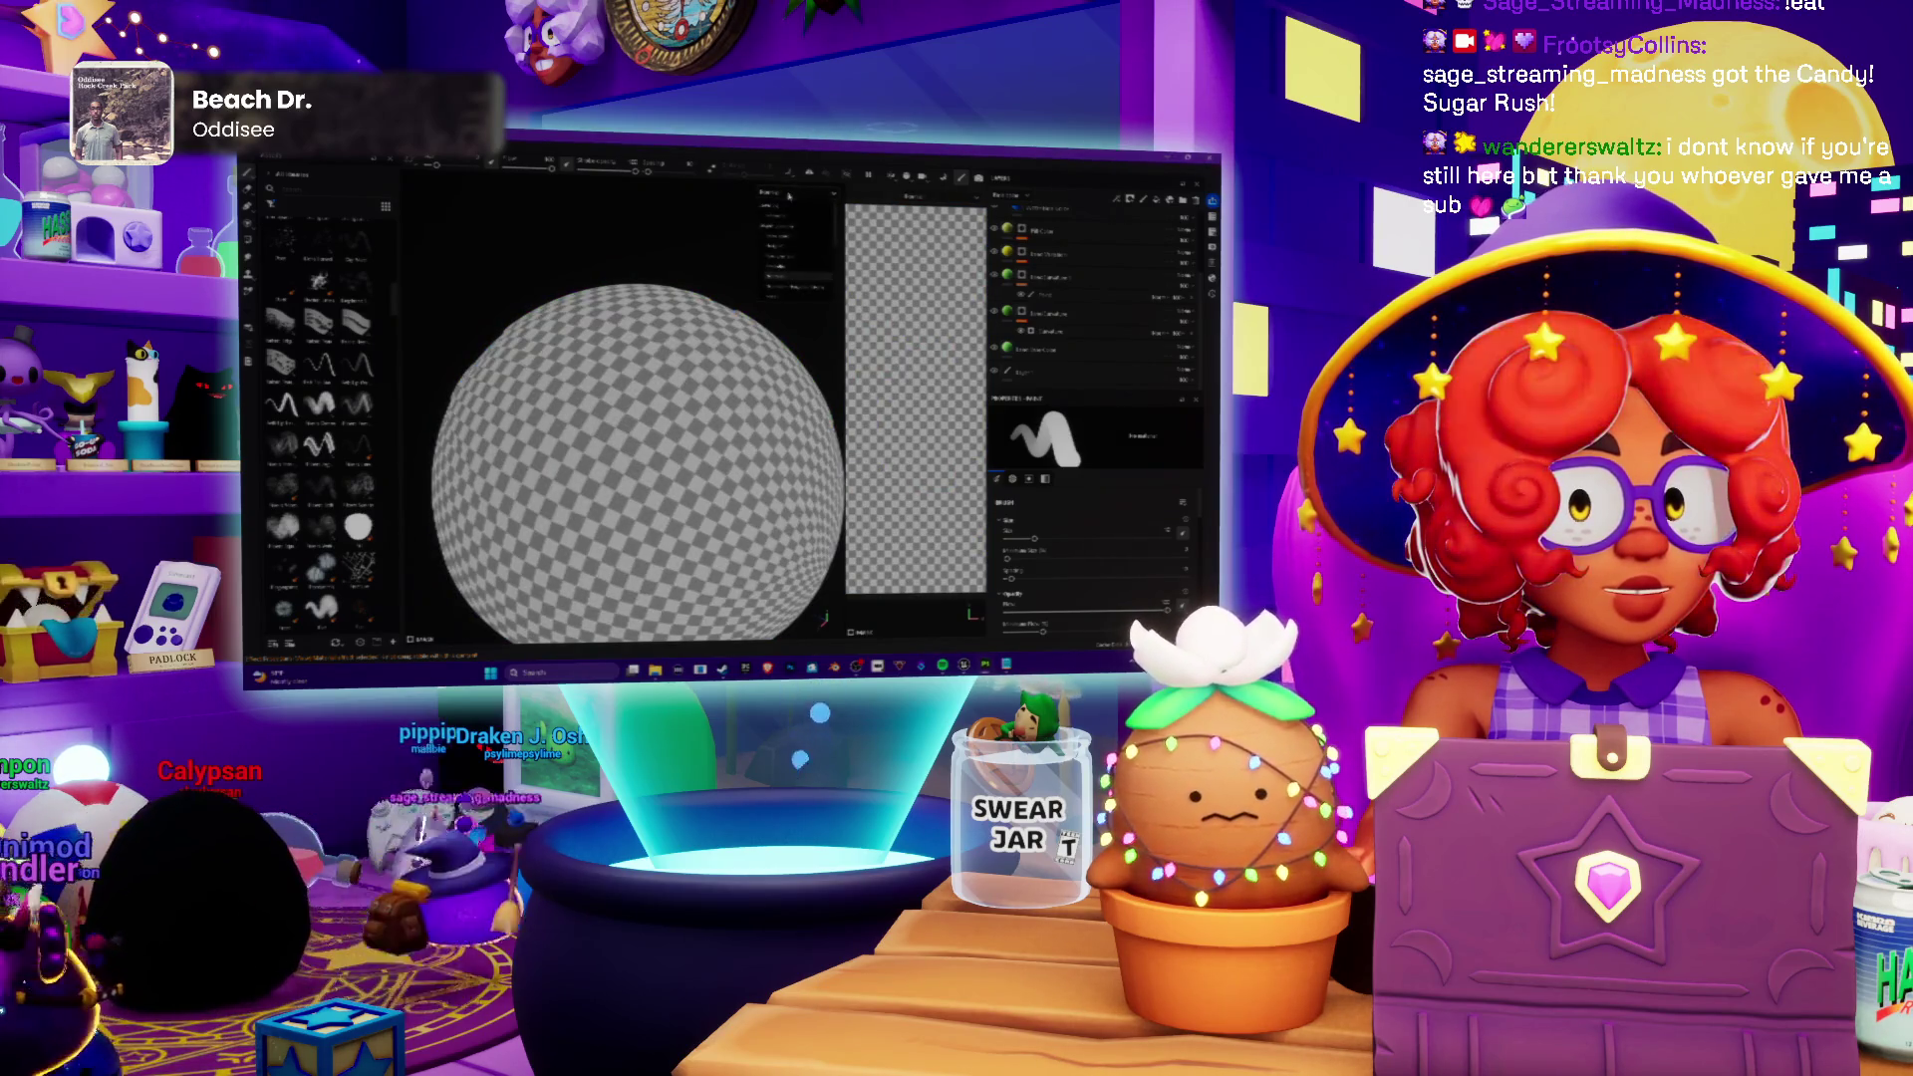
Step: Display the Normal channel so the sphere and UV view appear flat purple
click(793, 286)
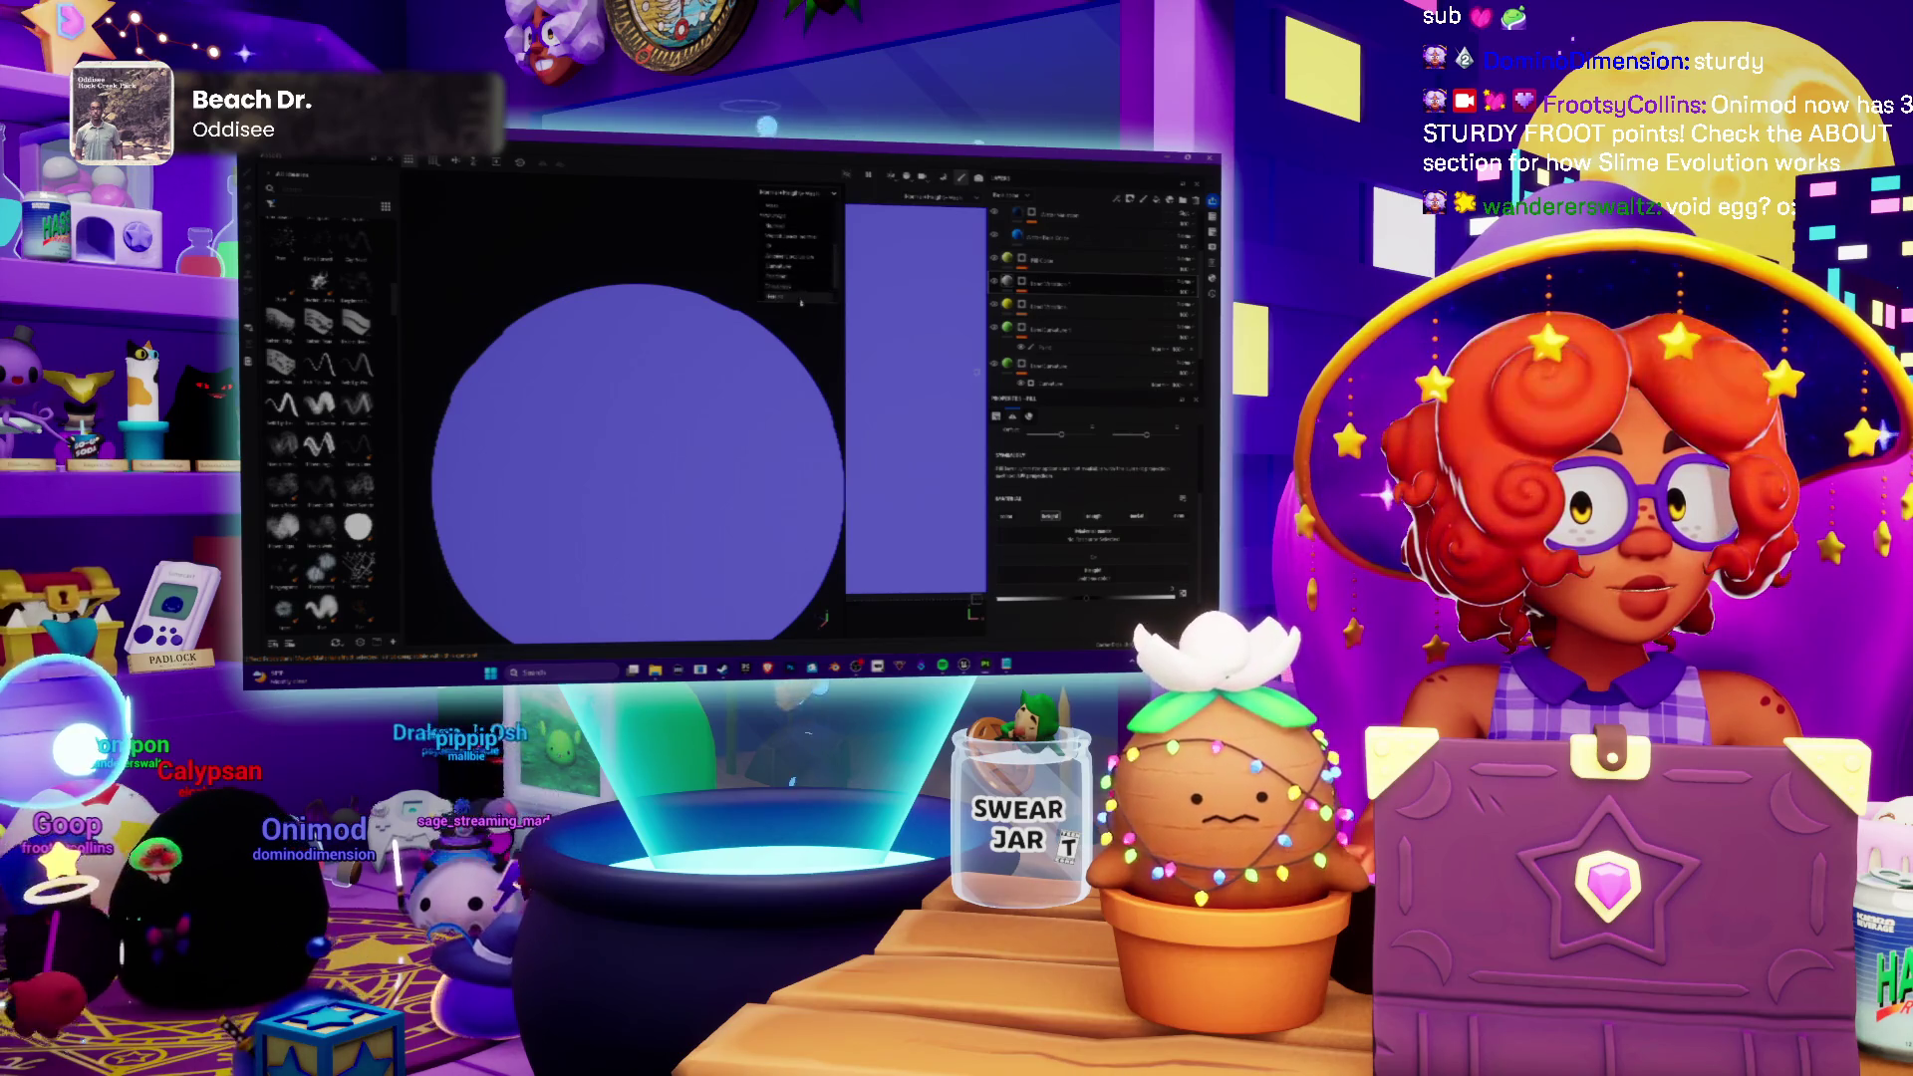
Step: Display the Height channel so the sphere and UV view show flat grey, then browse tool presets
click(816, 266)
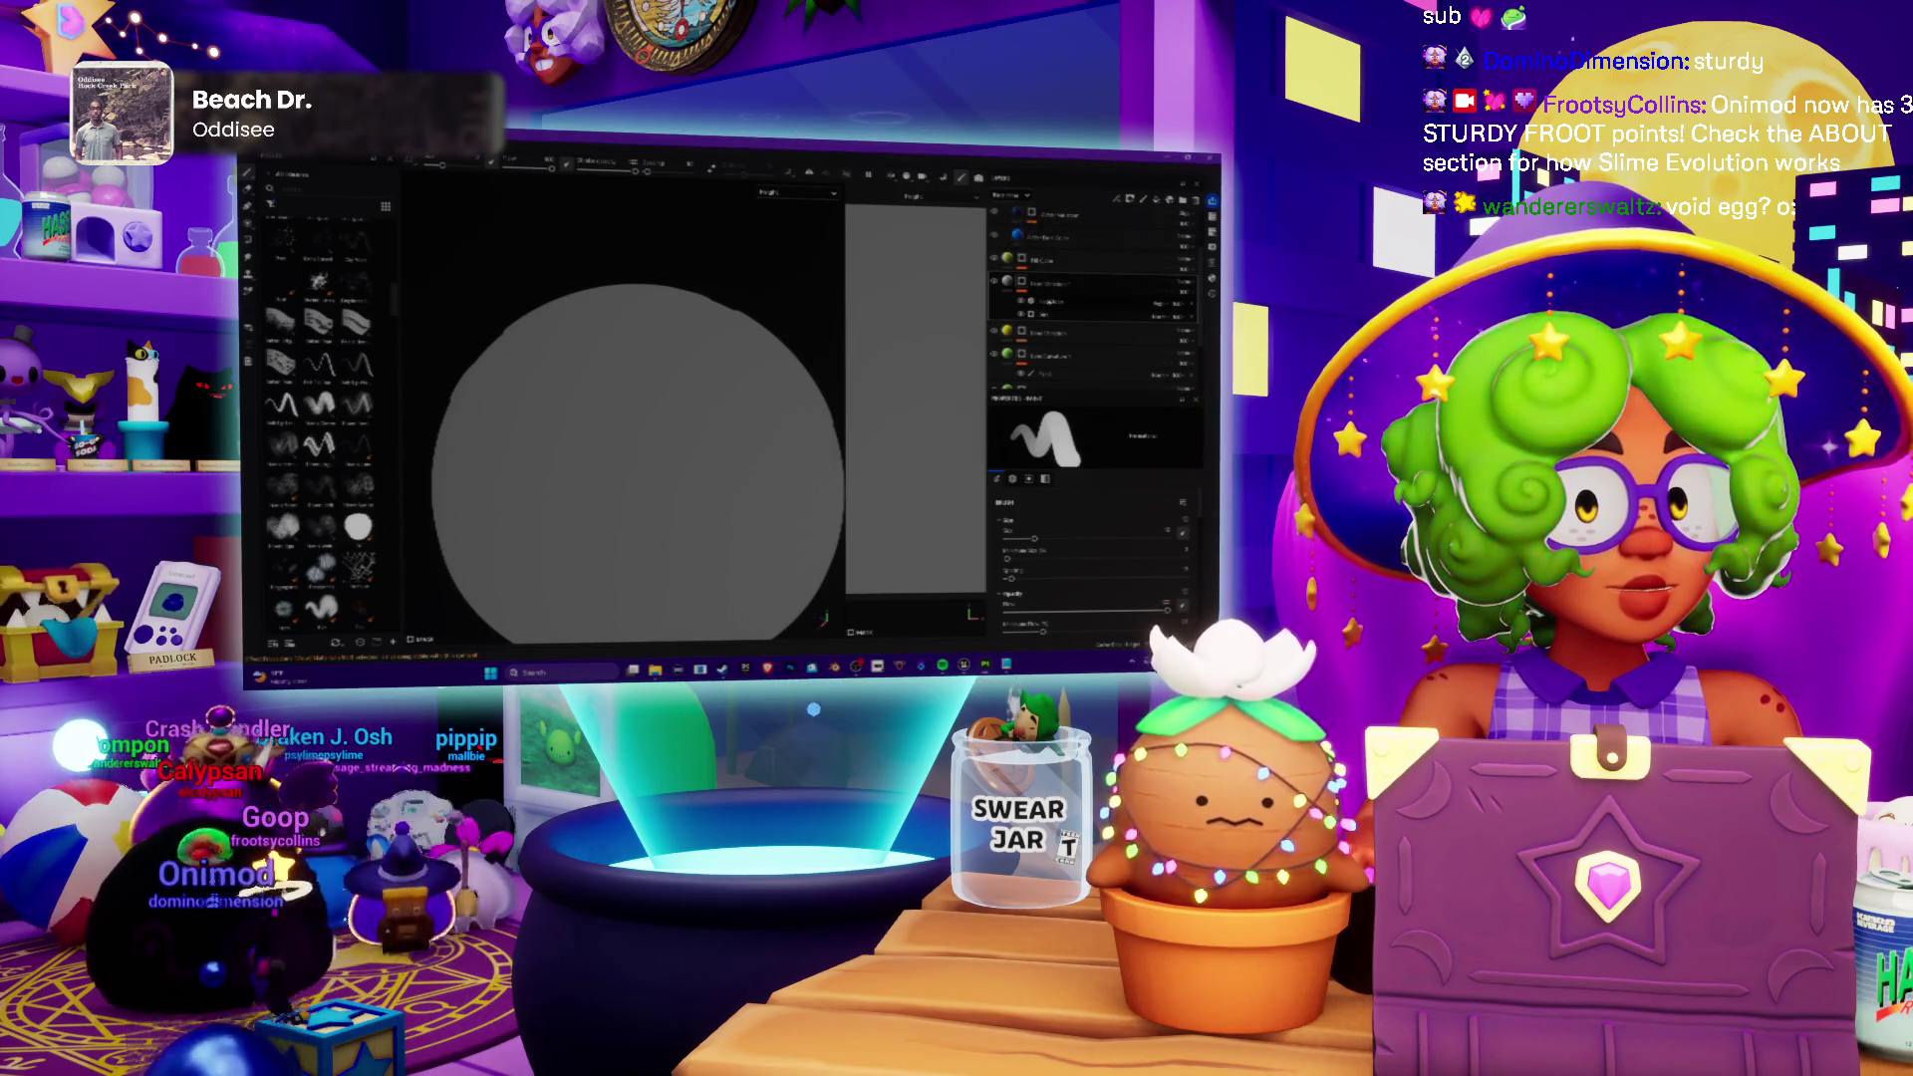
click(1051, 303)
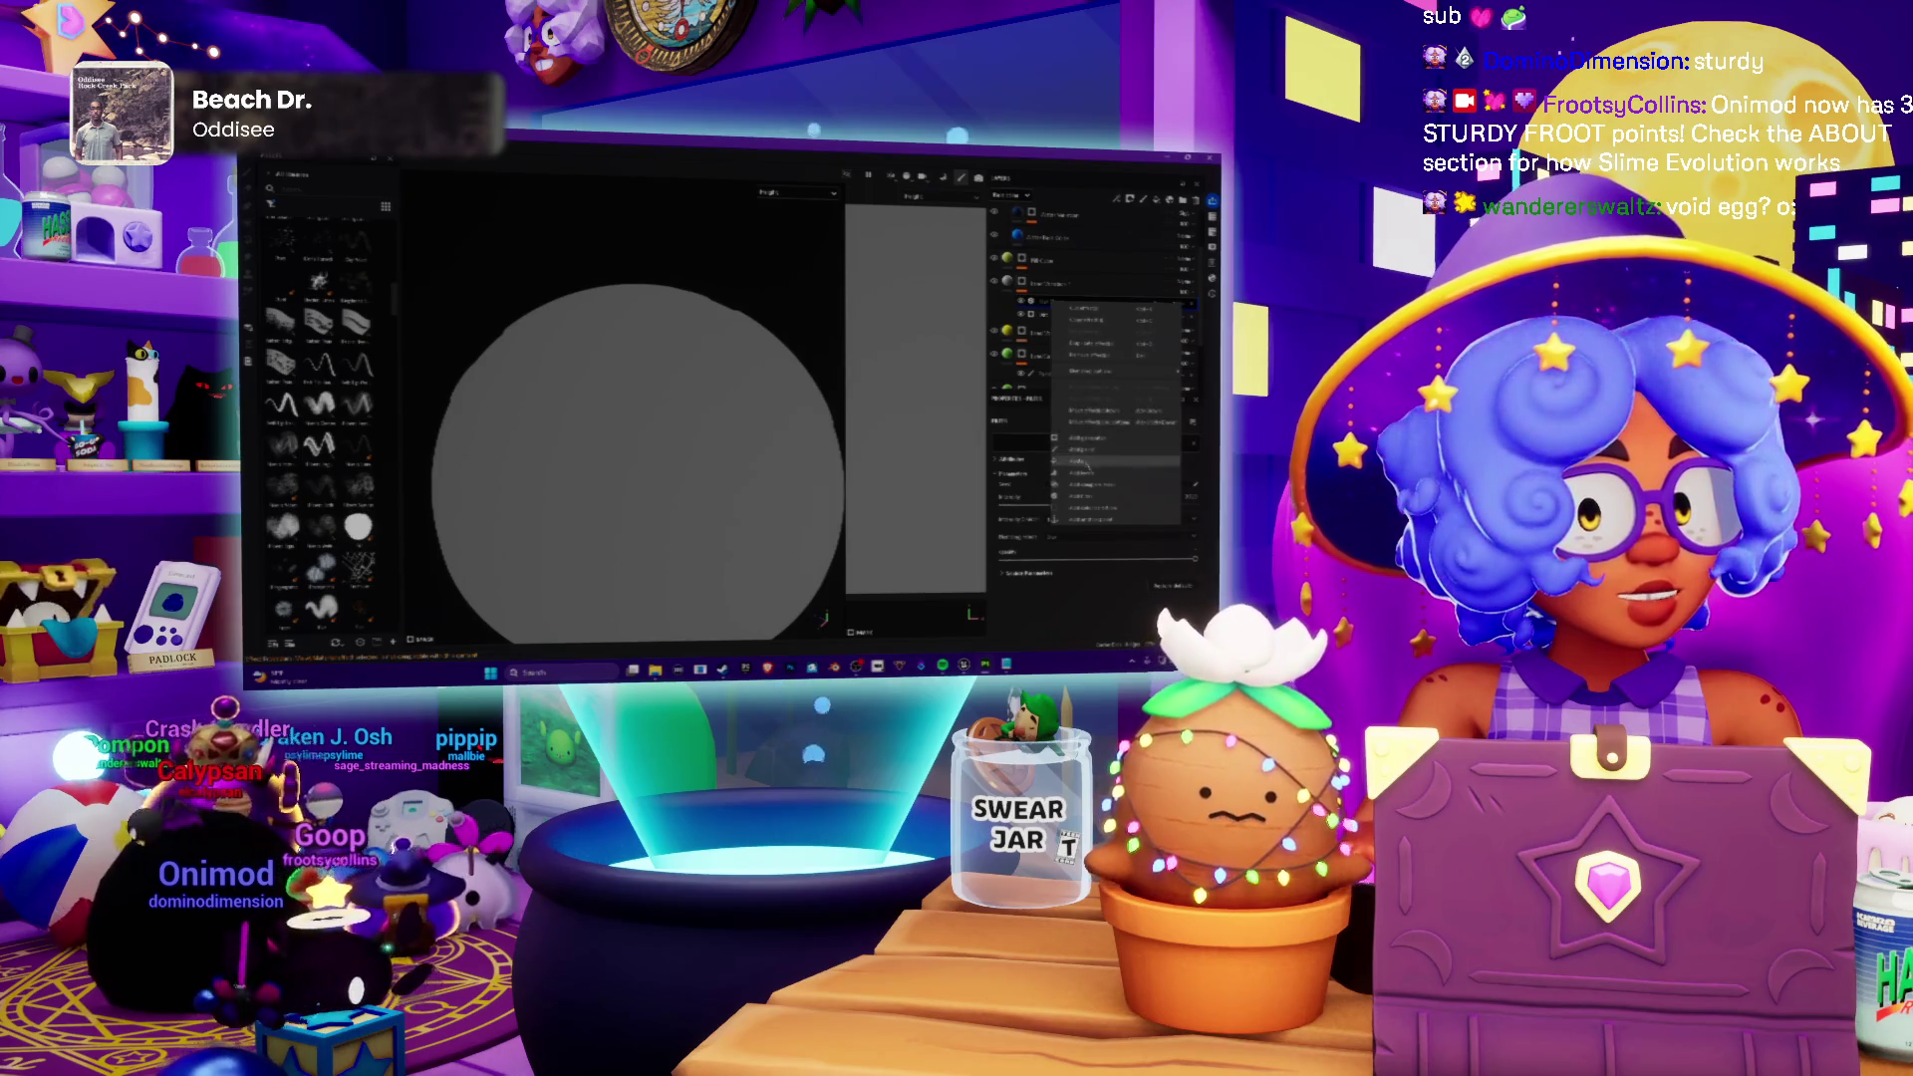
click(1107, 495)
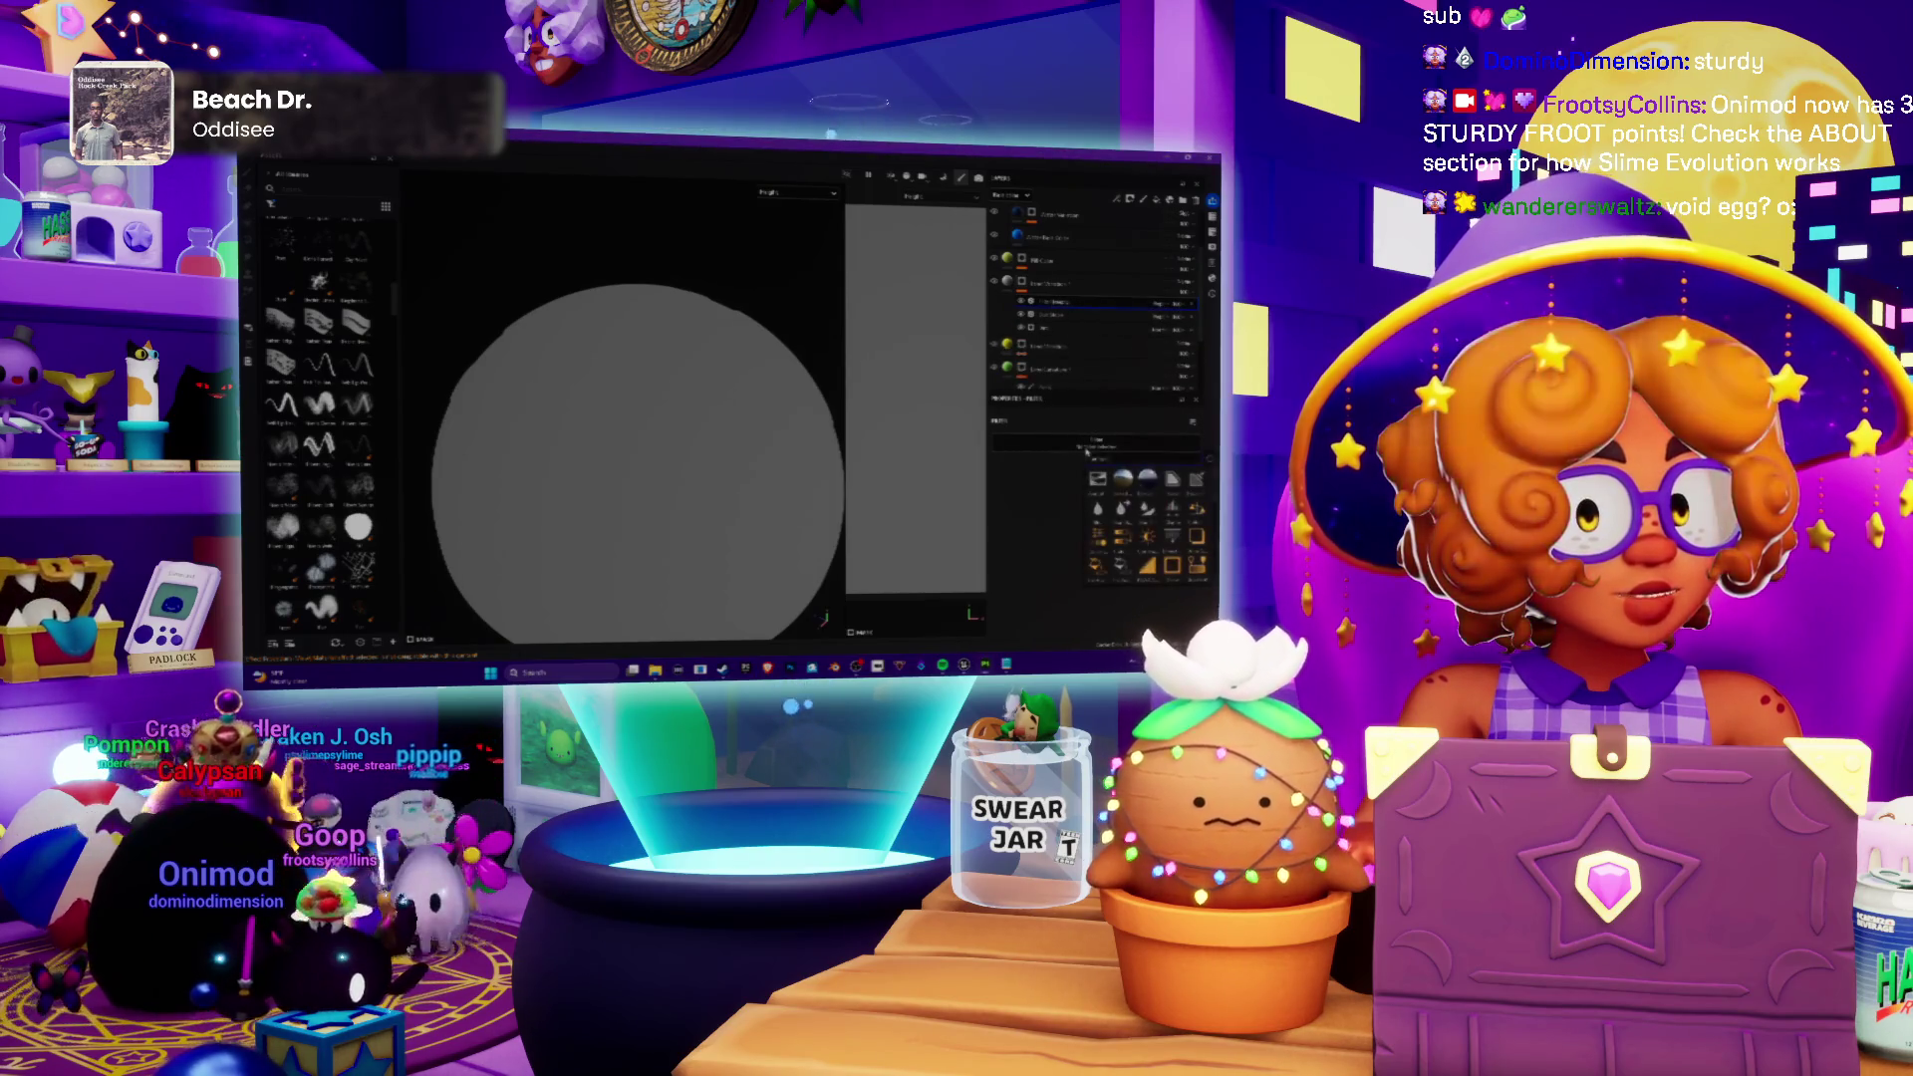
scroll(1143, 524, down, 2)
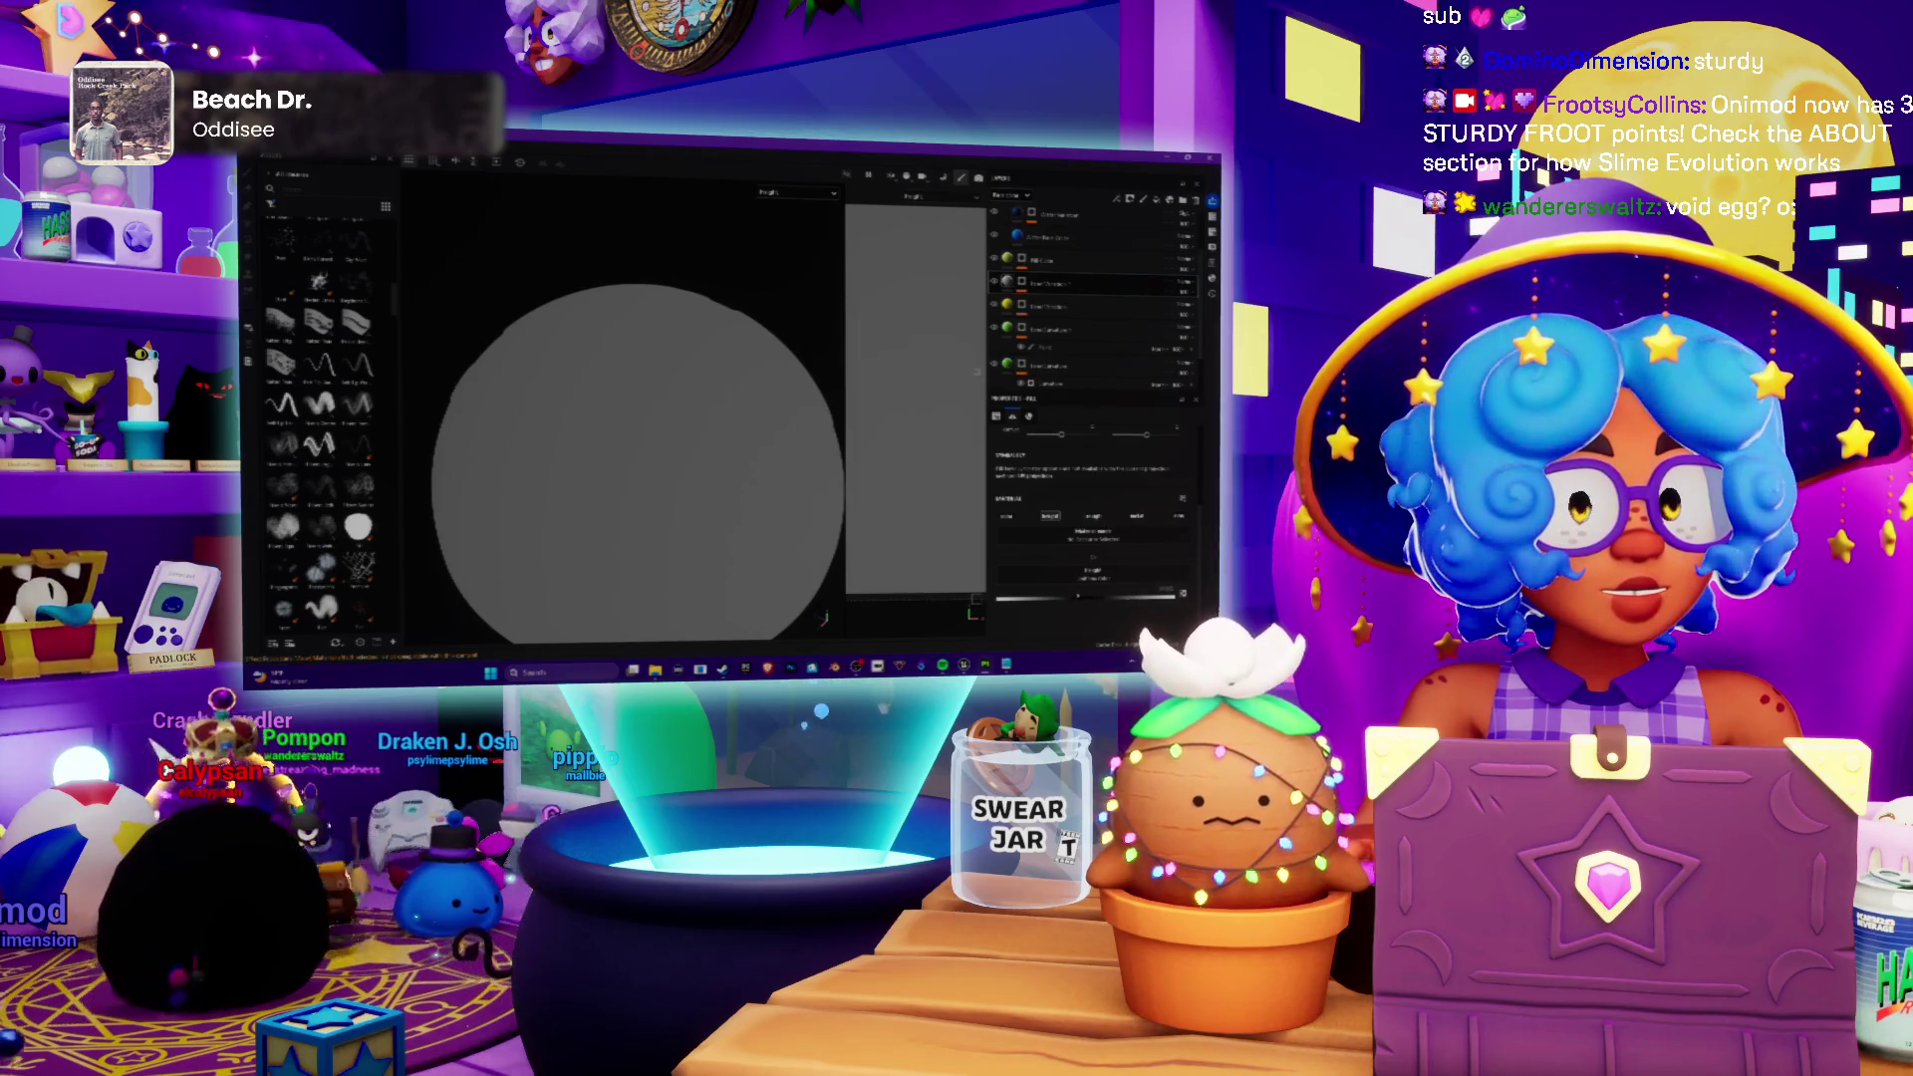
scroll(672, 455, down, 3)
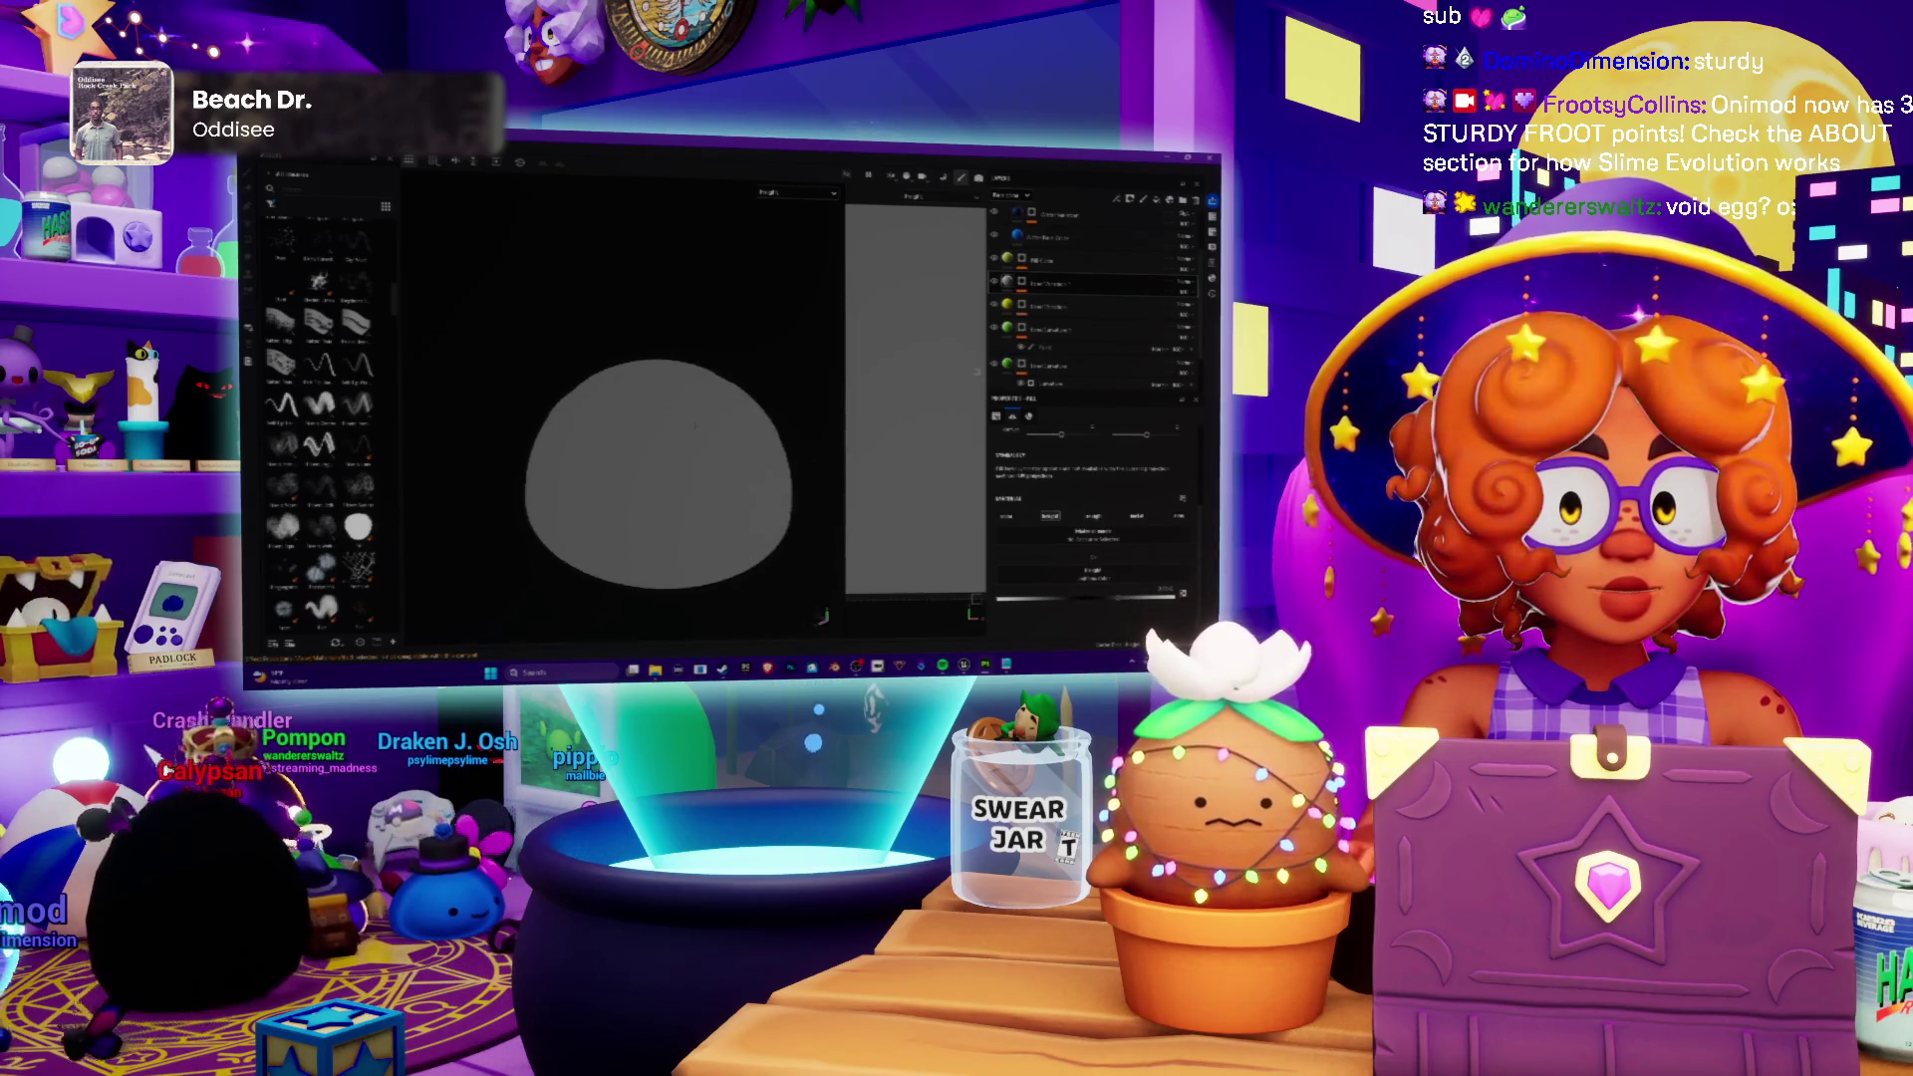
Step: Orbit the view around the grey sphere to see it from another angle
drag(659, 471, 635, 438)
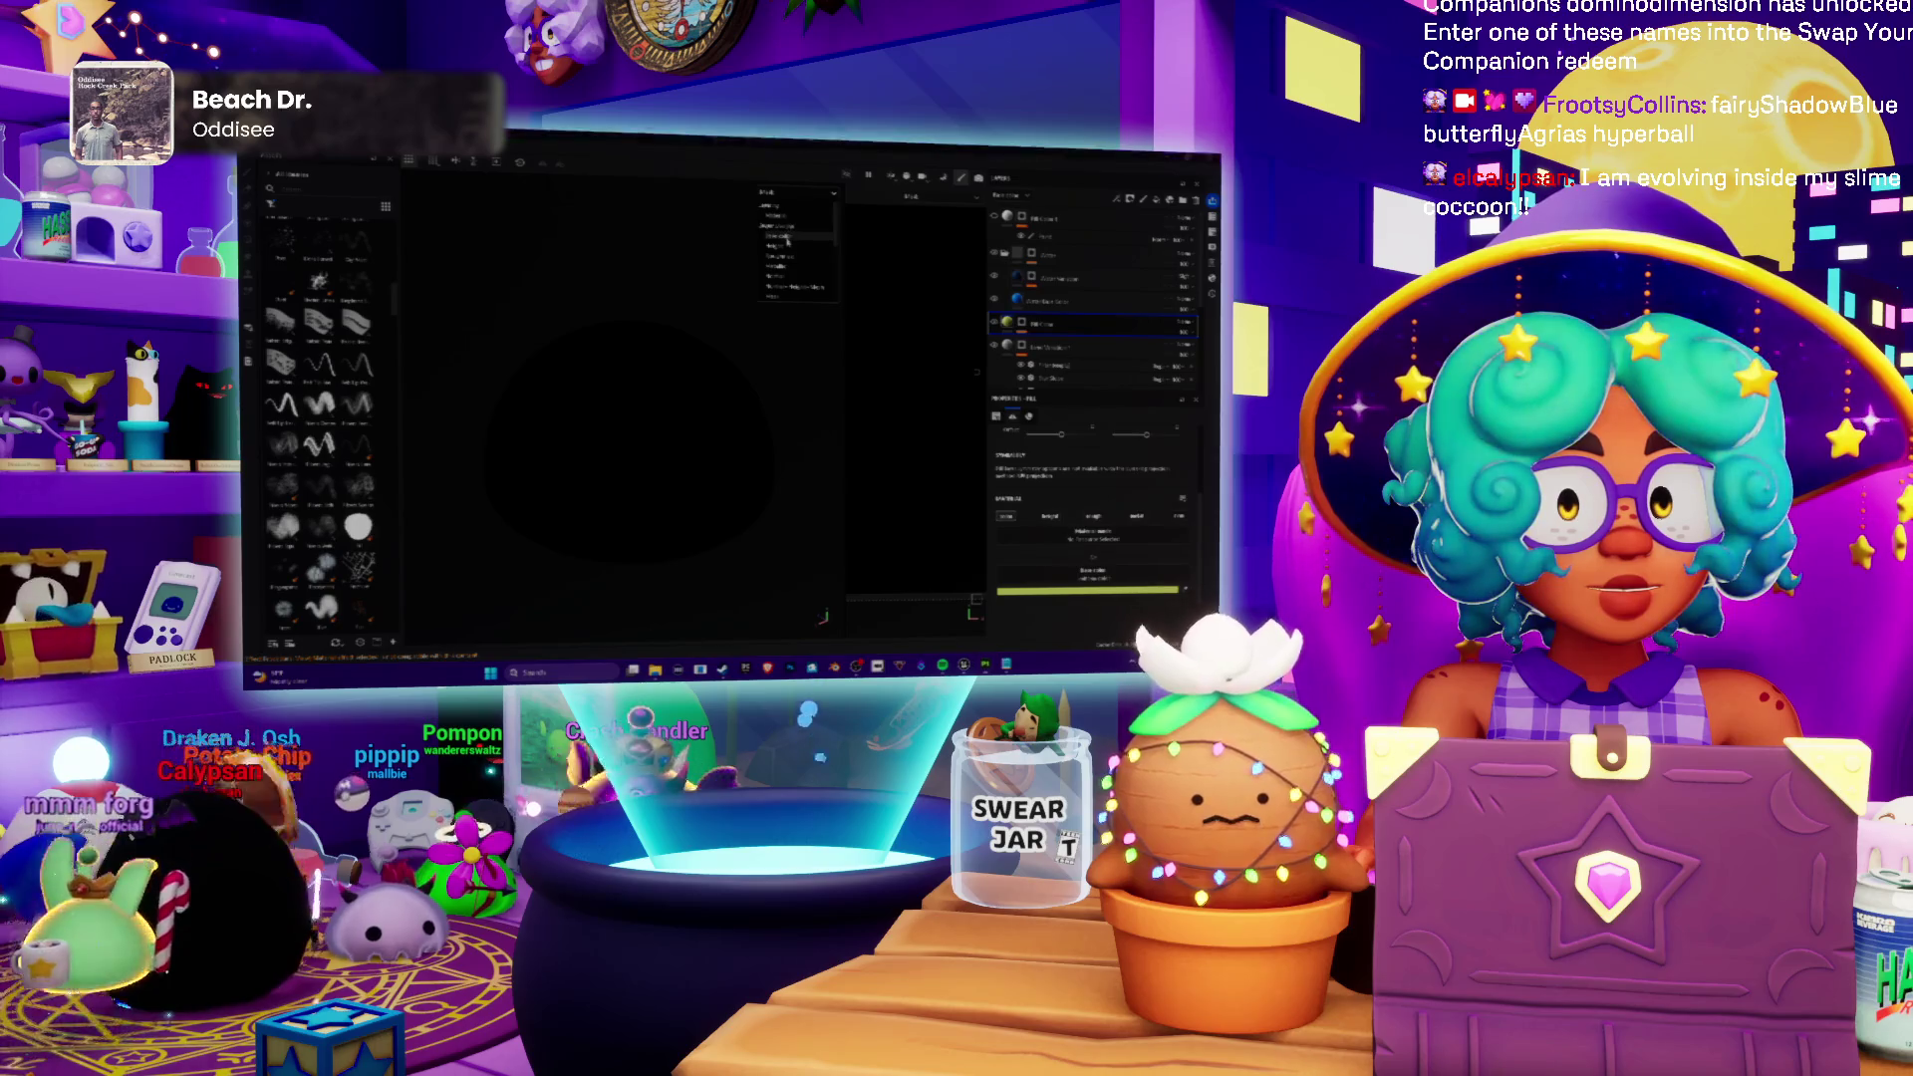
Step: Show the Base color channel with blue oceans and green continents and return to the brush
click(790, 227)
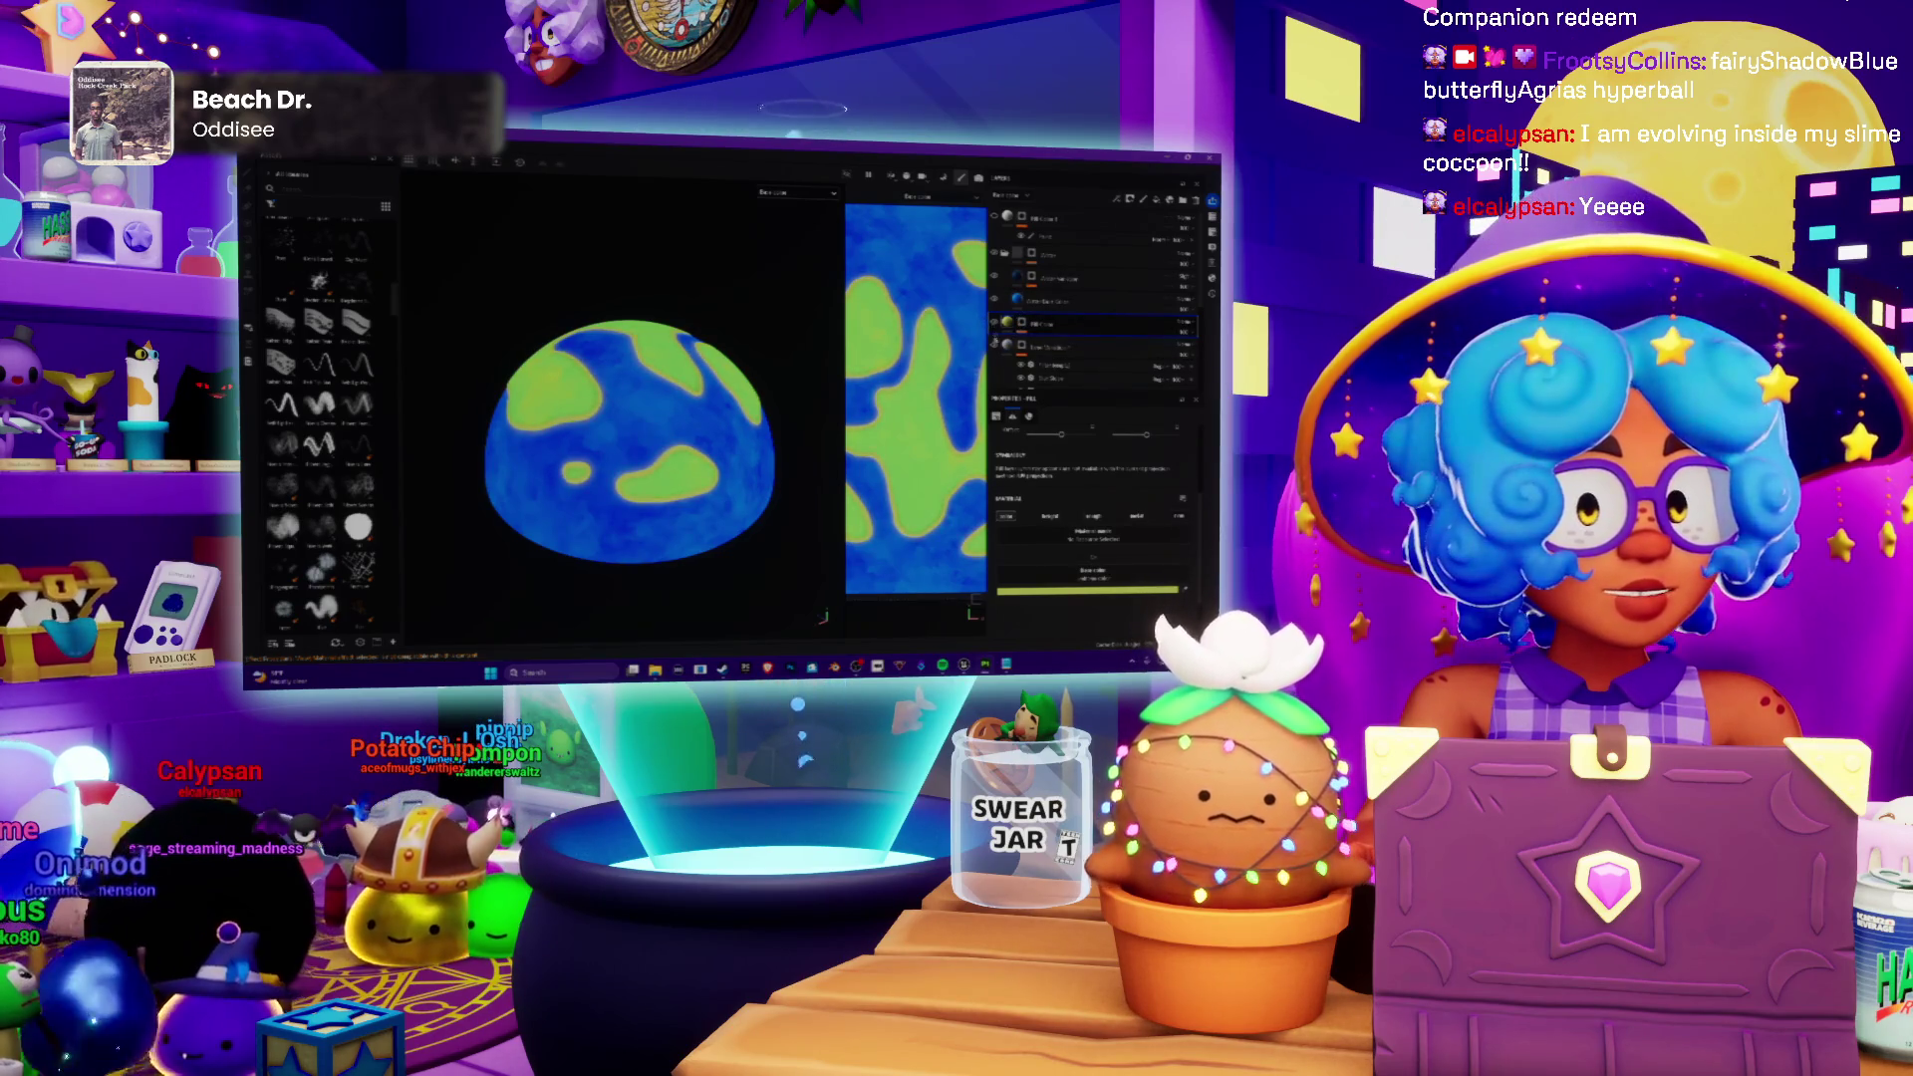
key(1)
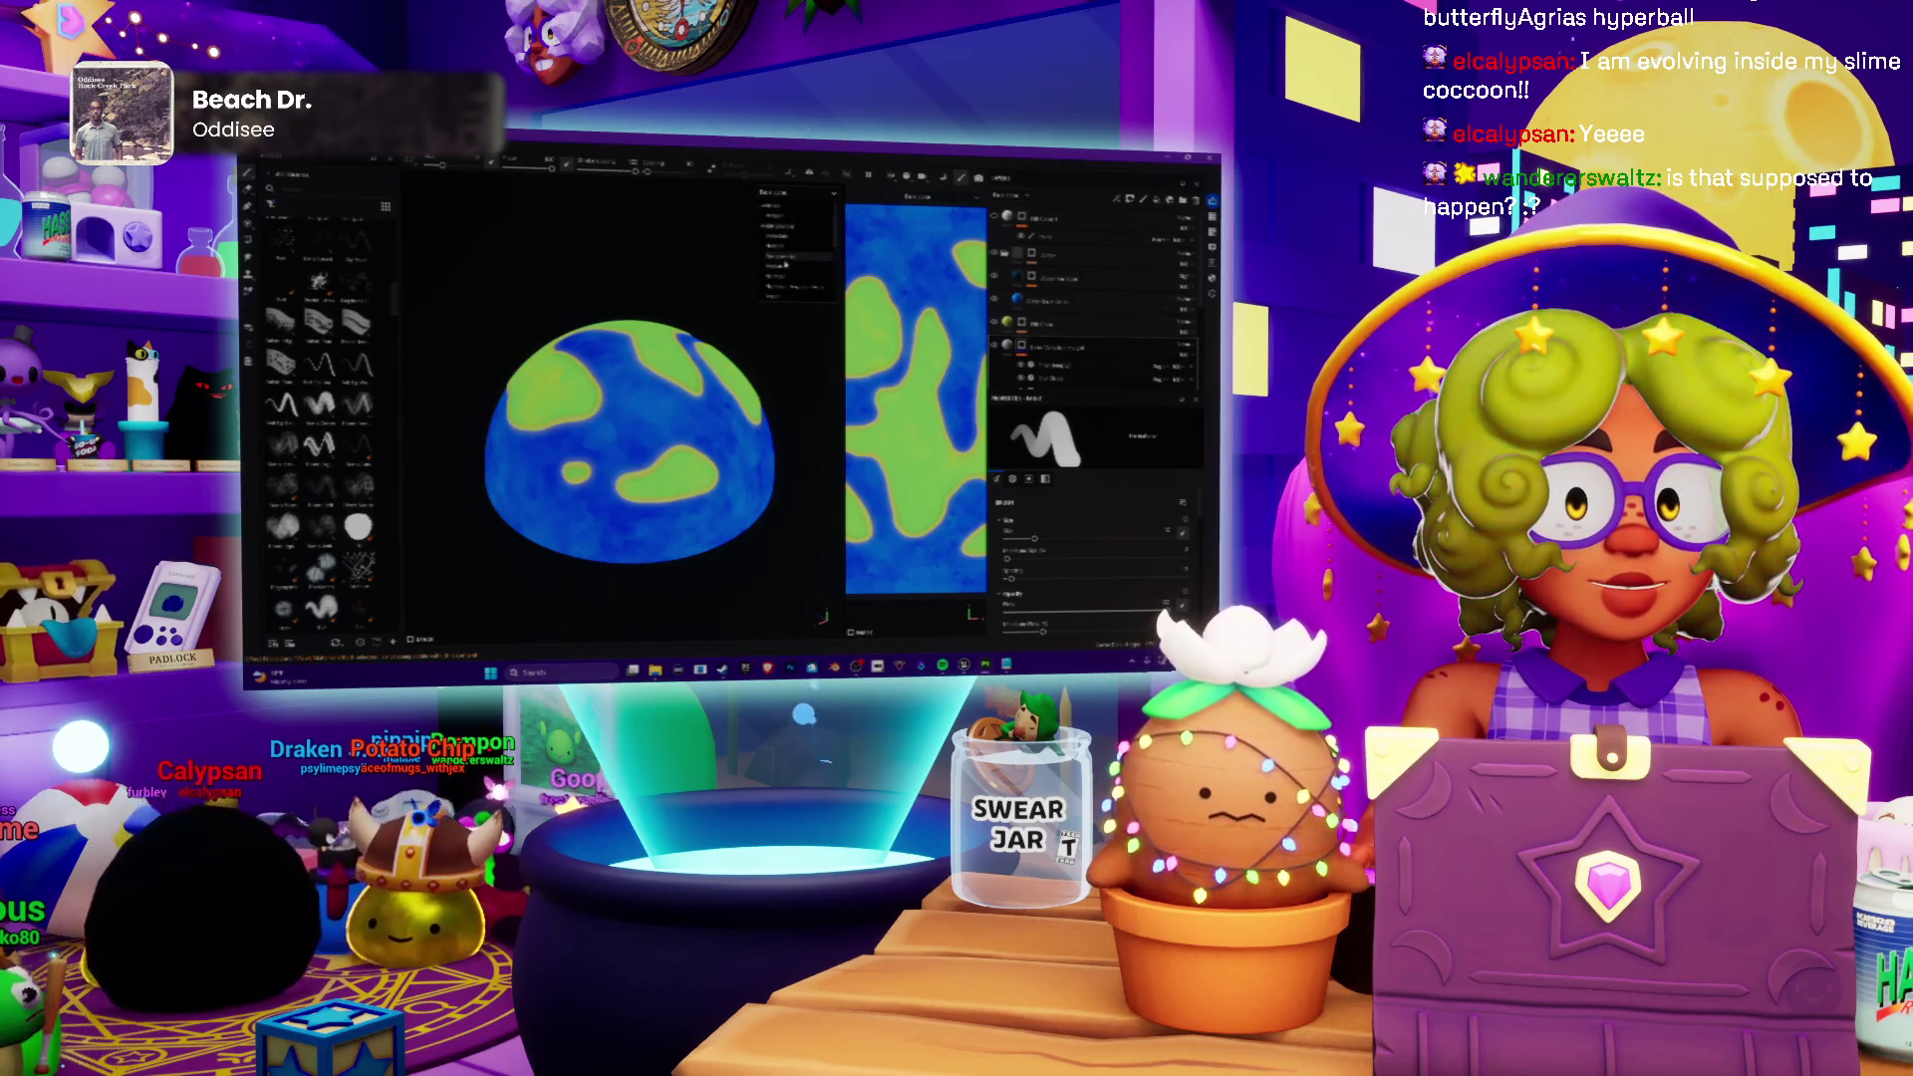
Step: Display a channel other than Base color, leaving the sphere dark and colourless
click(785, 257)
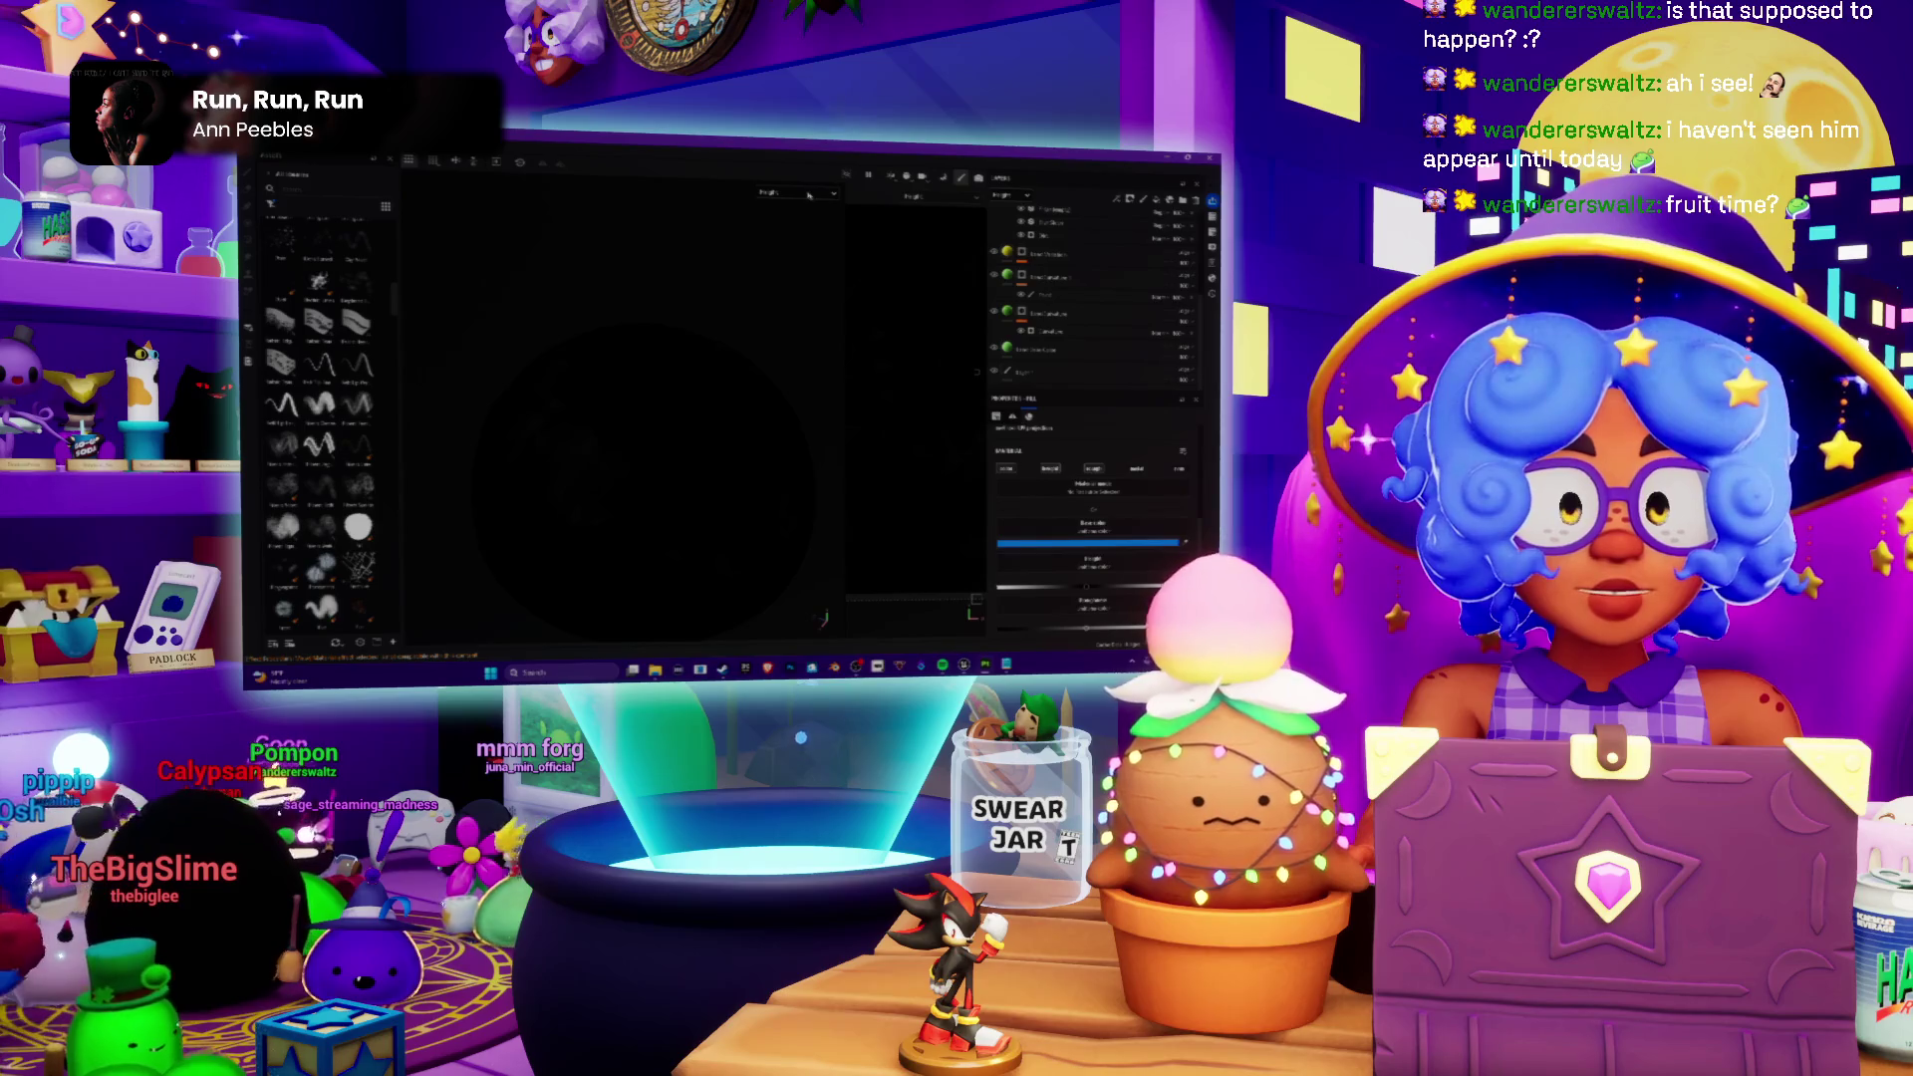
Step: Collapse the layer folder so its sublayers are hidden and its own properties show
drag(958, 941, 815, 920)
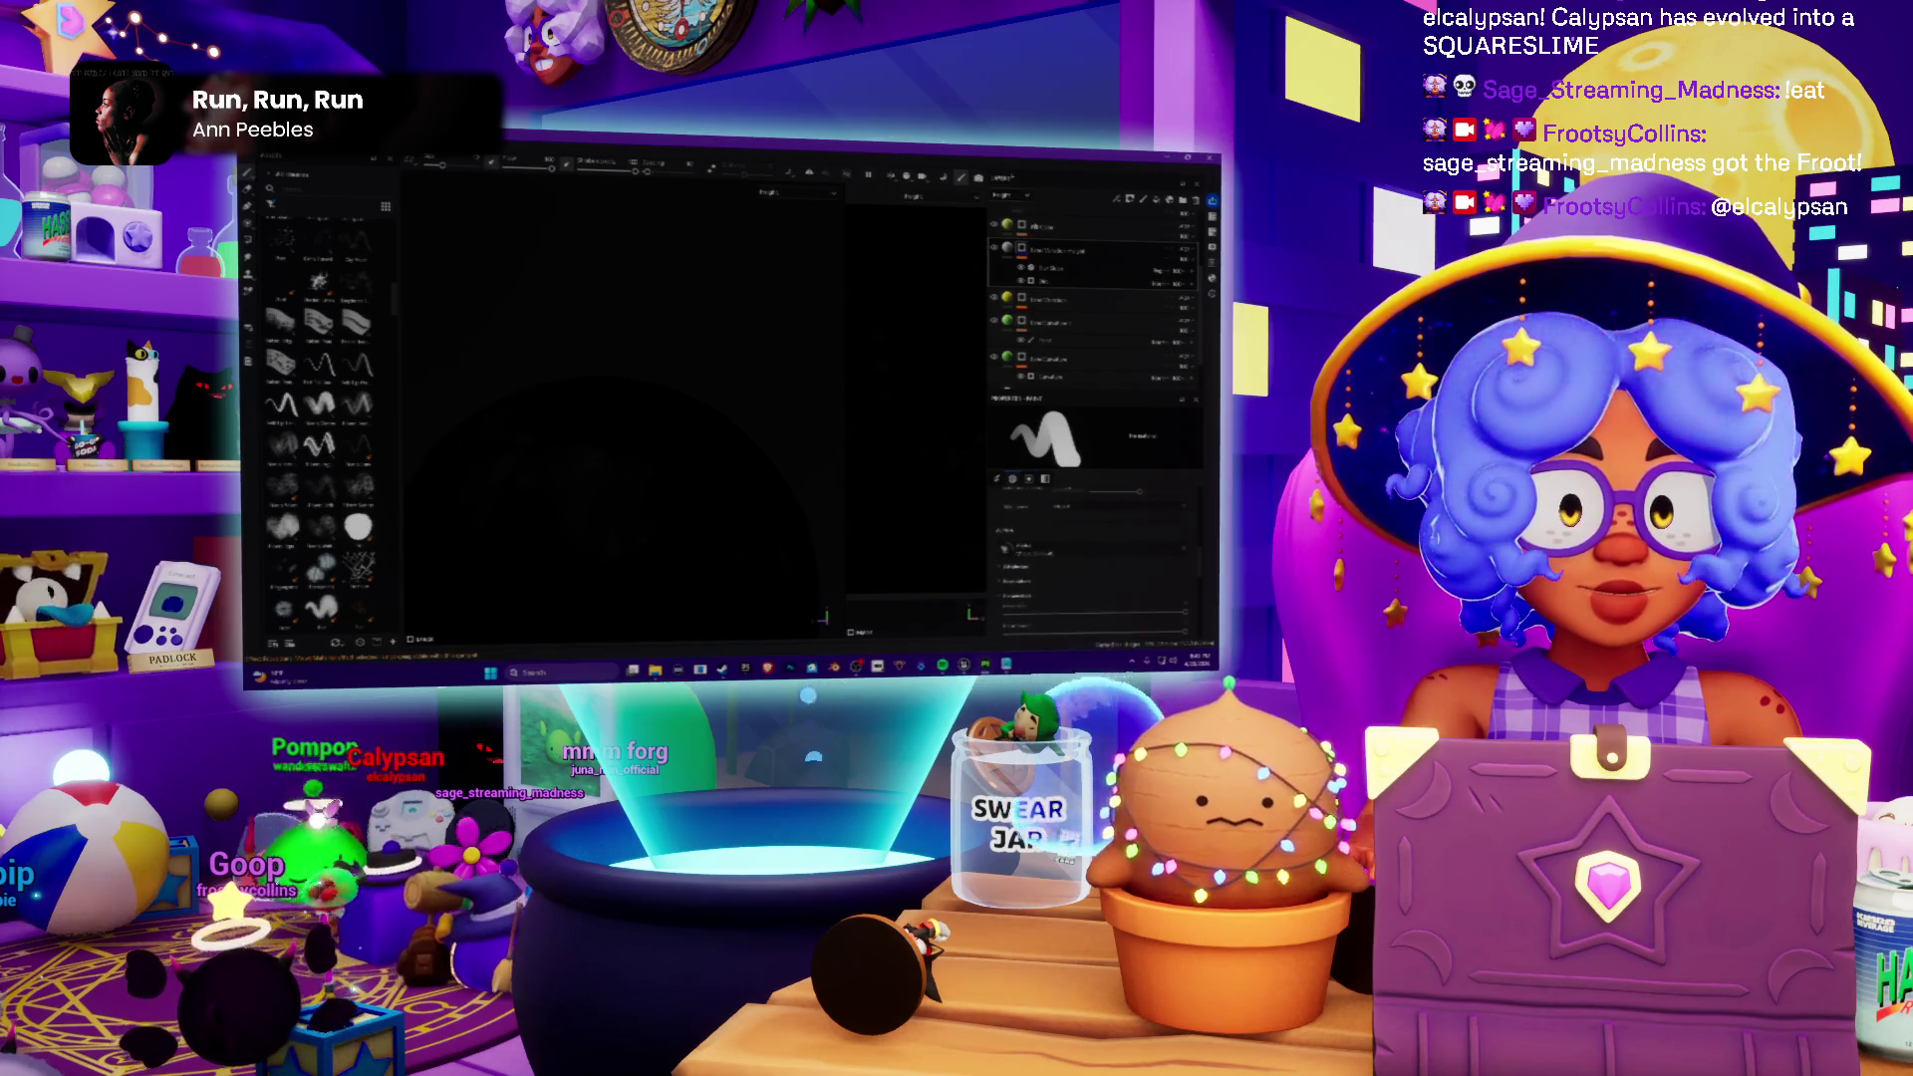
click(1026, 285)
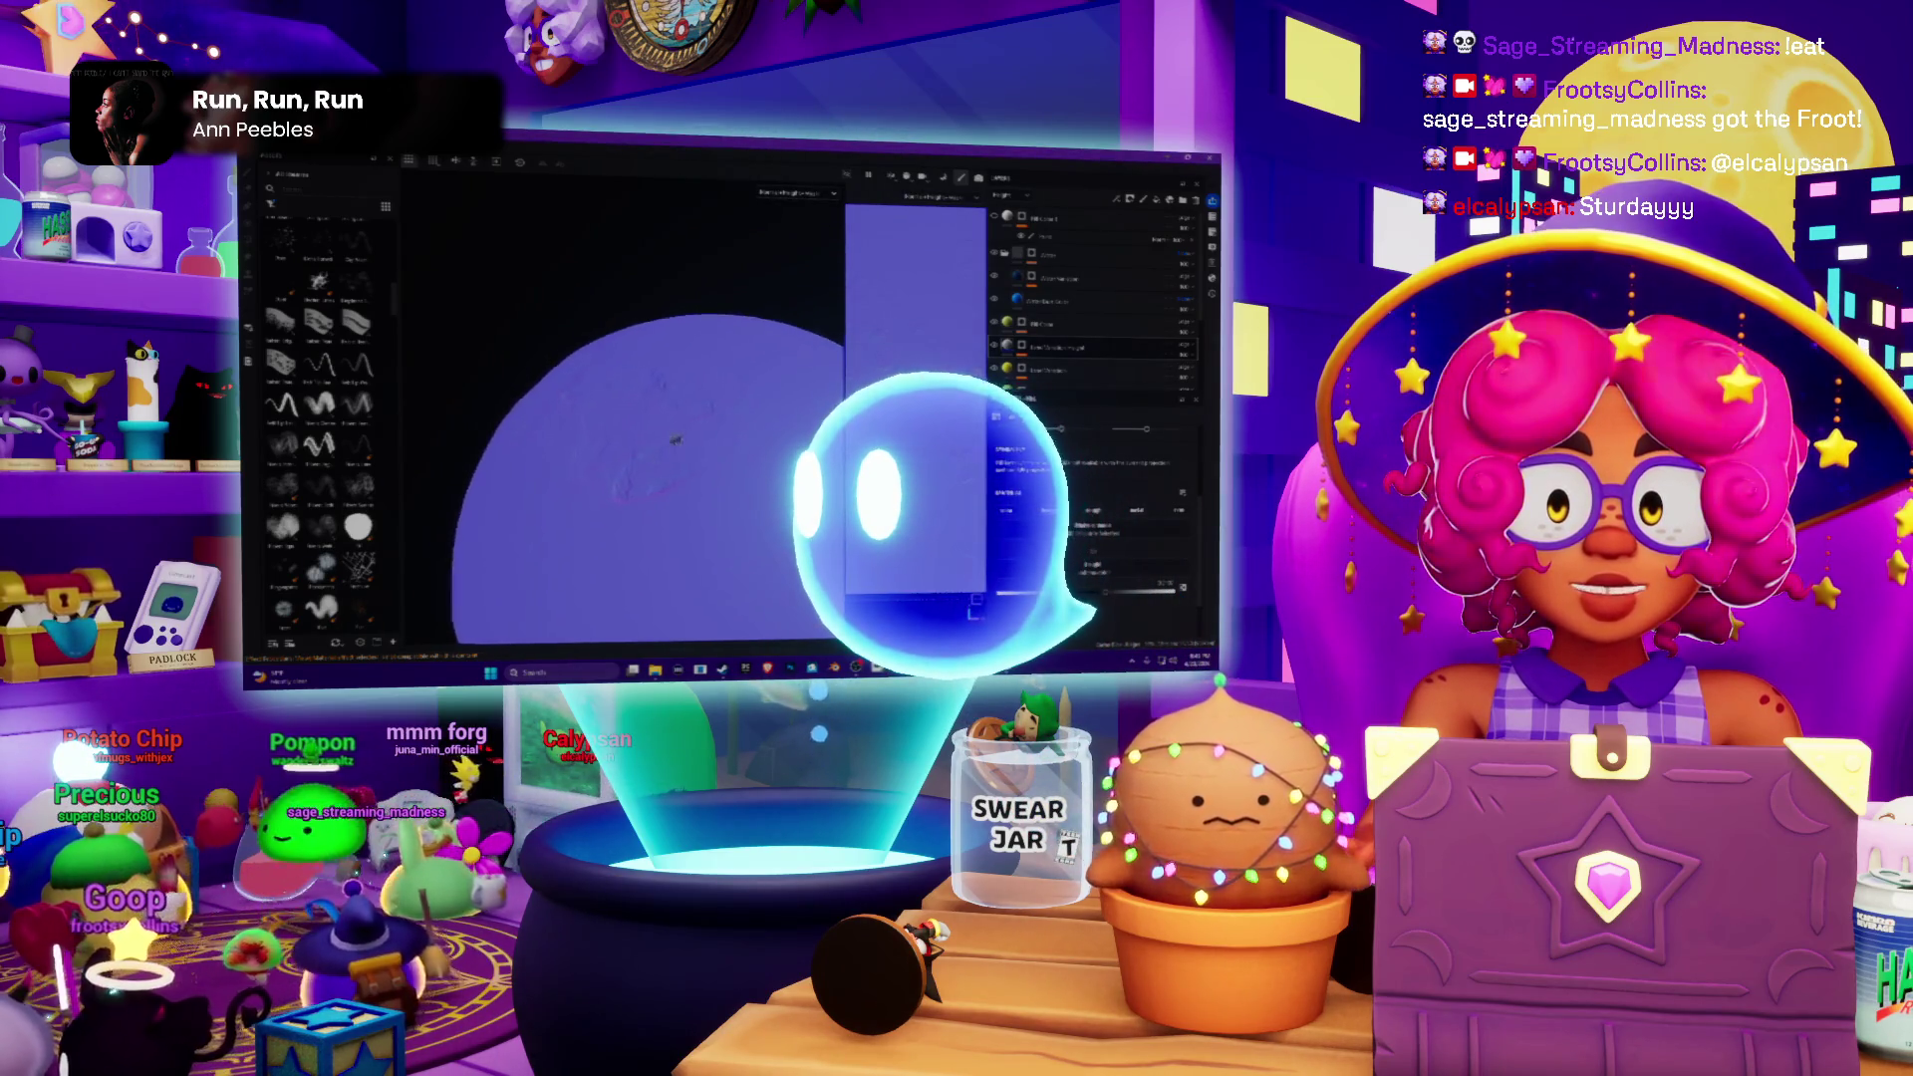
Step: Undo the last change to the sphere
key(ctrl+z)
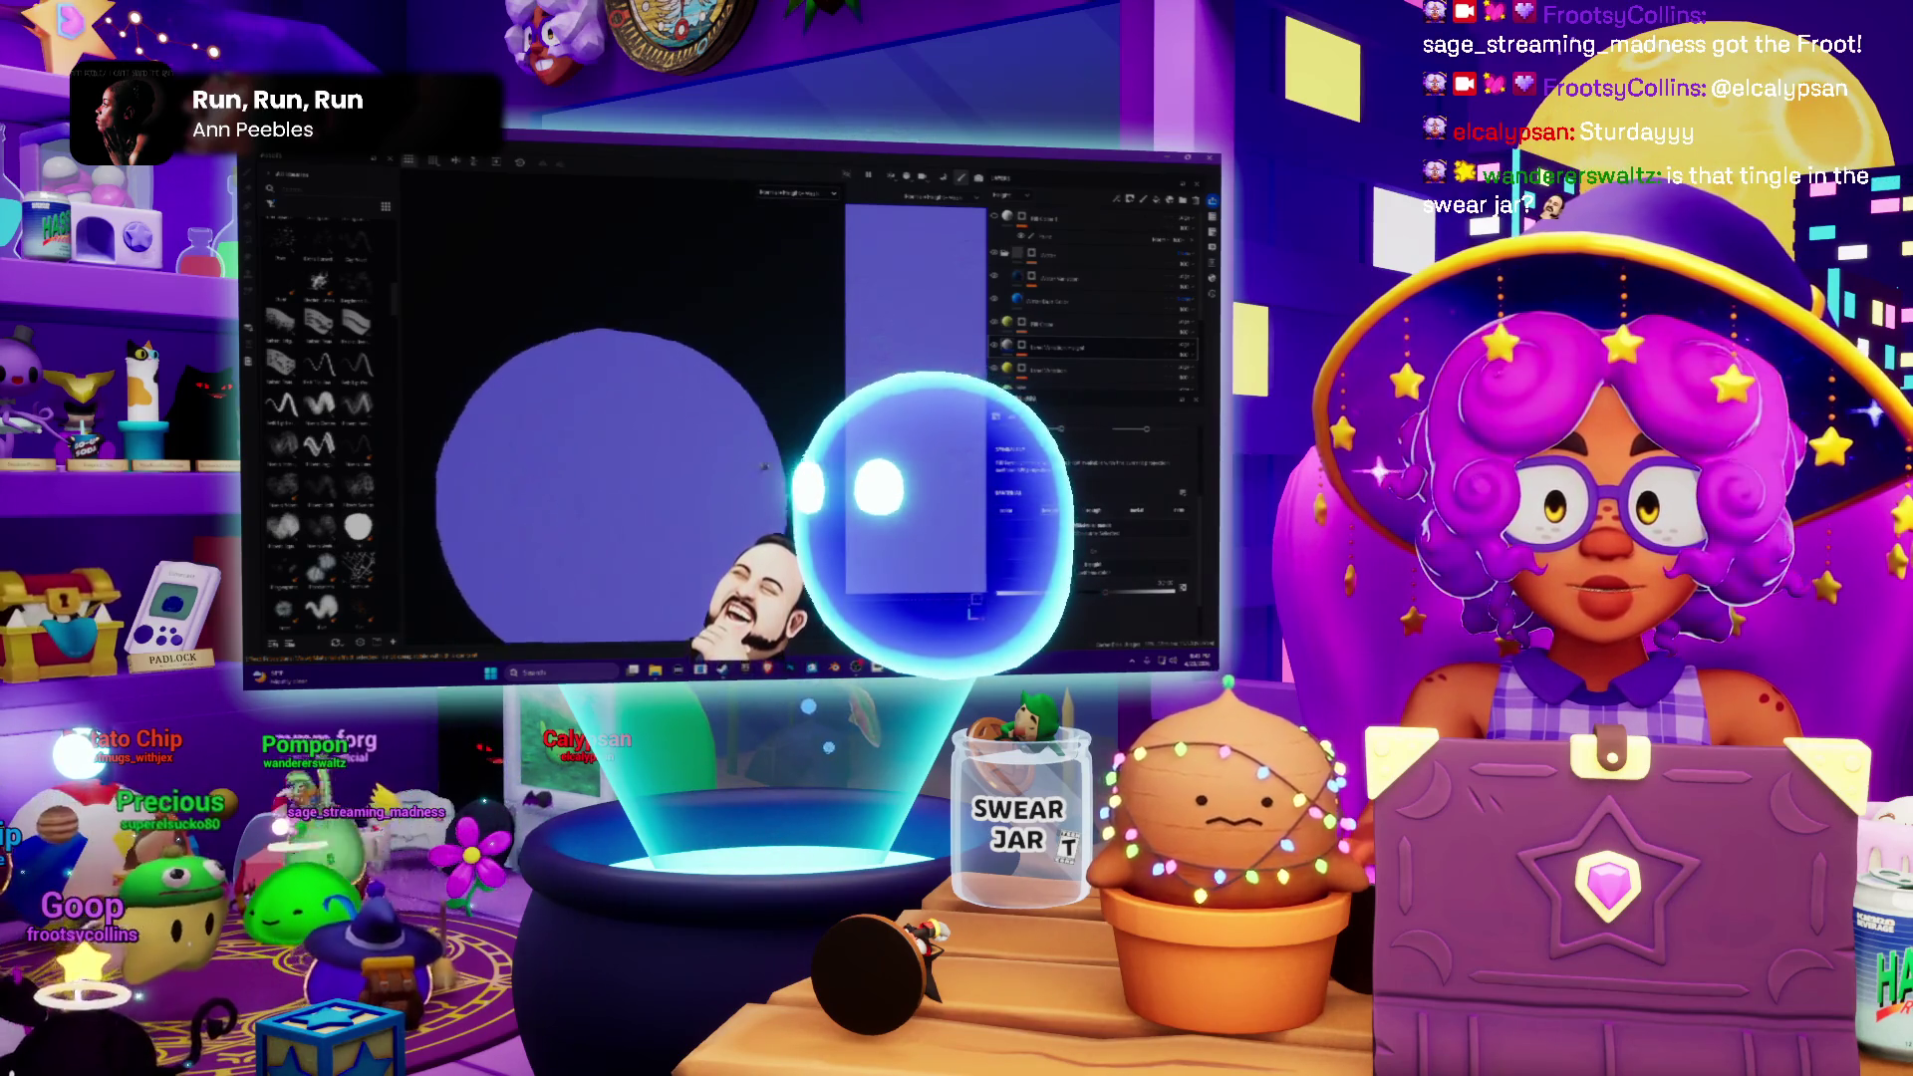
key(ctrl+shift+z)
key(ctrl+z)
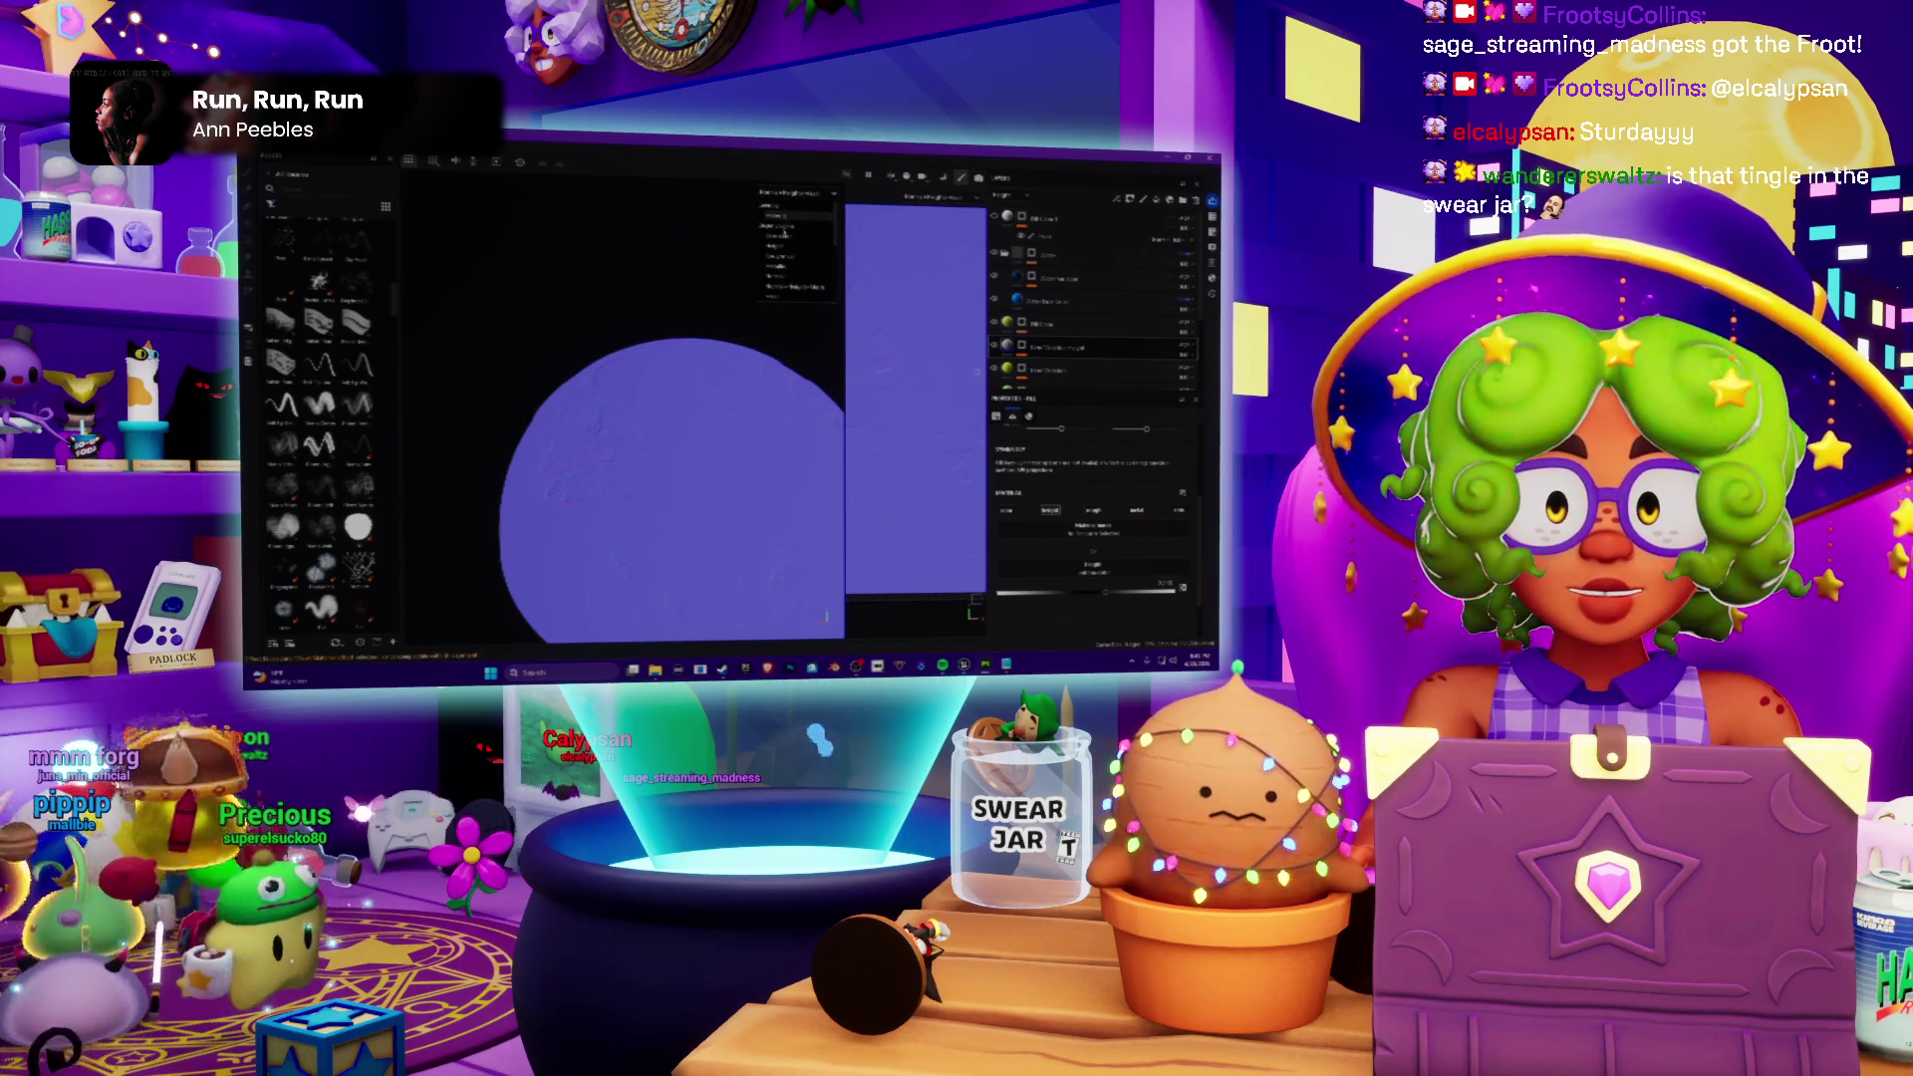
click(772, 216)
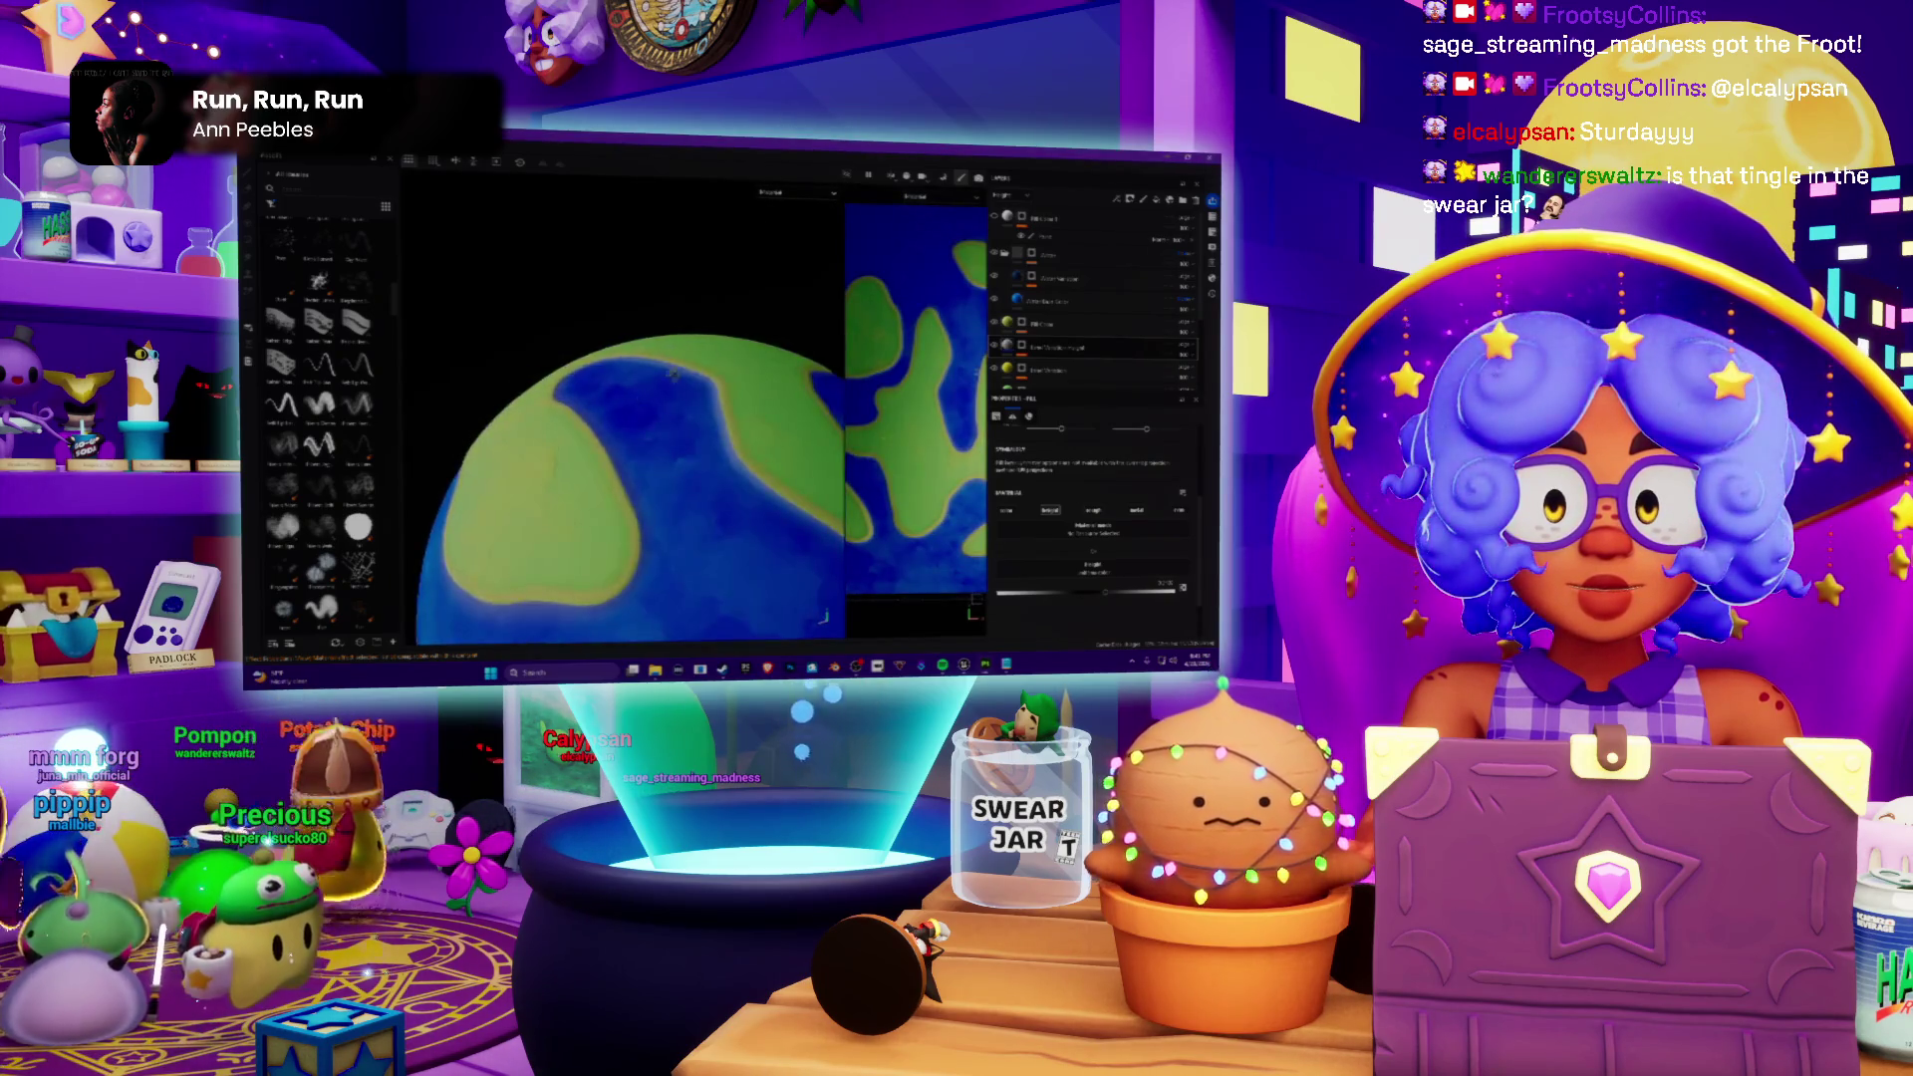
scroll(627, 493, up, 5)
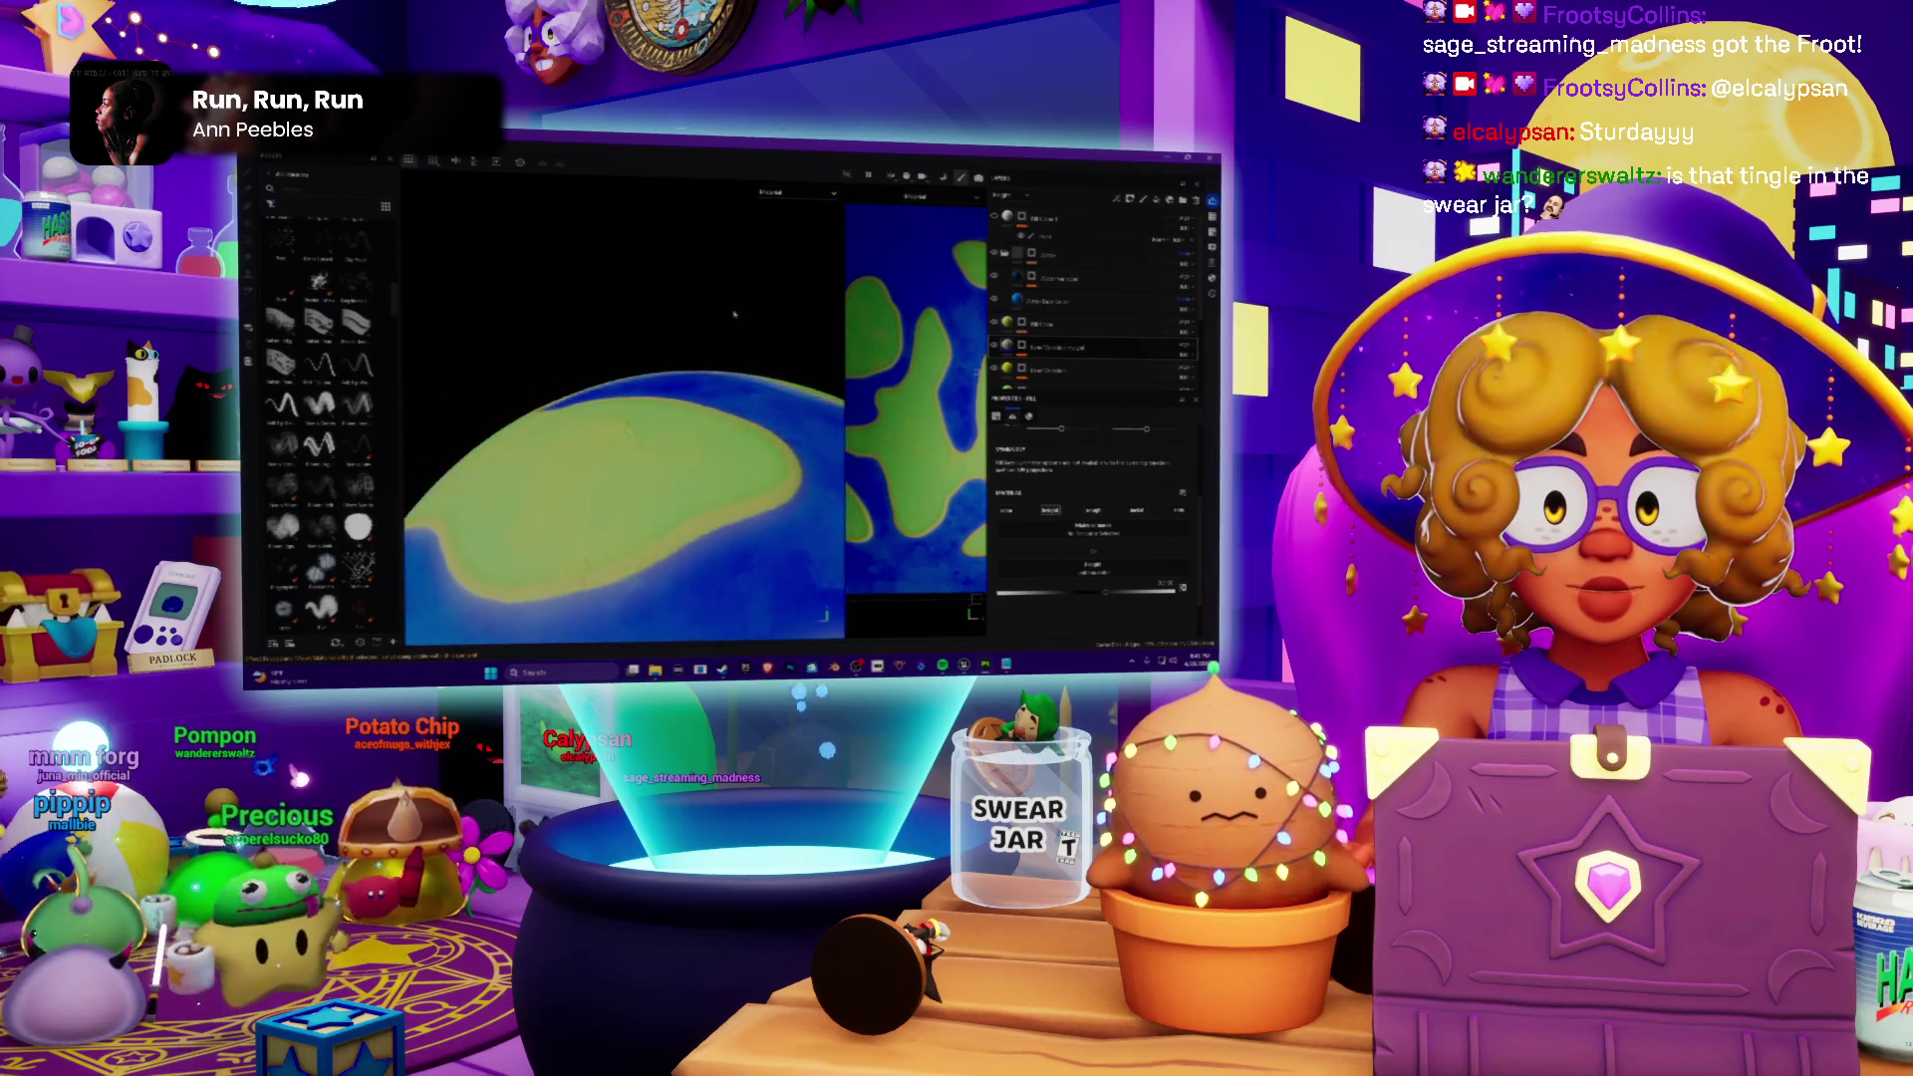
scroll(672, 344, down, 5)
scroll(671, 344, down, 3)
mouse_move(671, 344)
alt+mouse_down()
mouse_move(643, 449)
mouse_move(703, 449)
alt+mouse_up()
scroll(642, 478, down, 2)
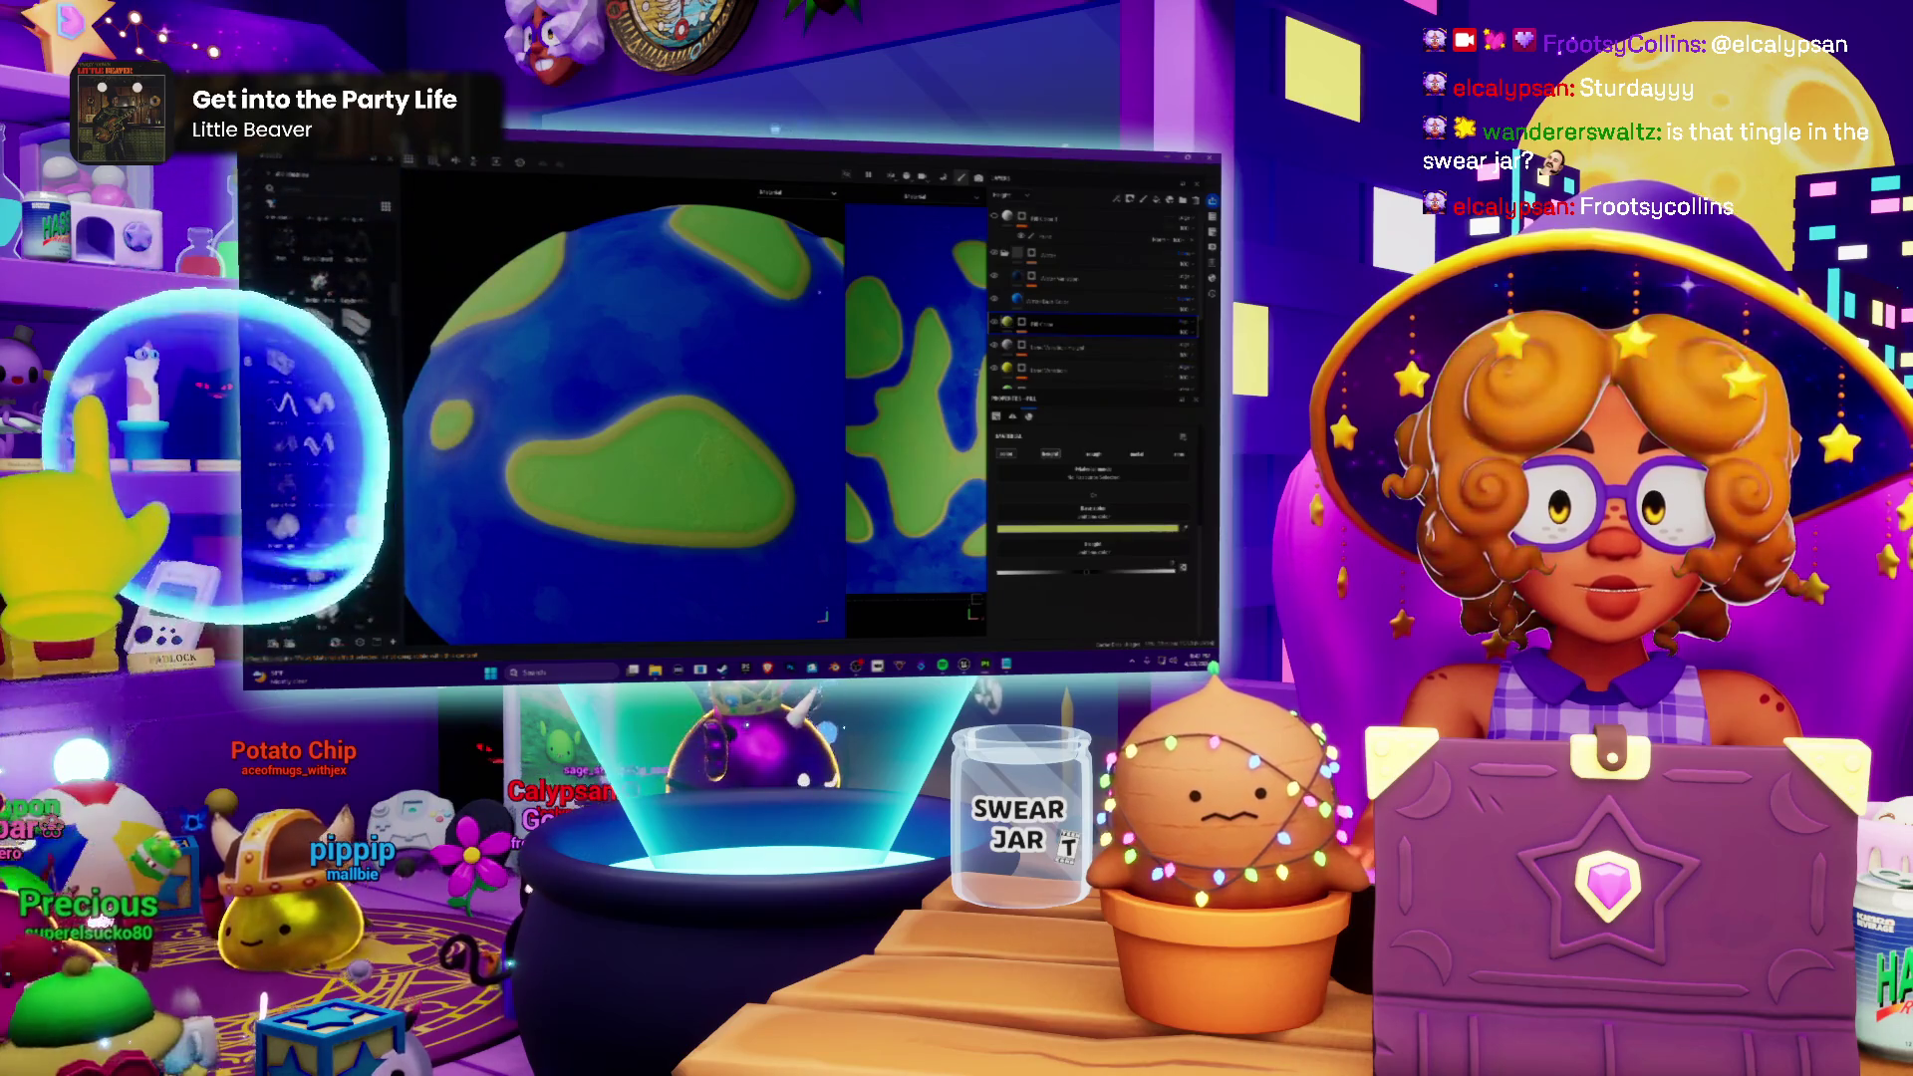
Step: Turn the globe to another side and bring up the layer stack's options
middle_drag(748, 355, 749, 300)
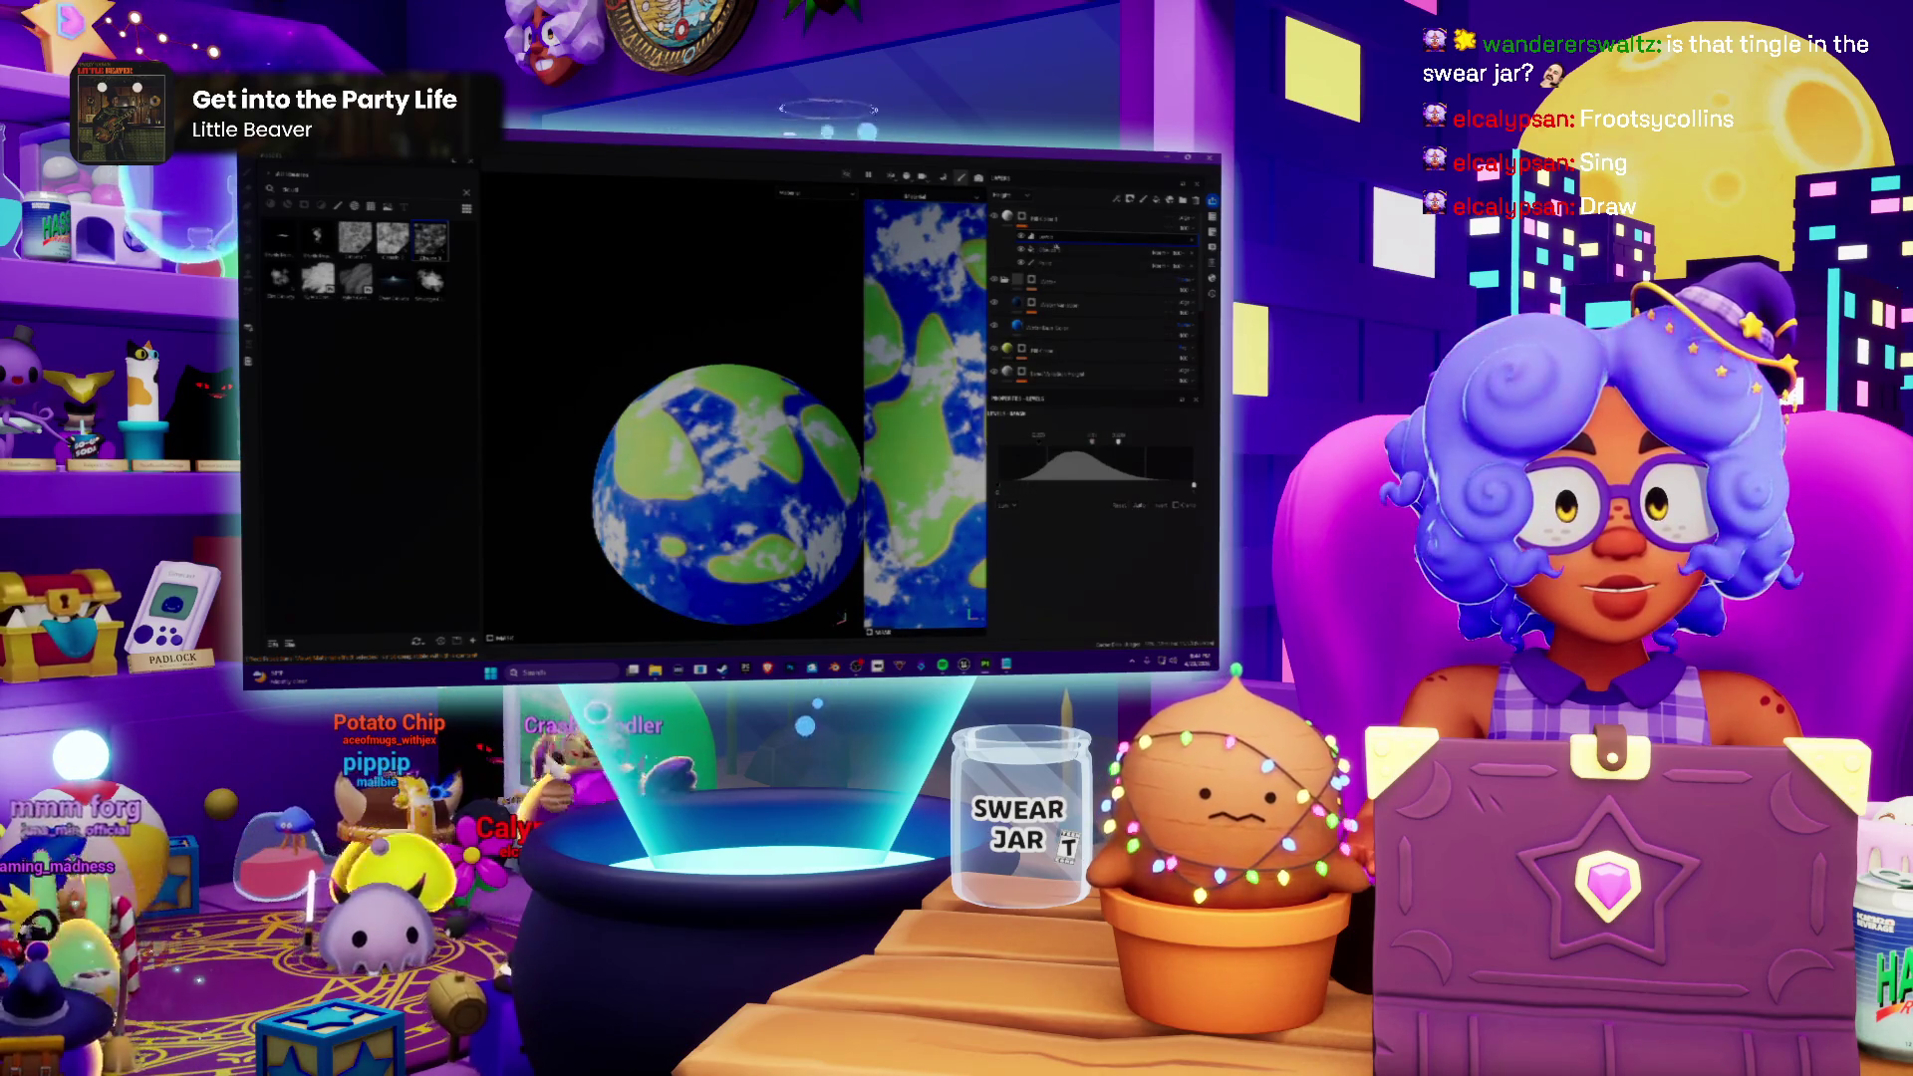
right_click(1059, 241)
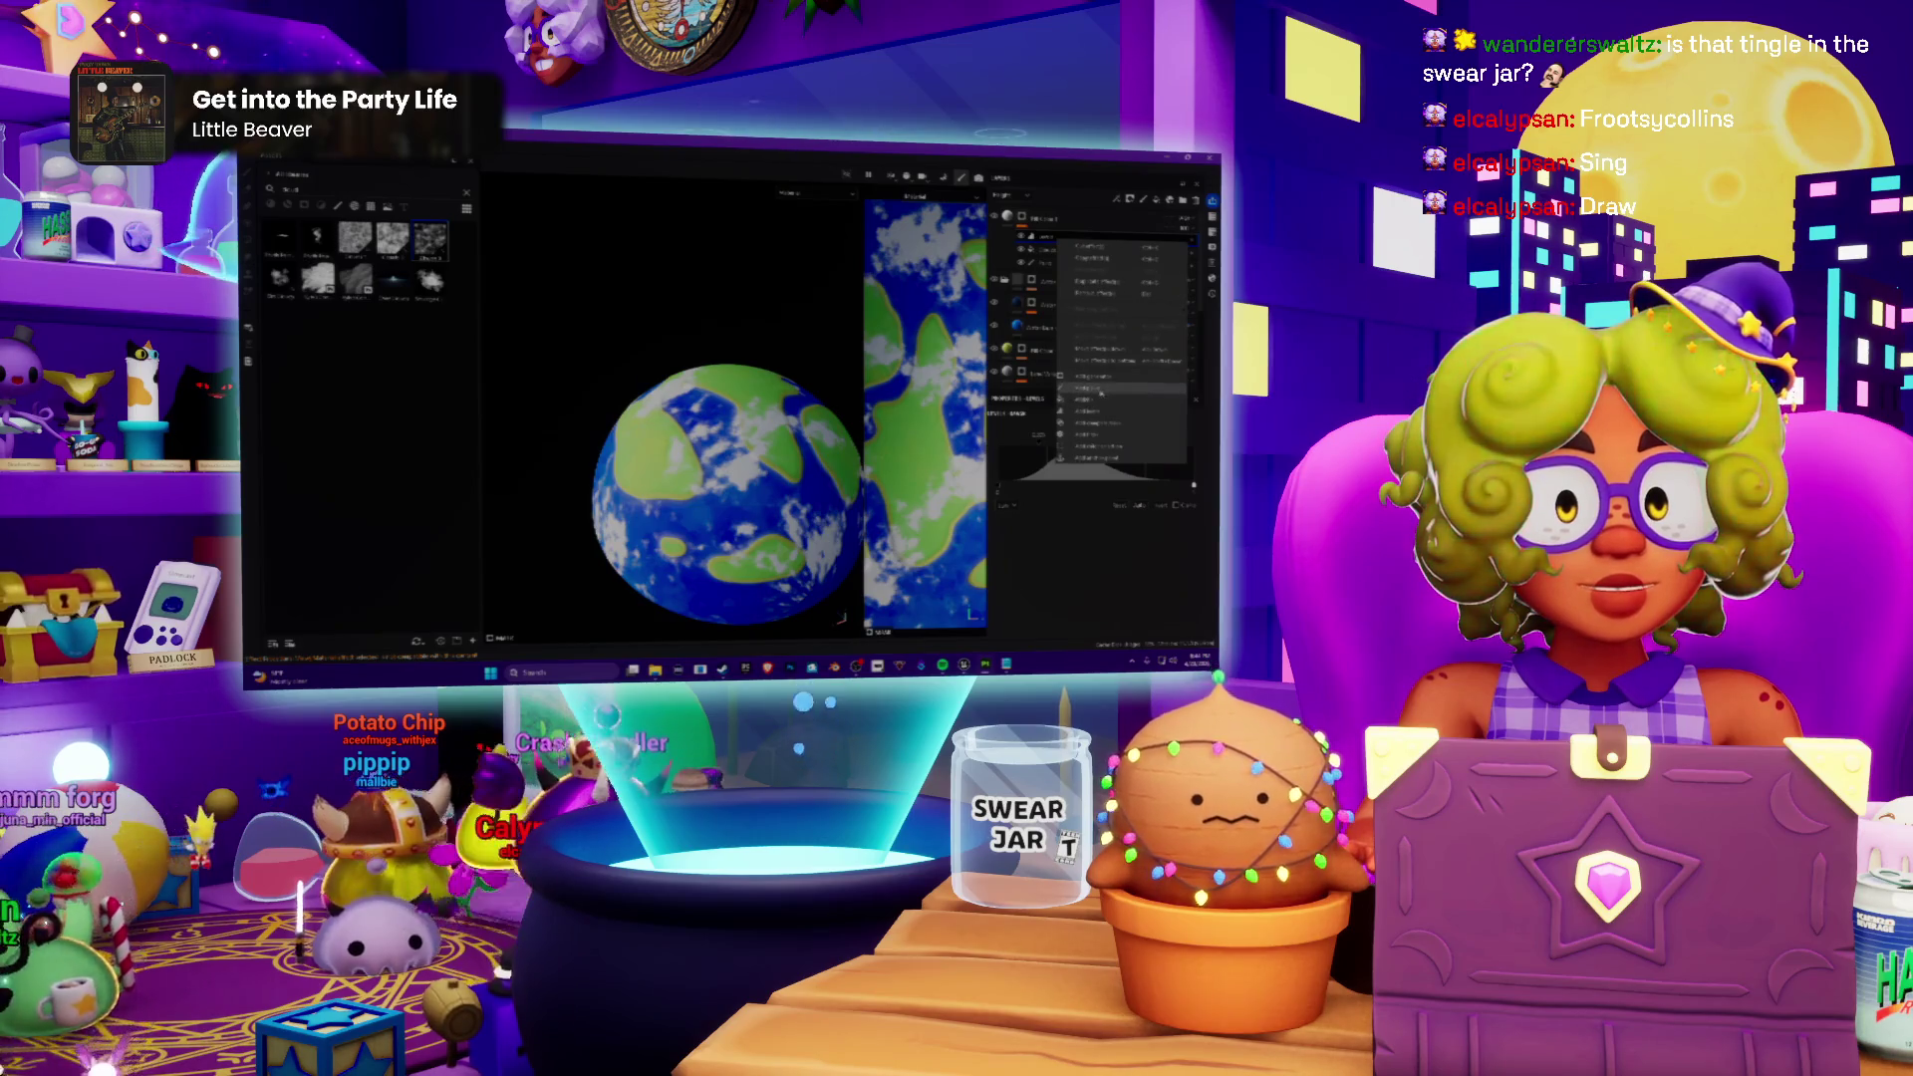
Step: Dismiss the menu and add a new layer to the planet's stack from the layer-type list
click(1091, 443)
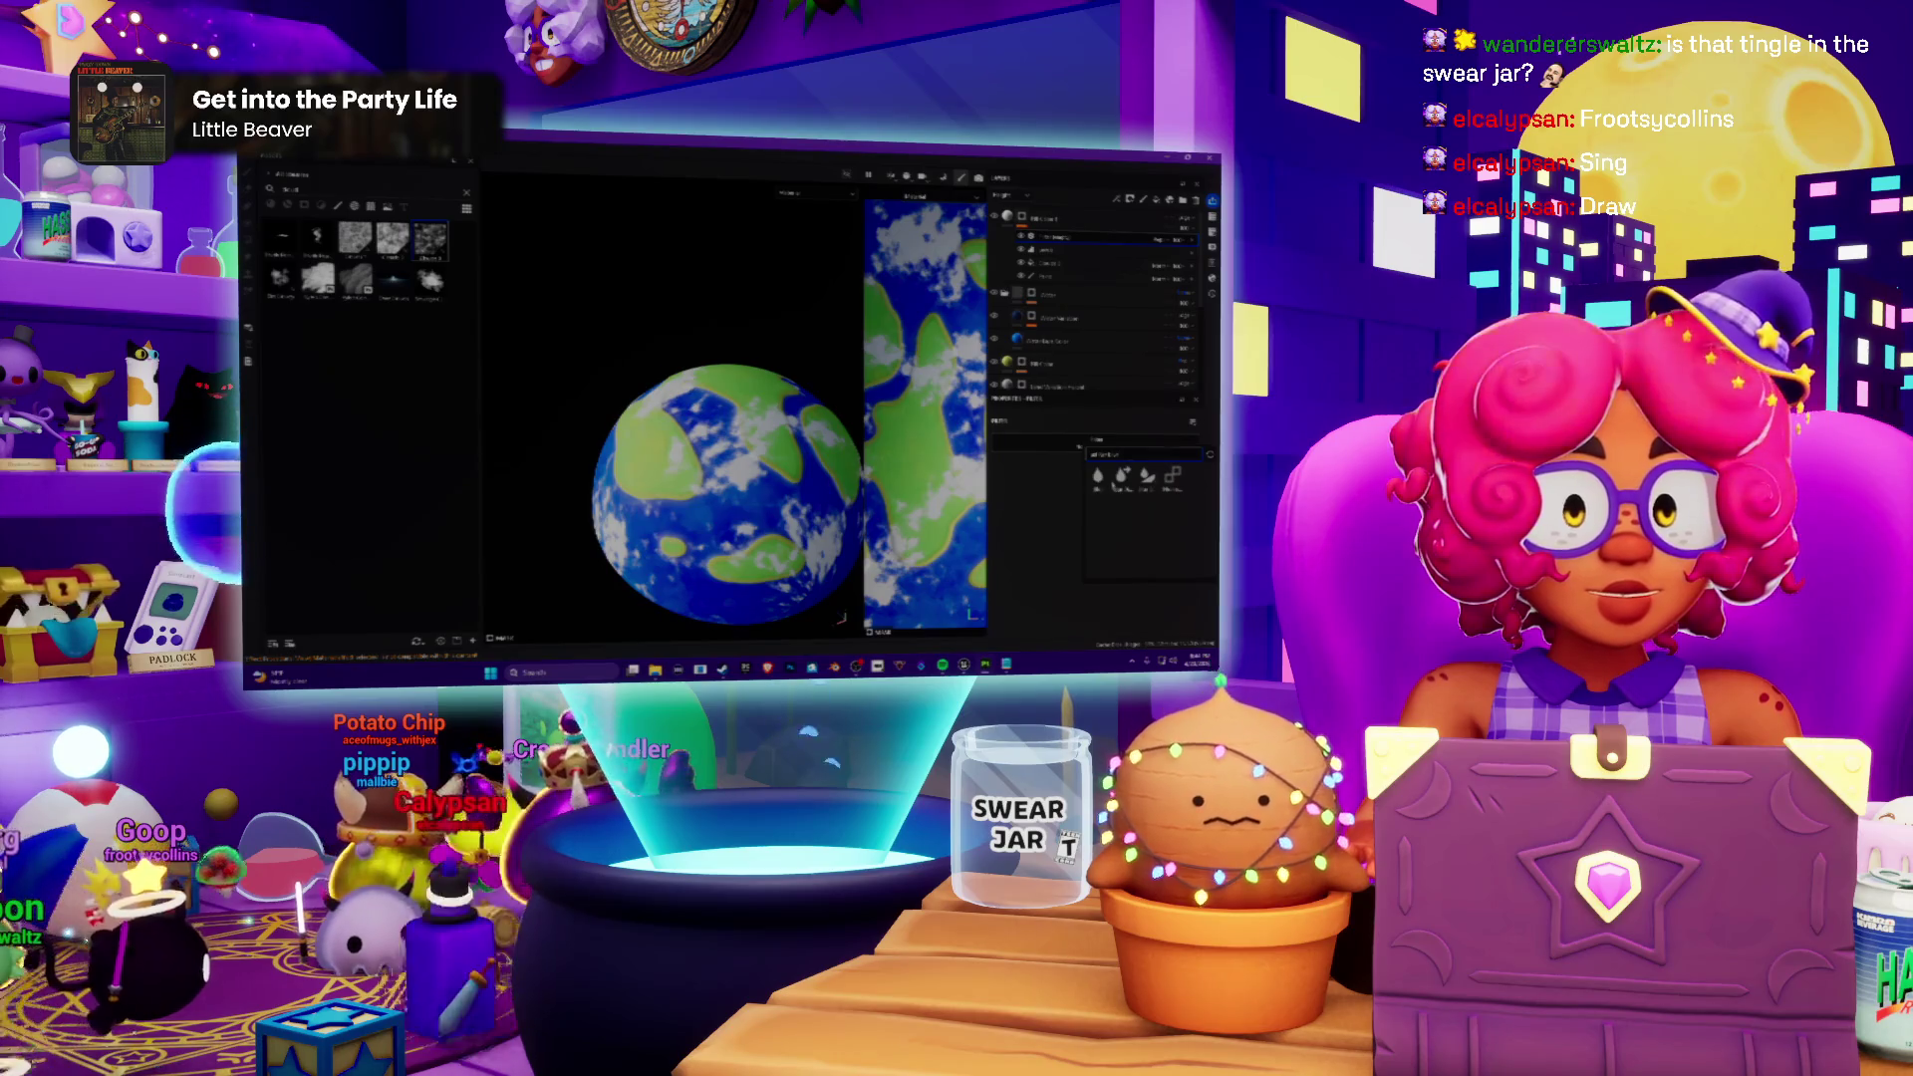
click(1106, 479)
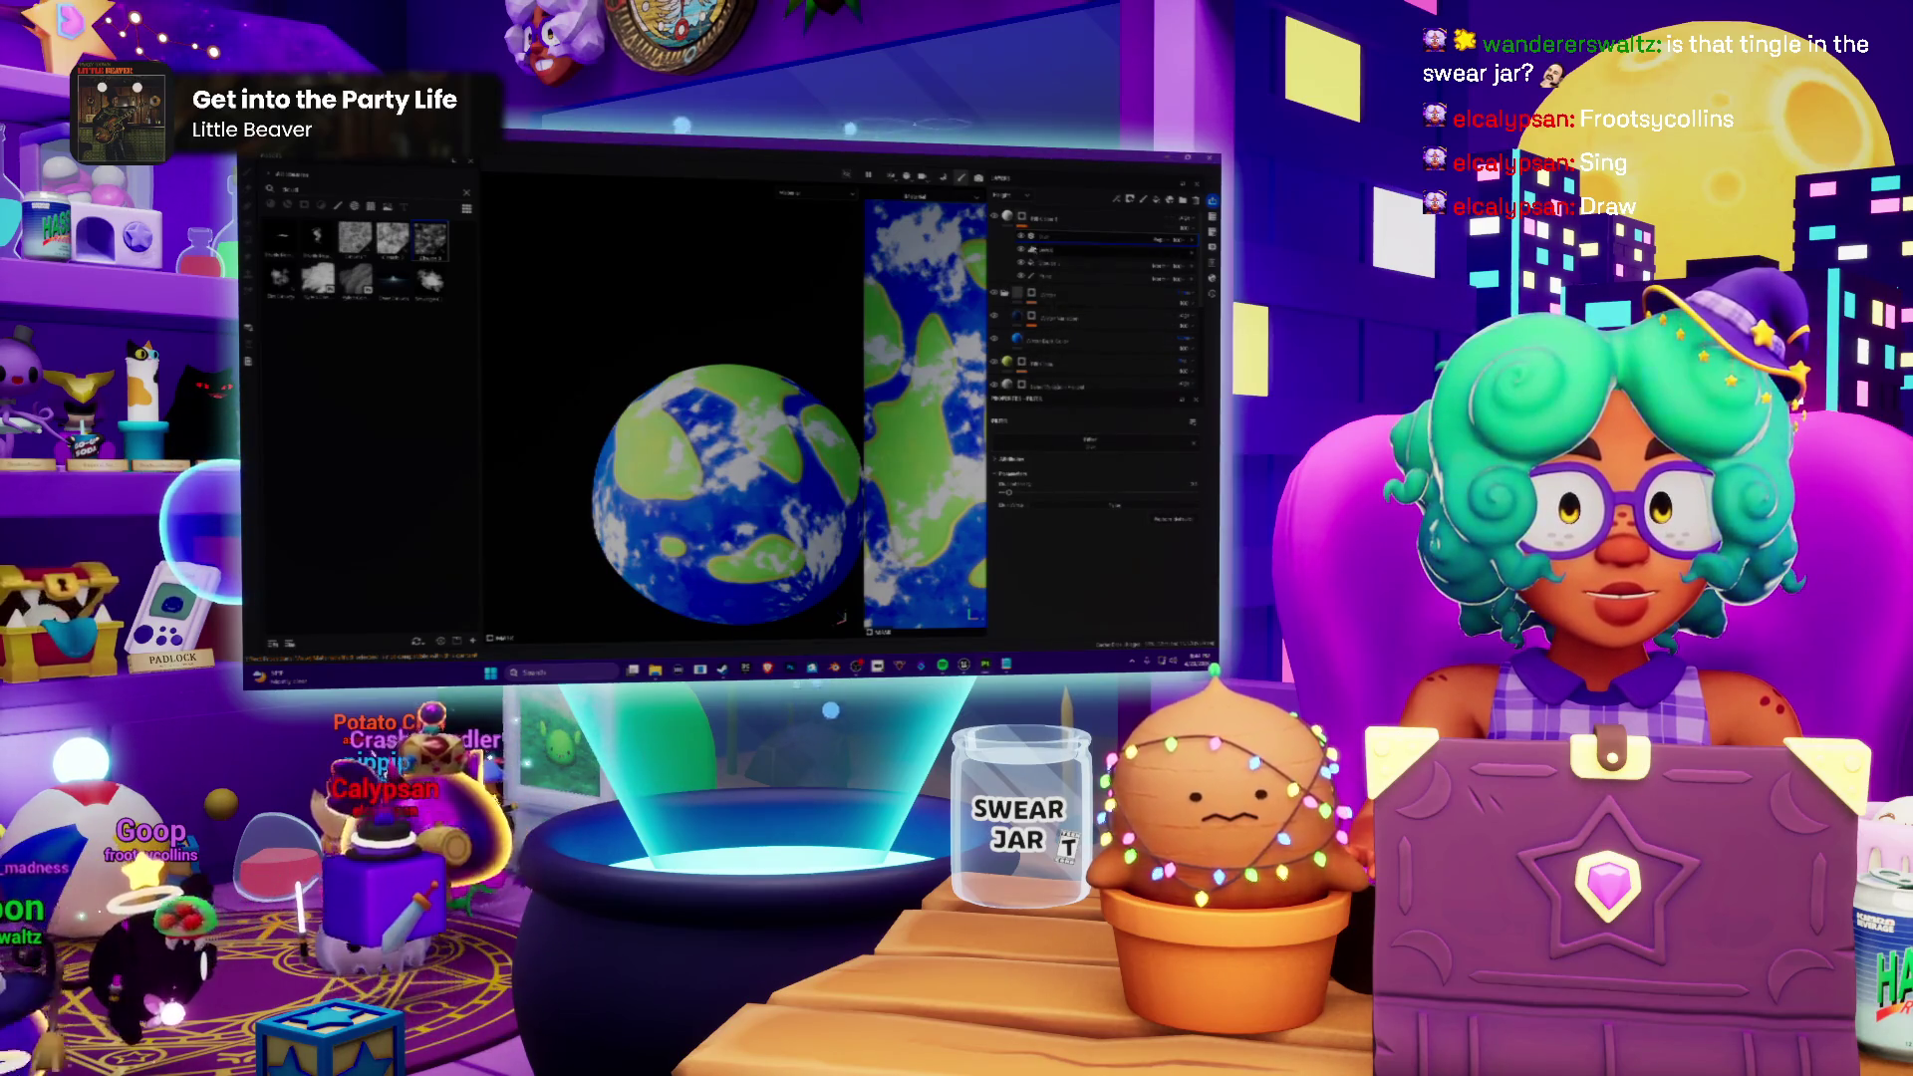
click(1043, 240)
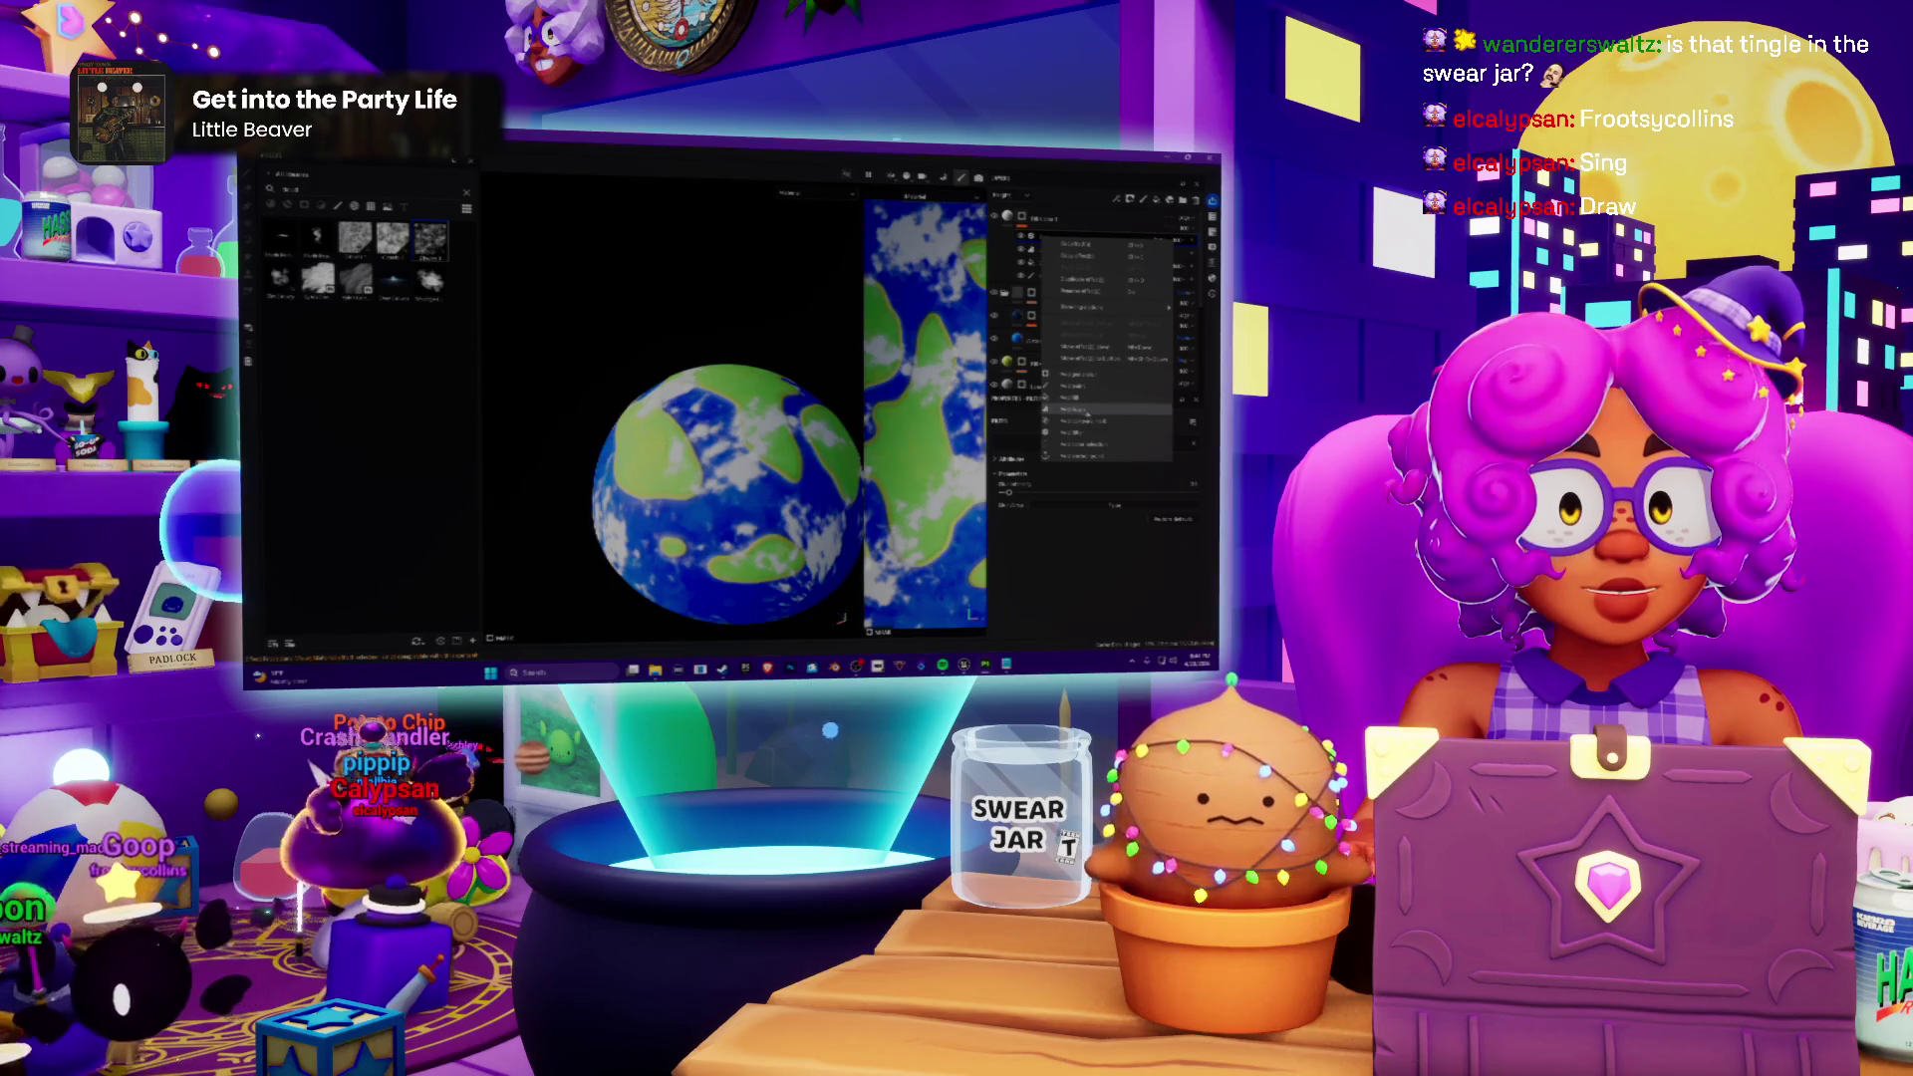
click(1087, 411)
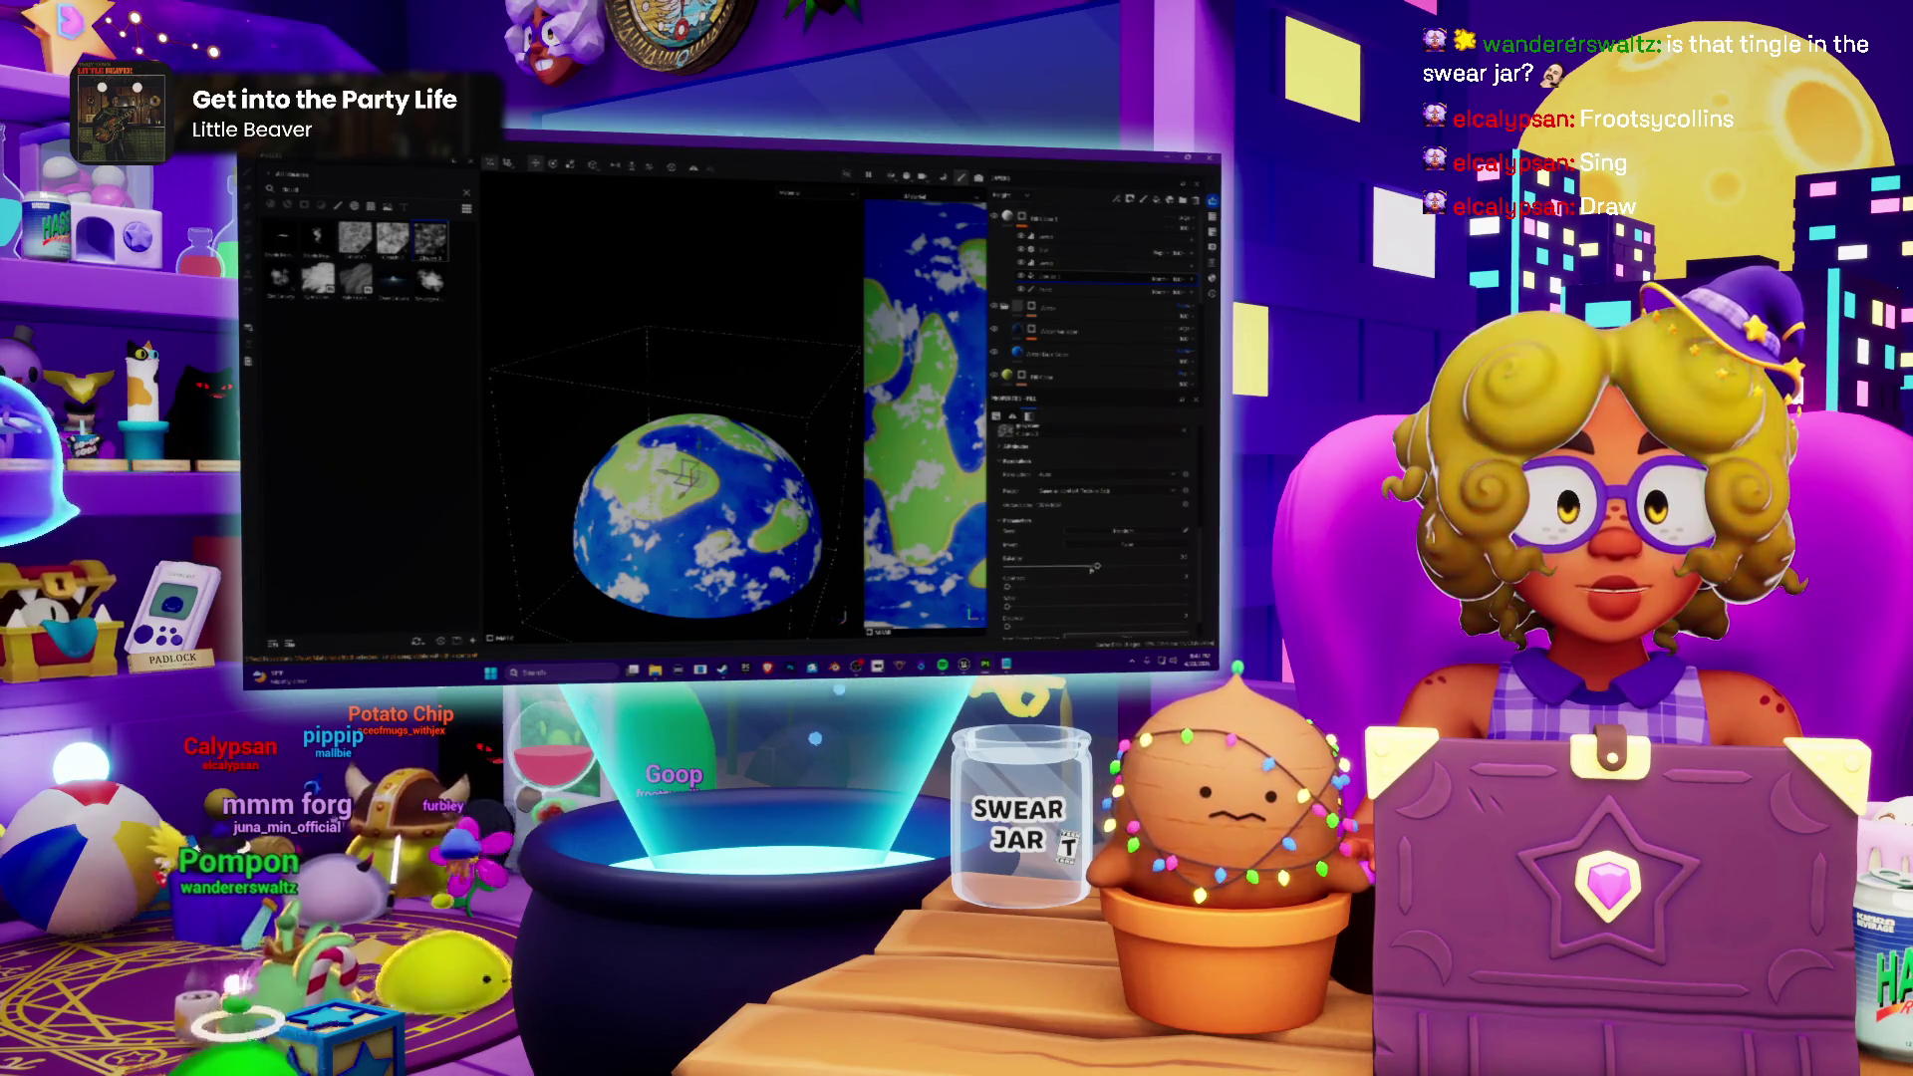
Step: Raise the cloud layer's white coverage and vary its pattern, checking the planet from several angles
drag(1095, 568, 1118, 569)
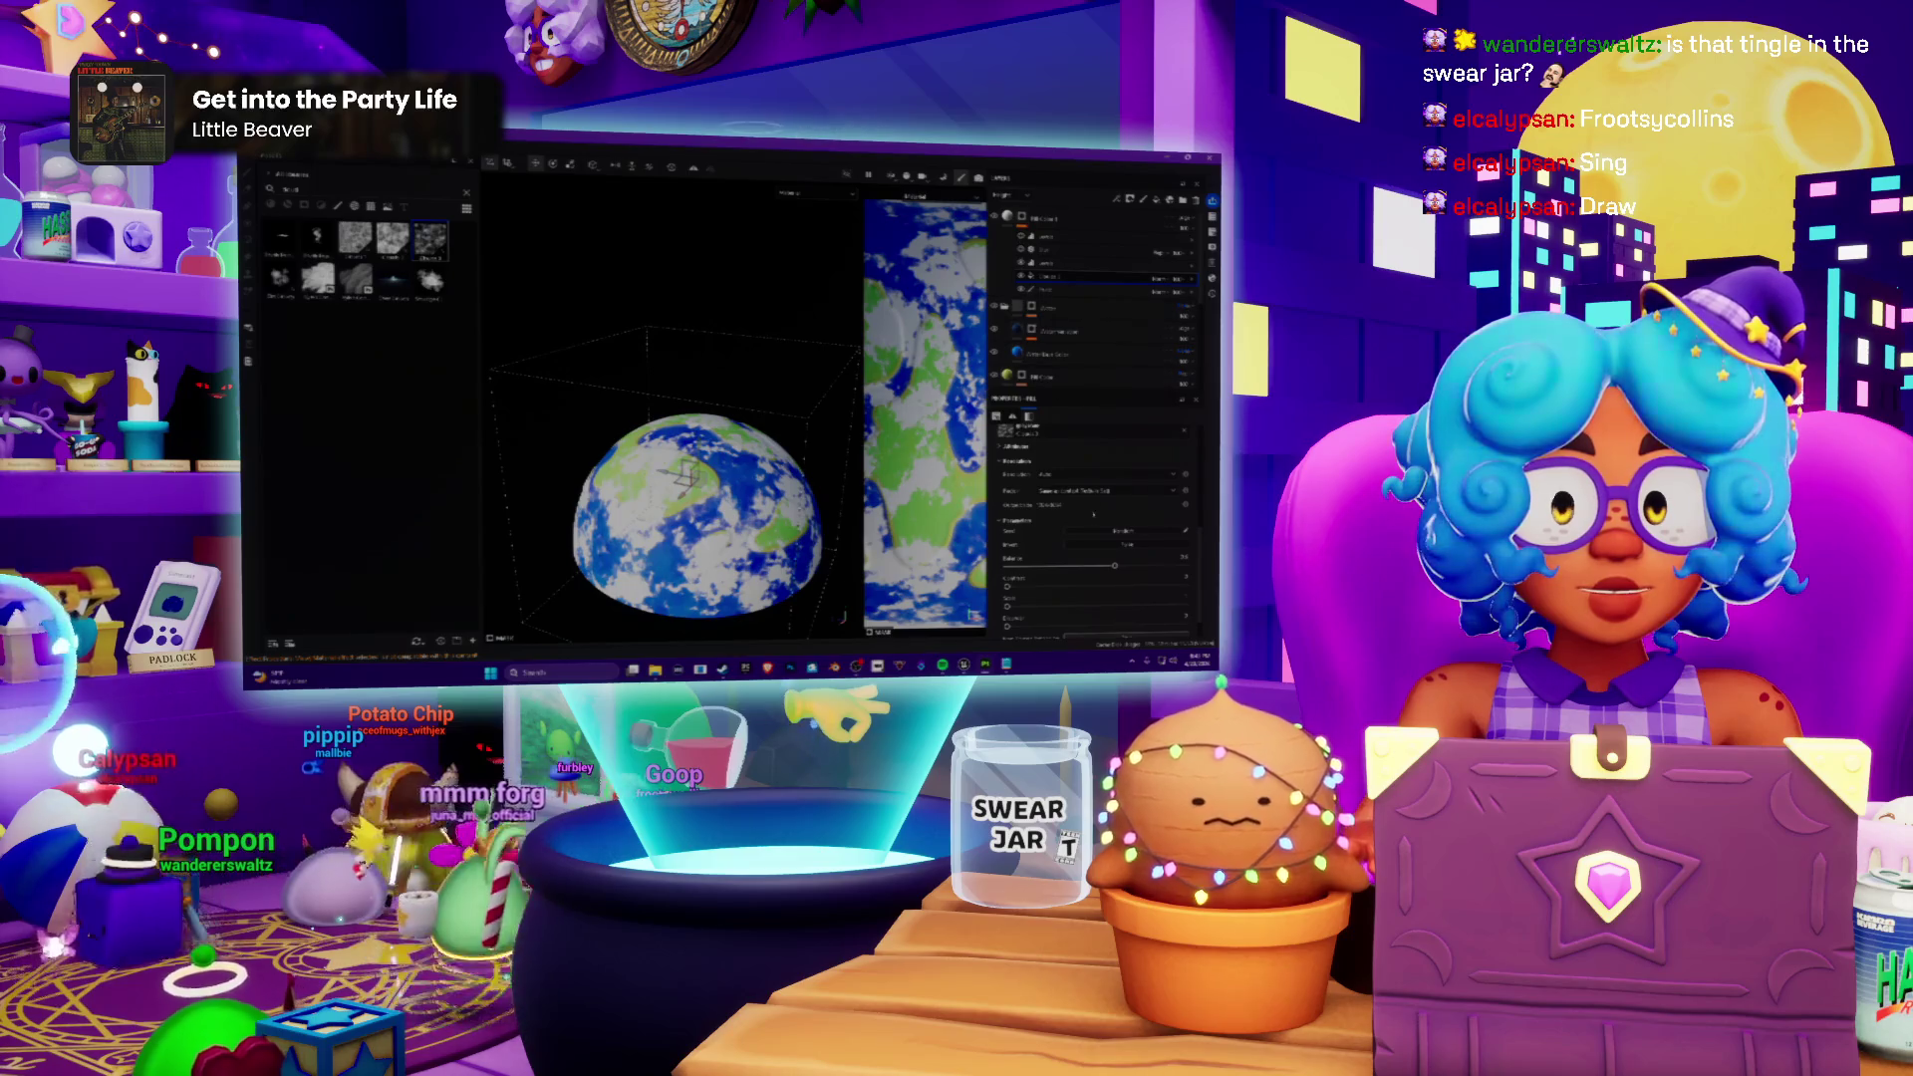
drag(1118, 569, 1126, 566)
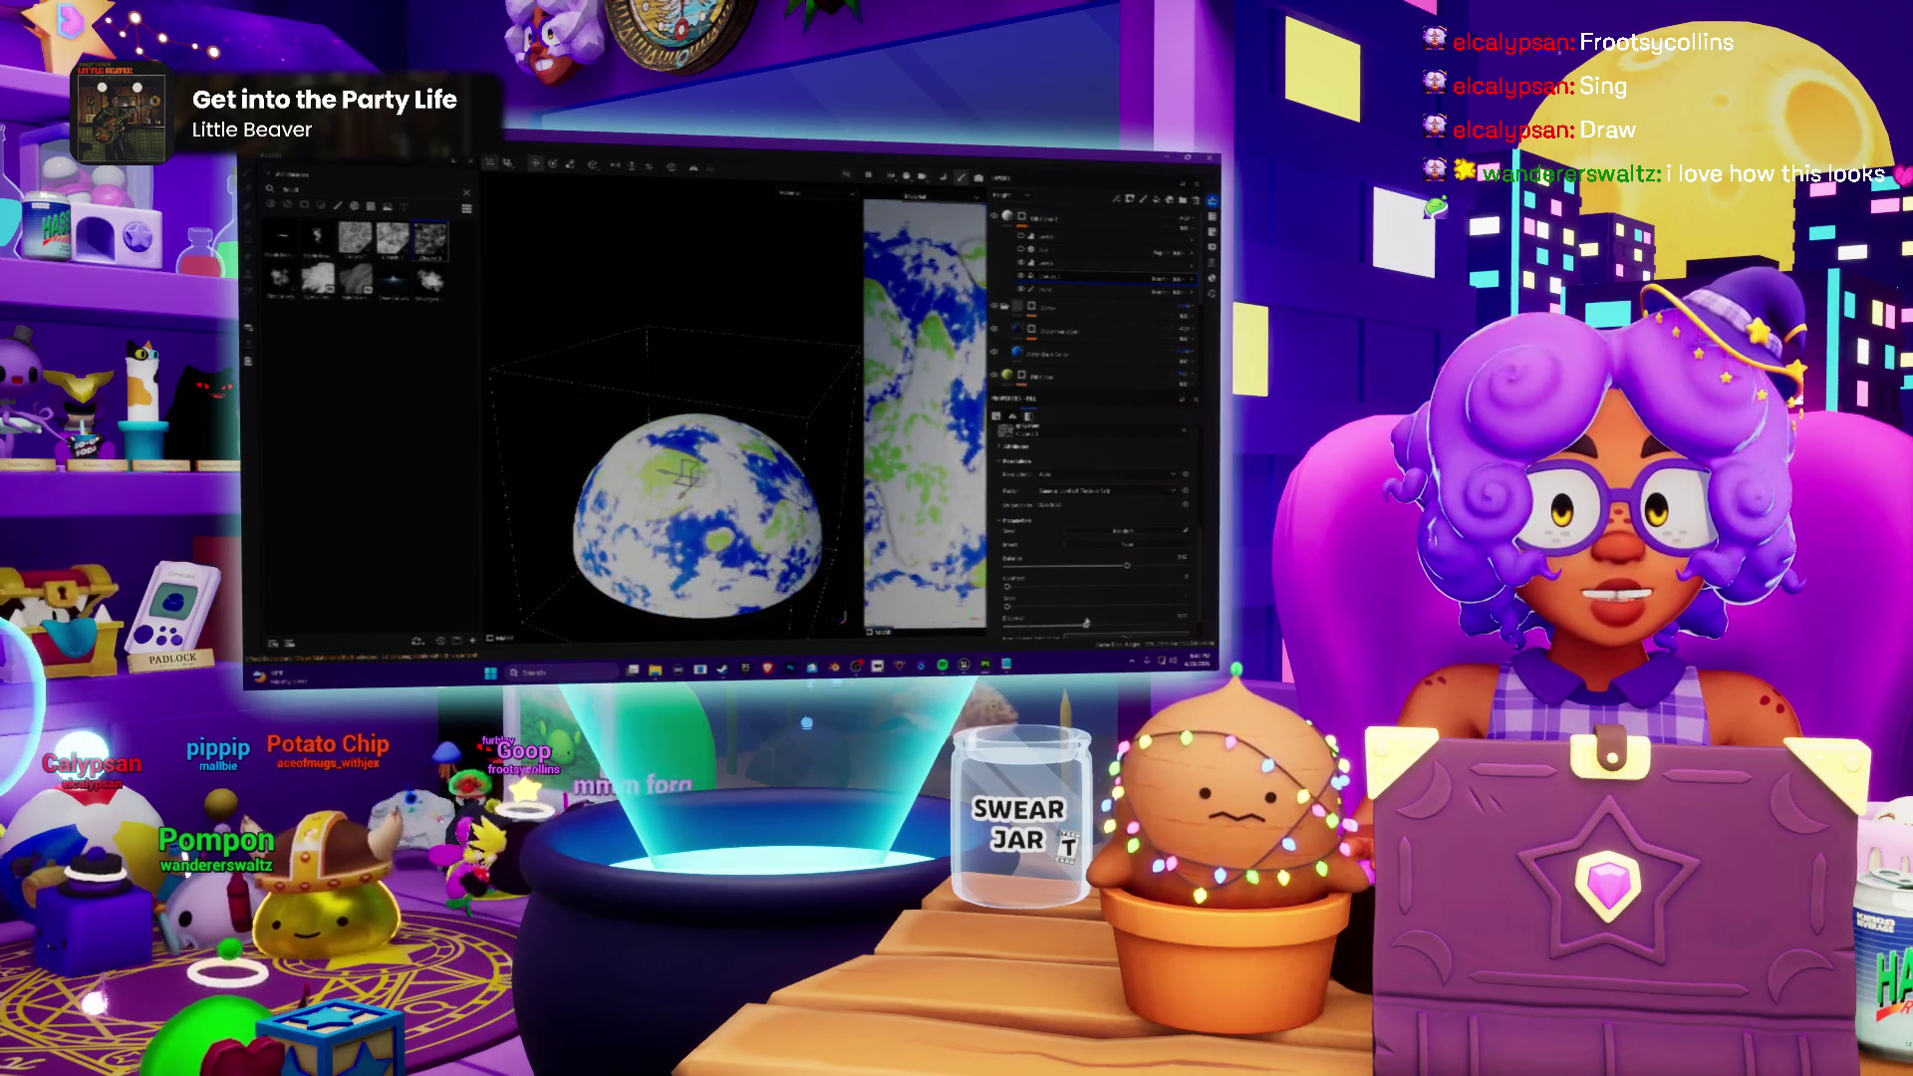
scroll(684, 472, up, 3)
middle_drag(683, 473, 717, 353)
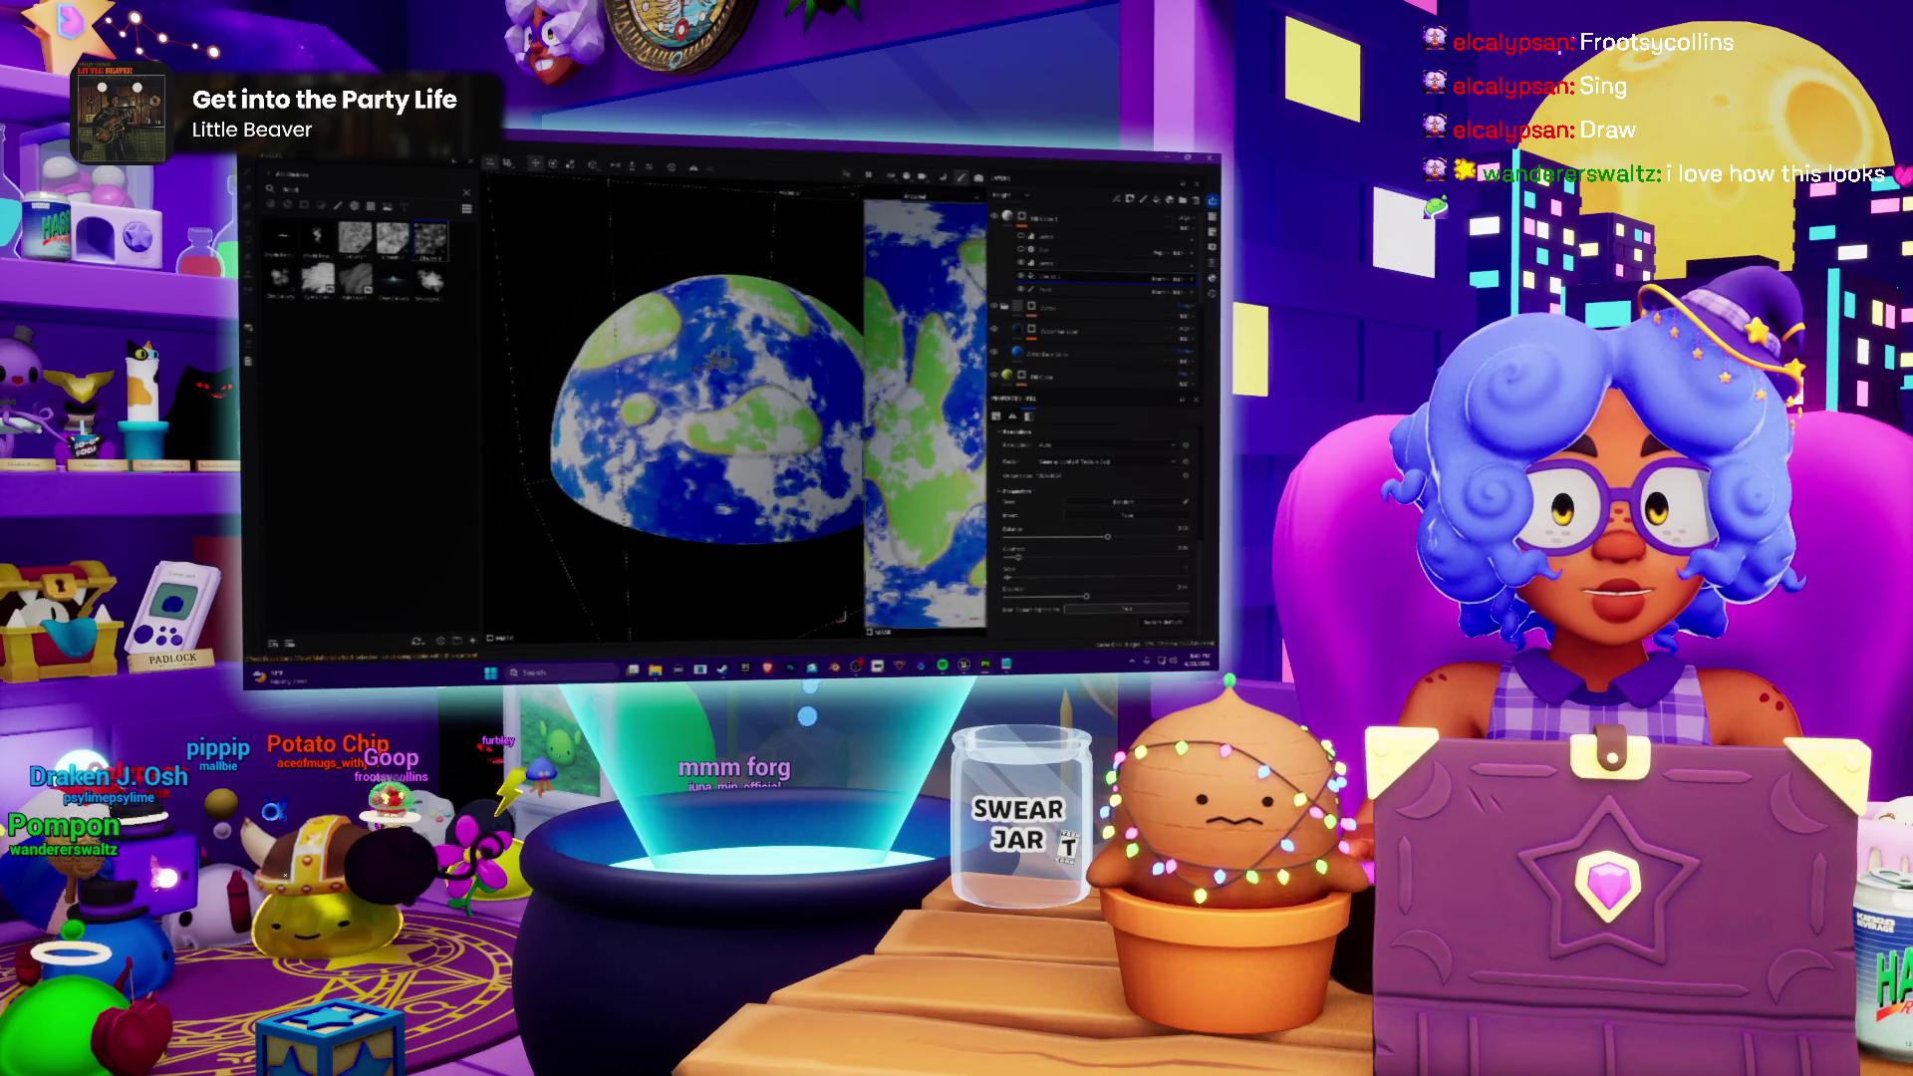
drag(1096, 534, 1100, 535)
scroll(765, 385, up, 2)
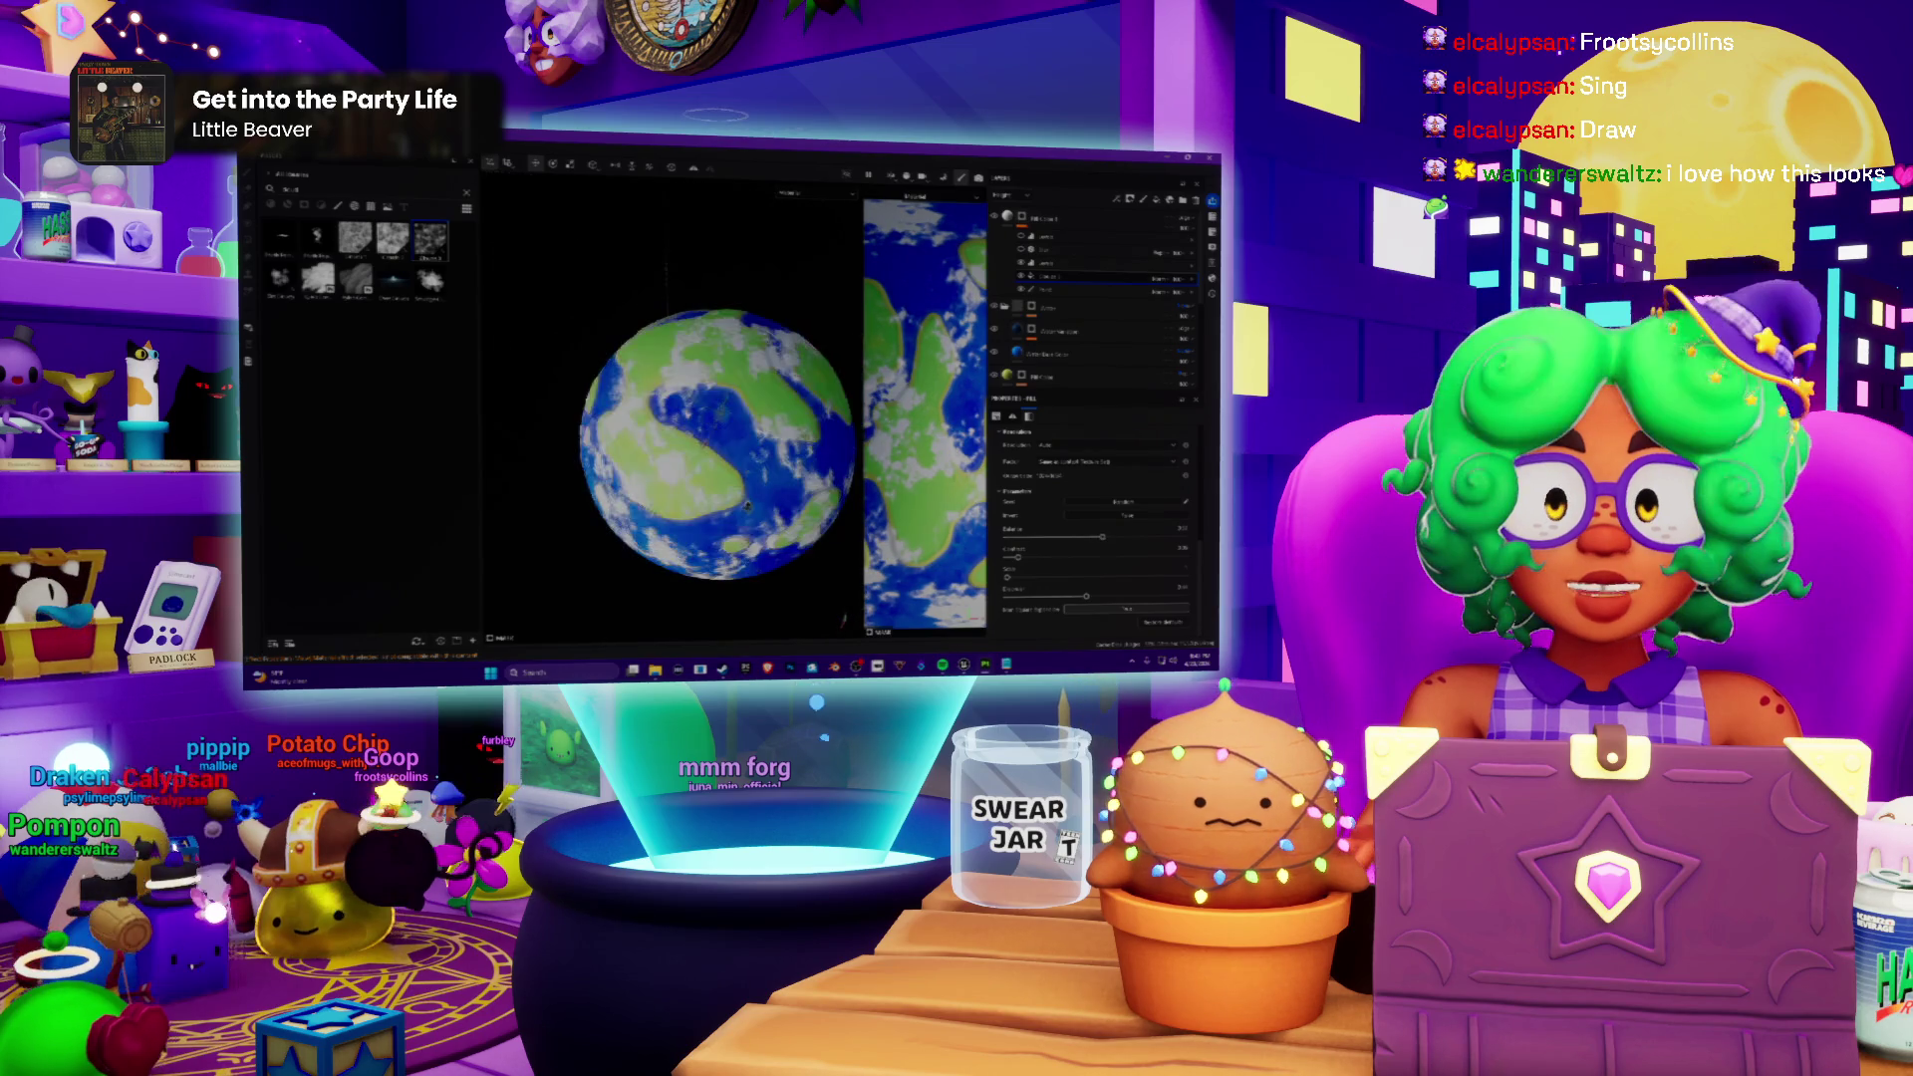
mouse_move(837, 226)
middle_down()
mouse_move(766, 385)
mouse_move(683, 359)
middle_up()
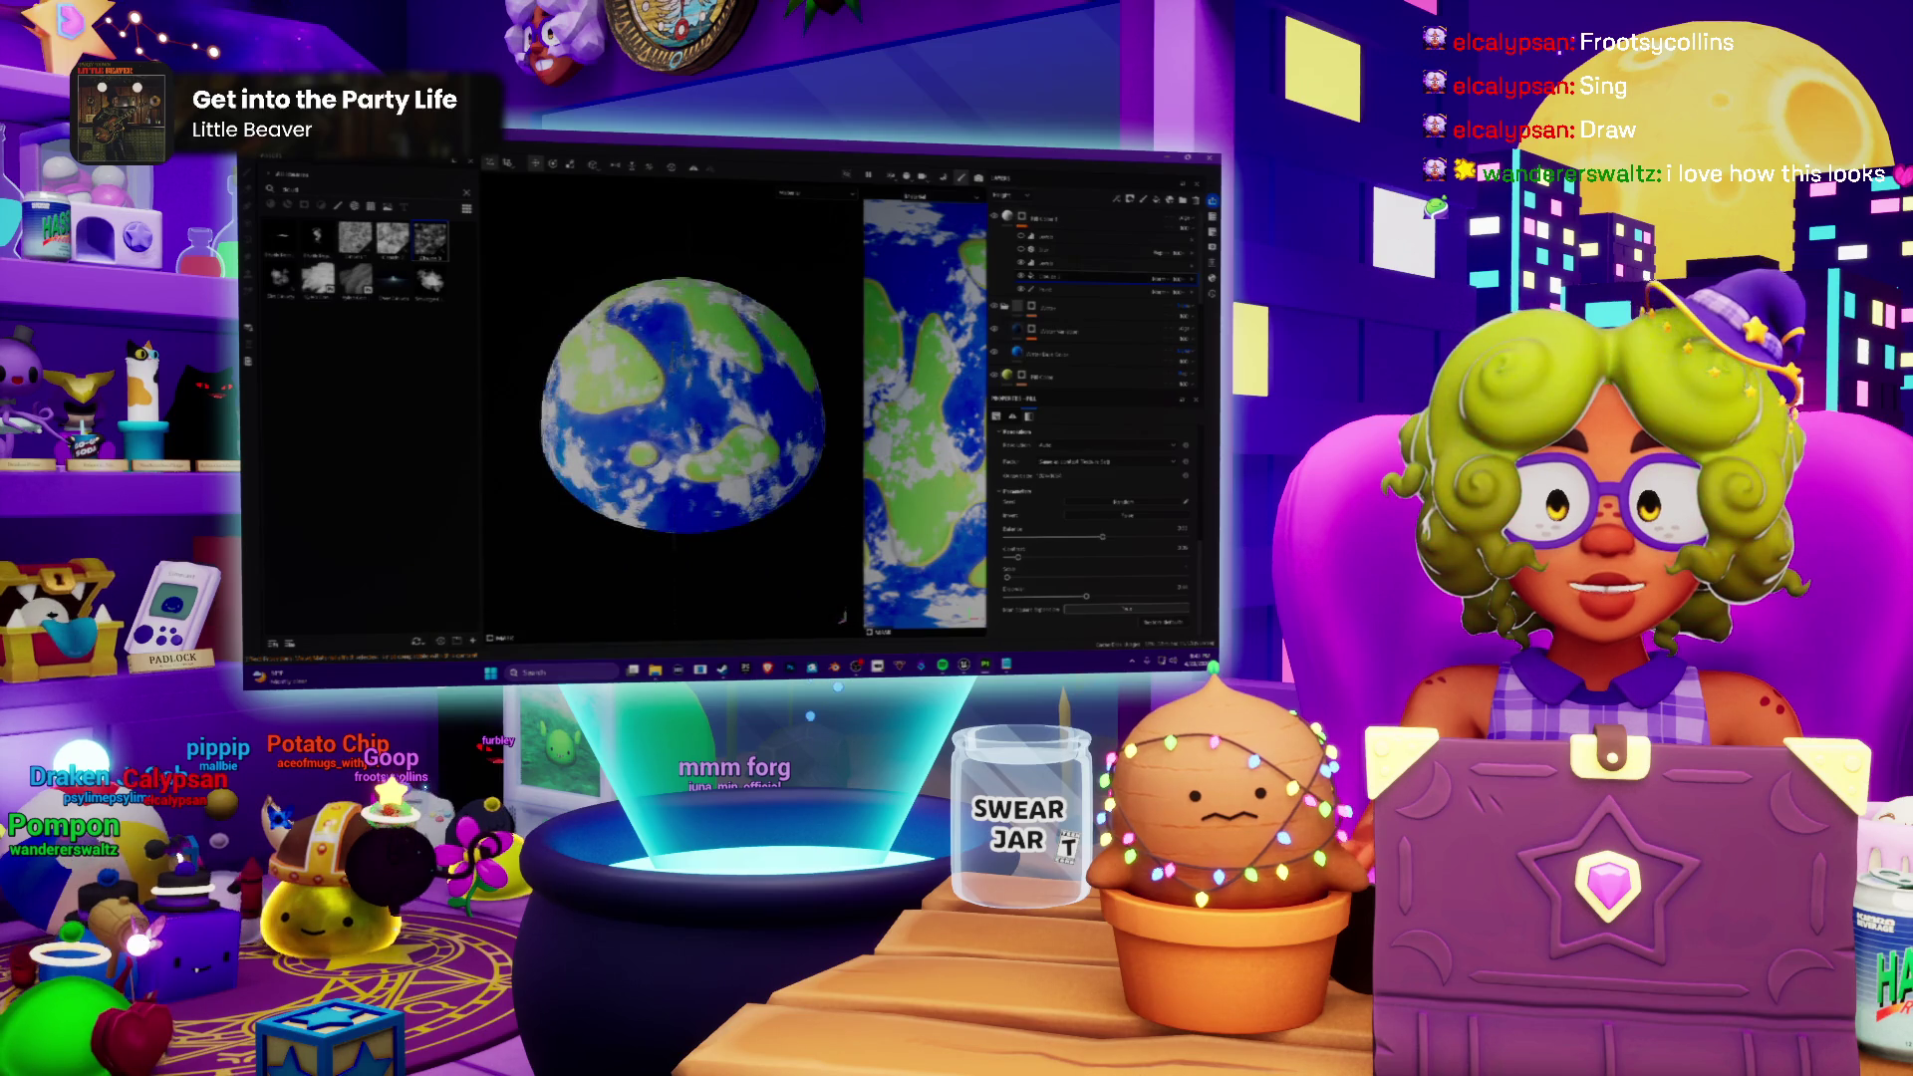
middle_drag(684, 403, 680, 459)
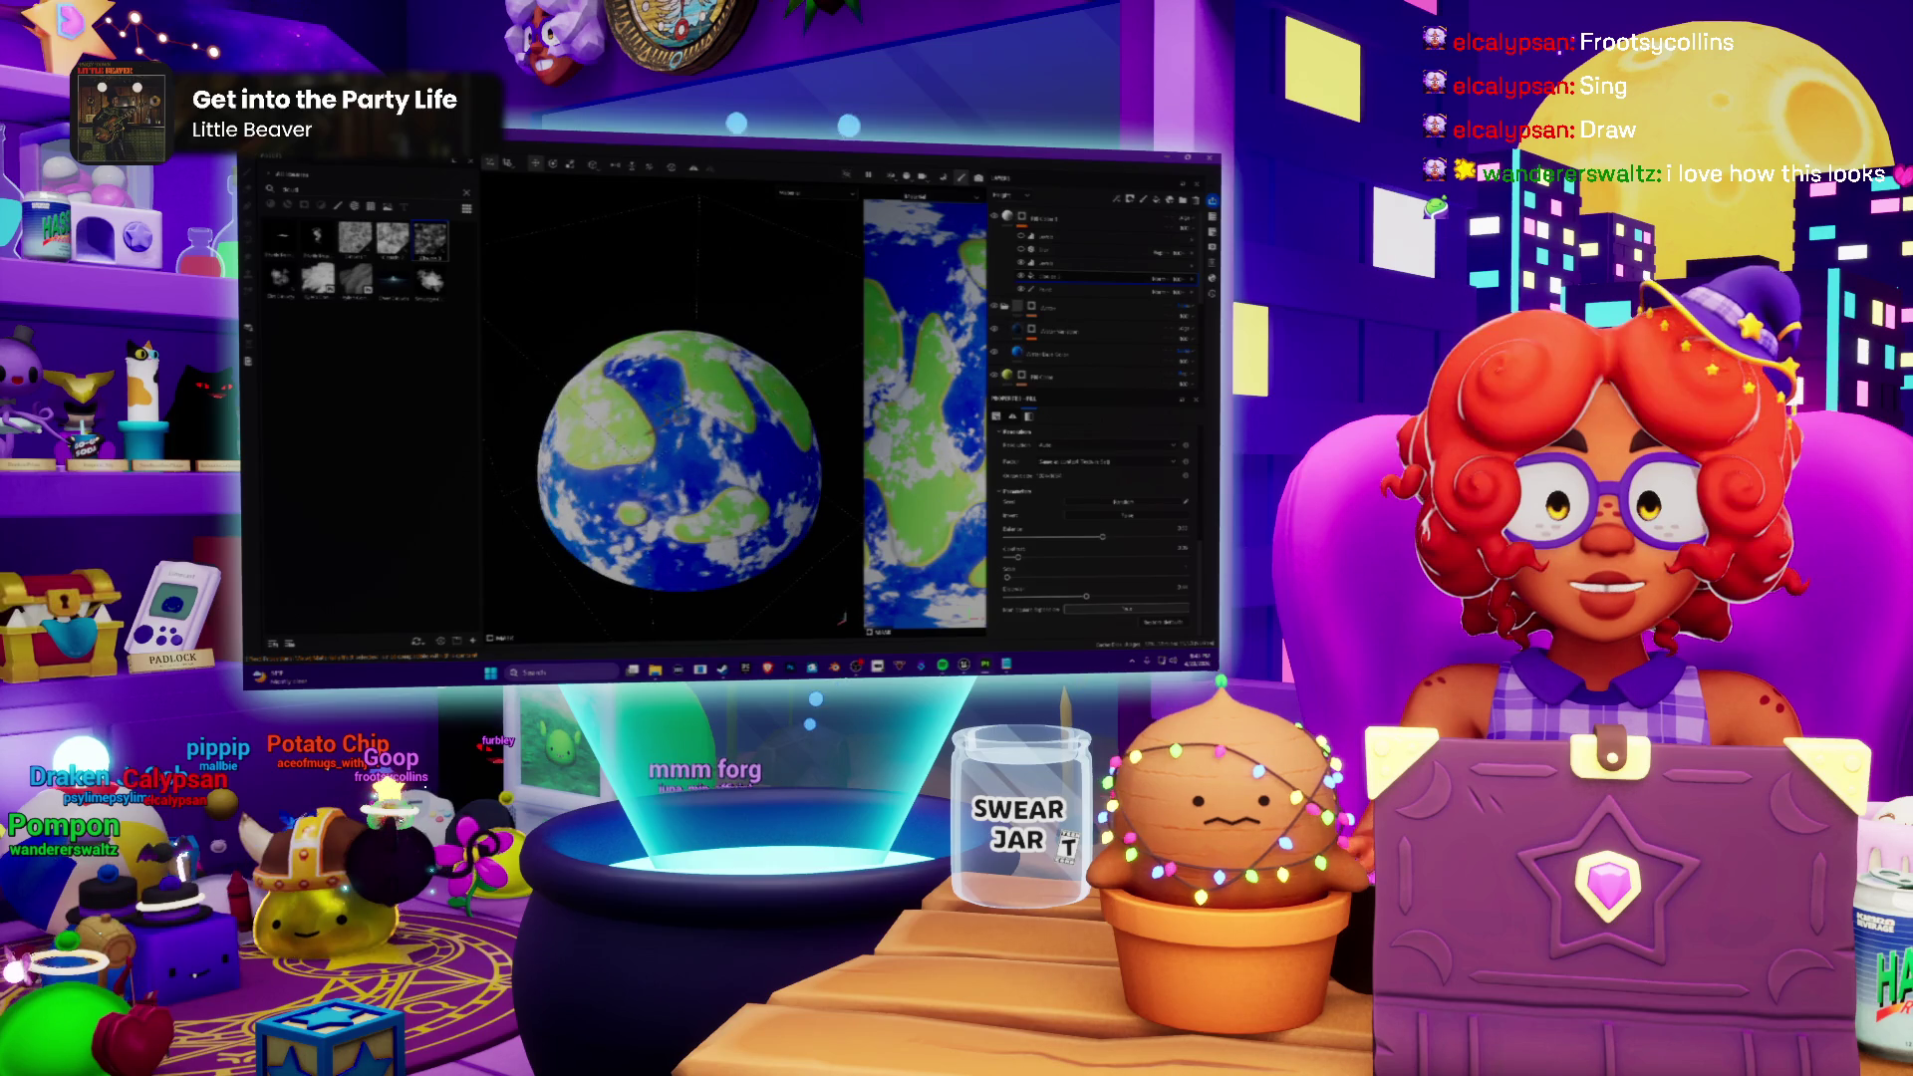
key(super)
text(dis)
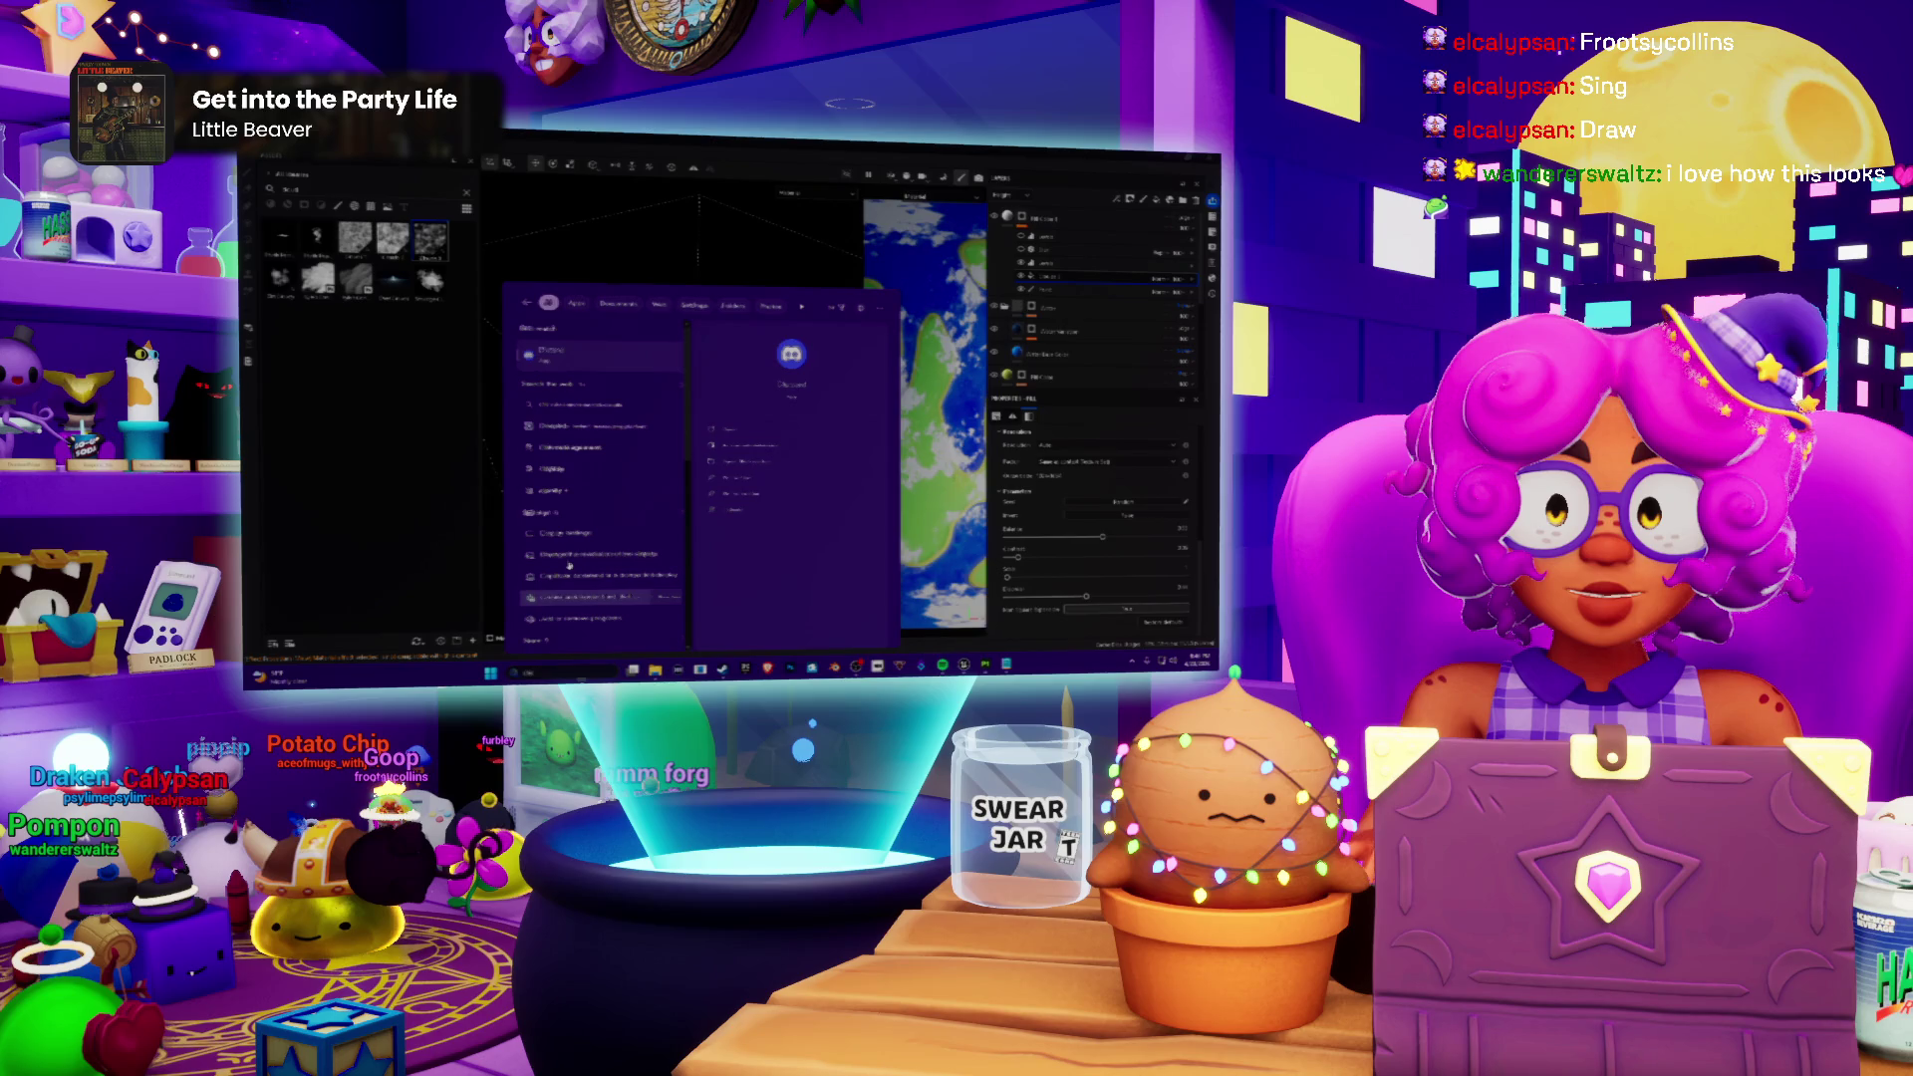
key(Return)
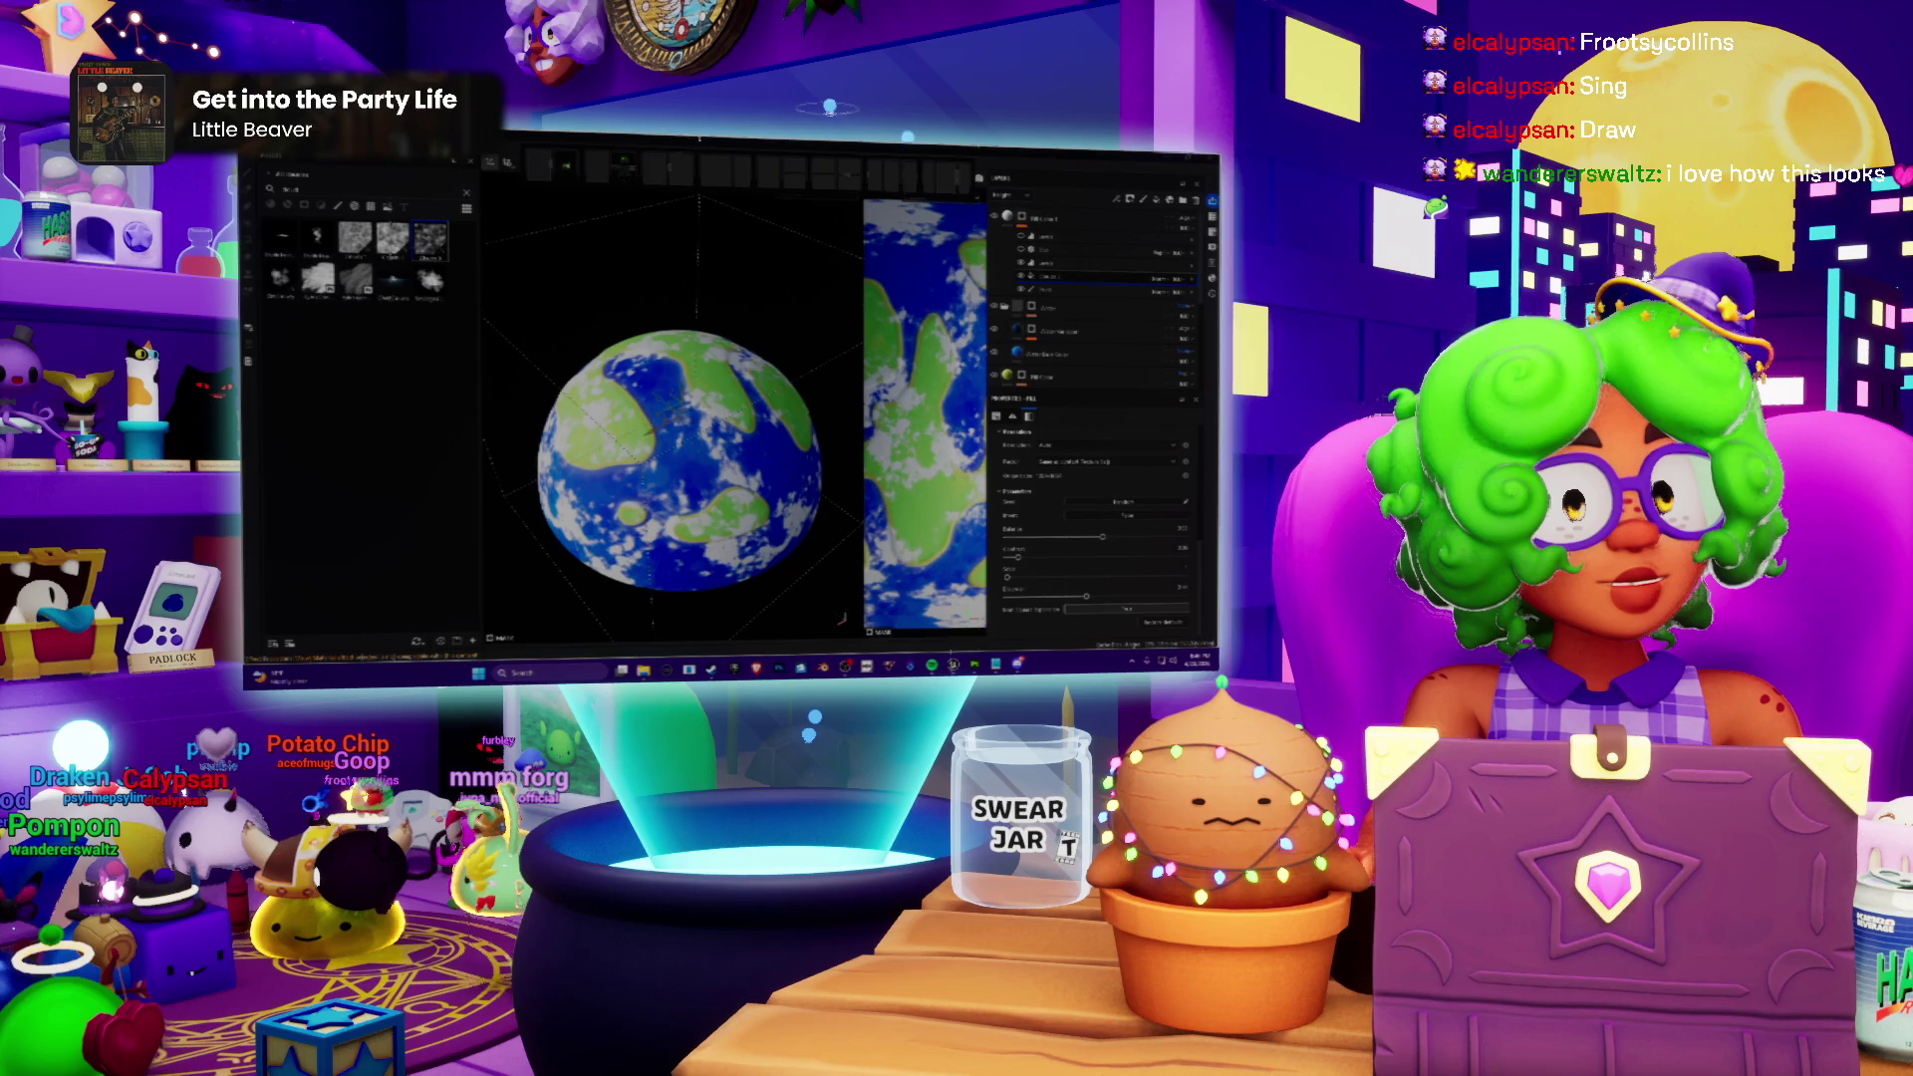
key(alt+Tab)
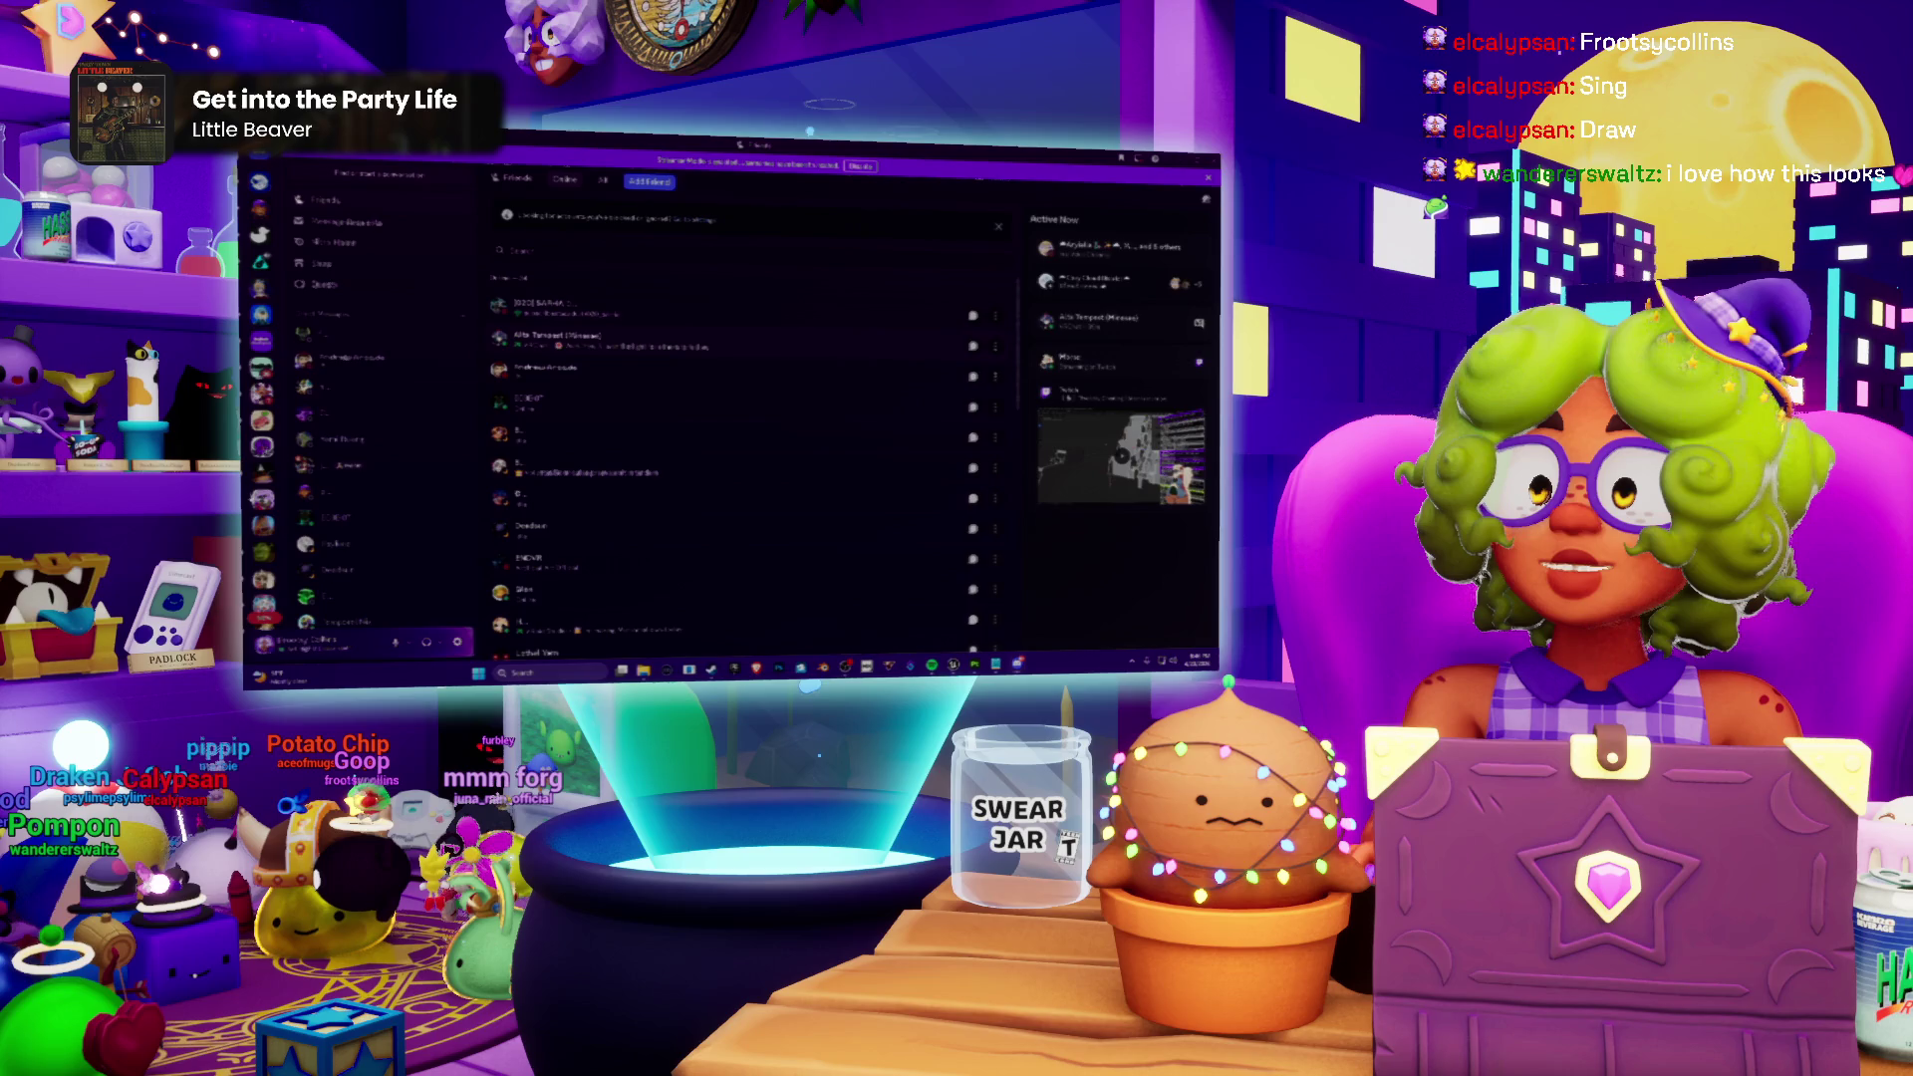
key(alt+Tab)
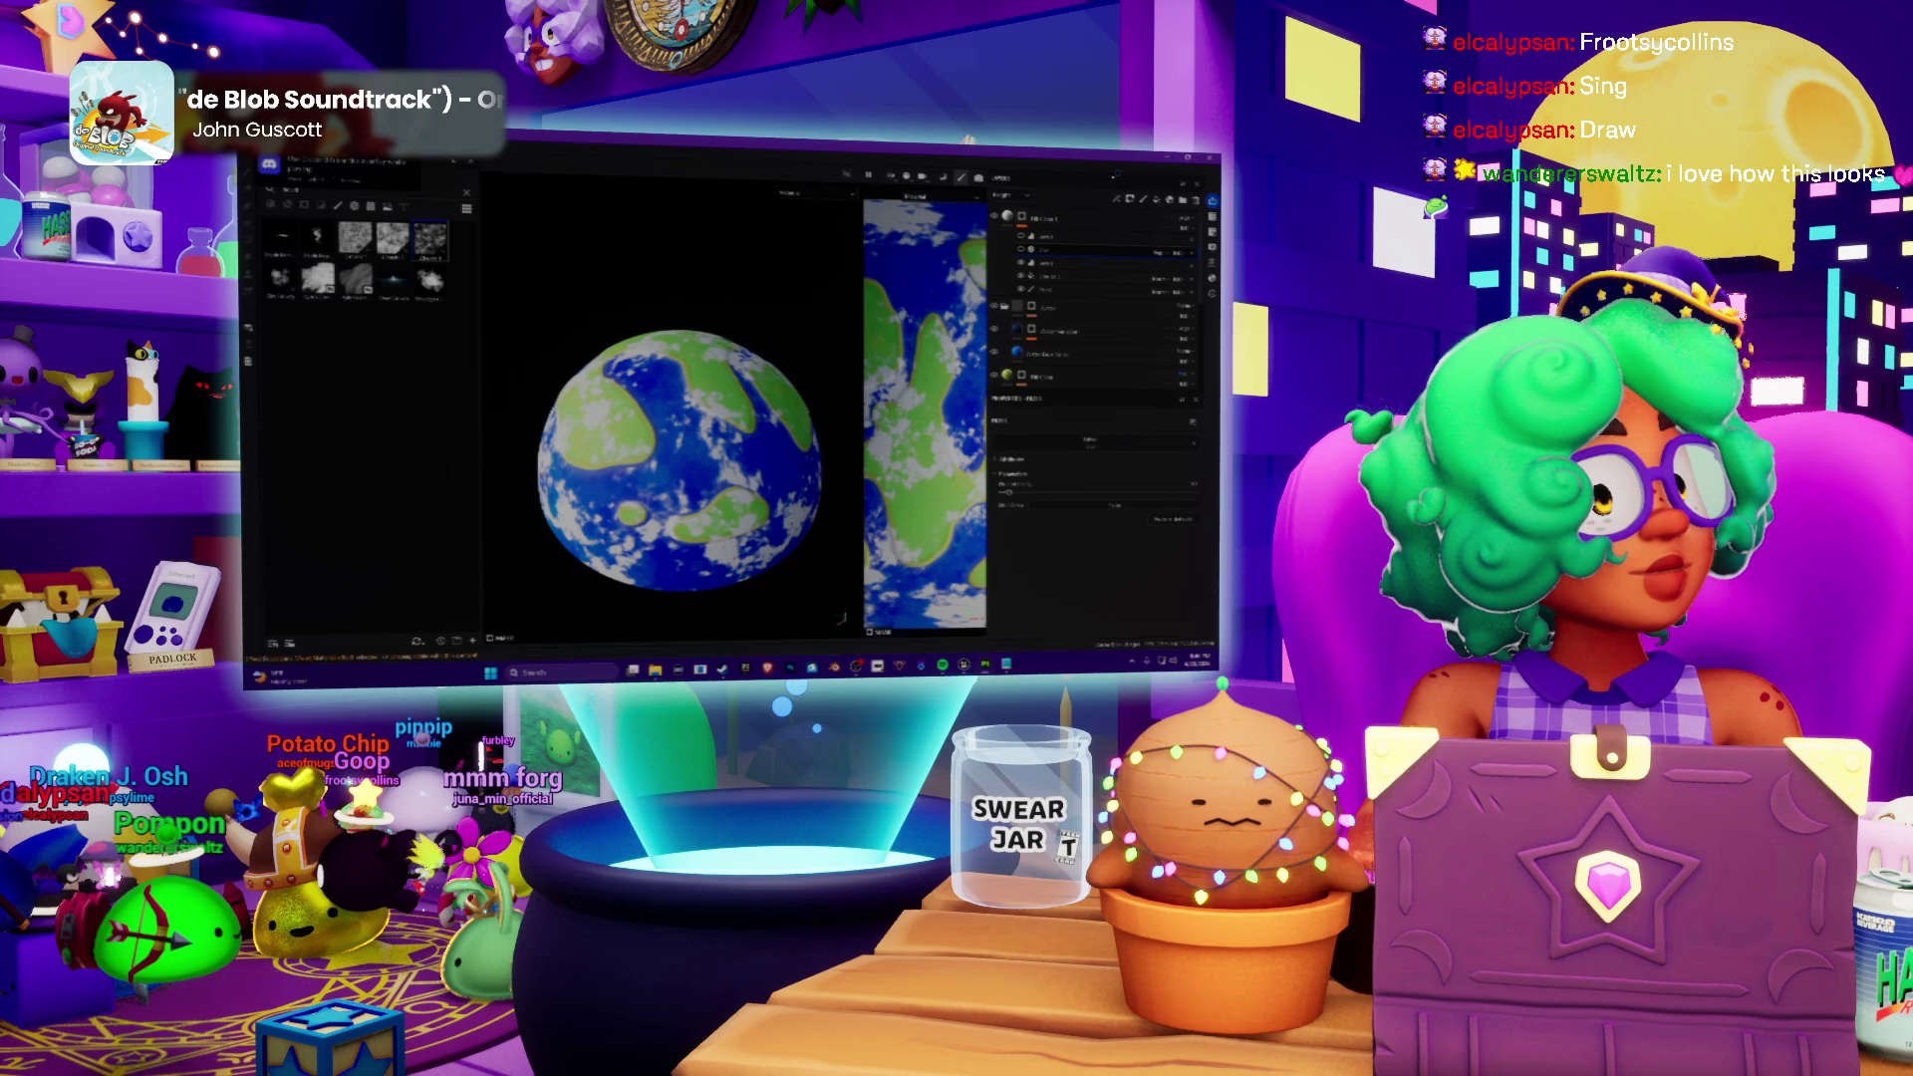
Step: Stop Substance 3D Painter from its Steam library page and confirm the exit
click(732, 669)
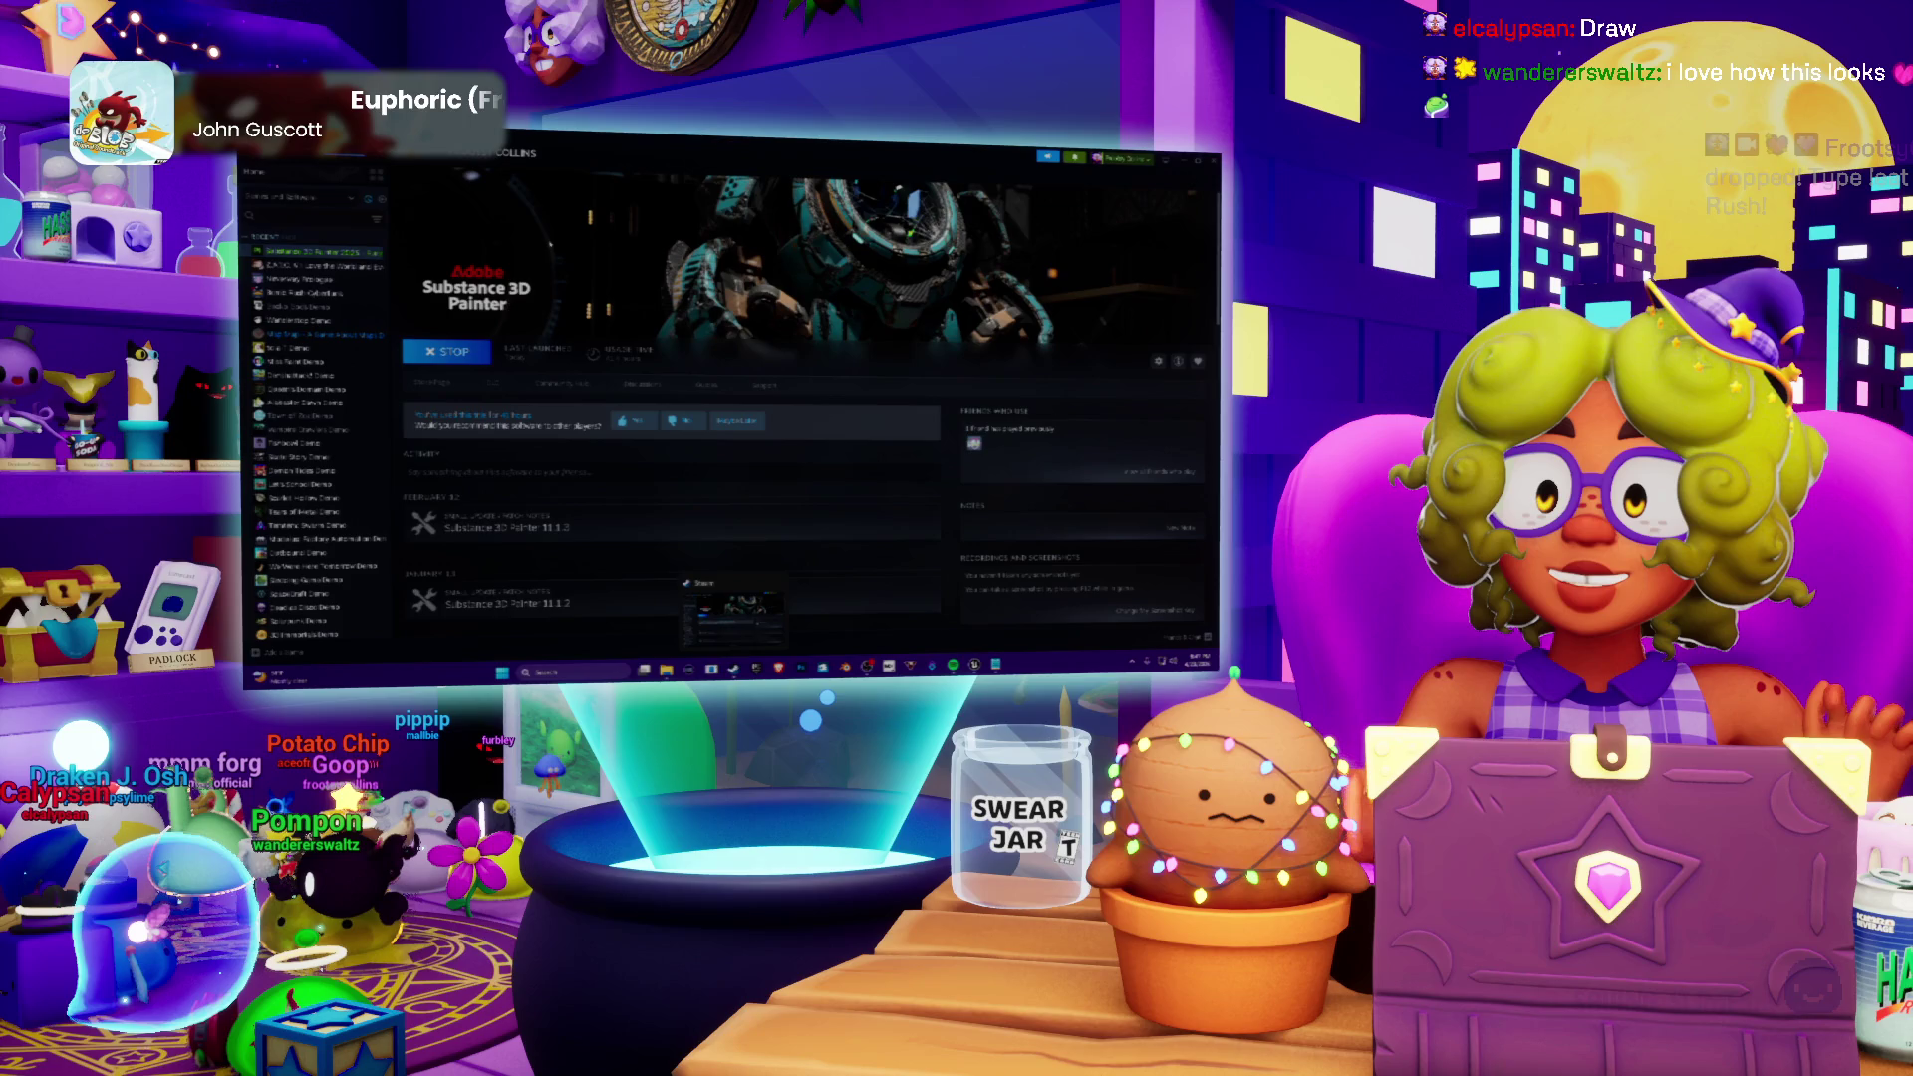
click(445, 351)
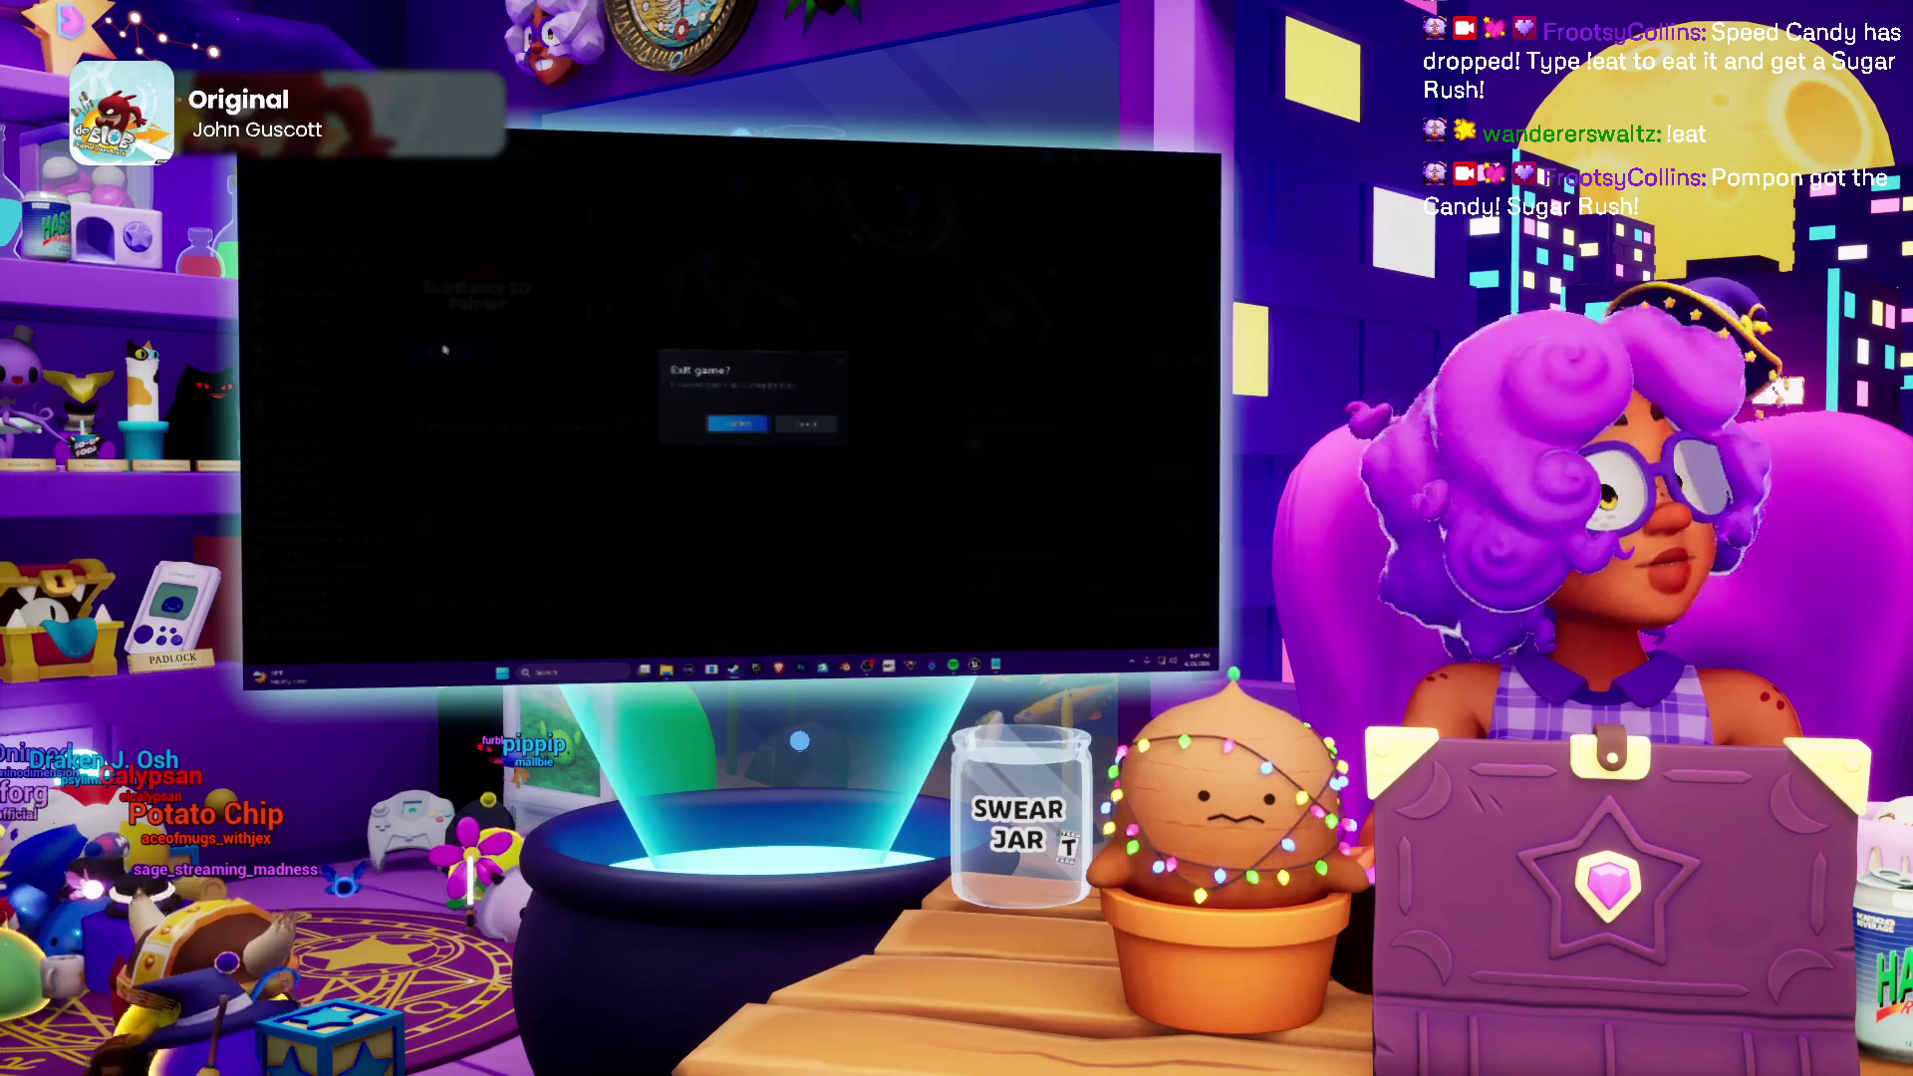
click(730, 424)
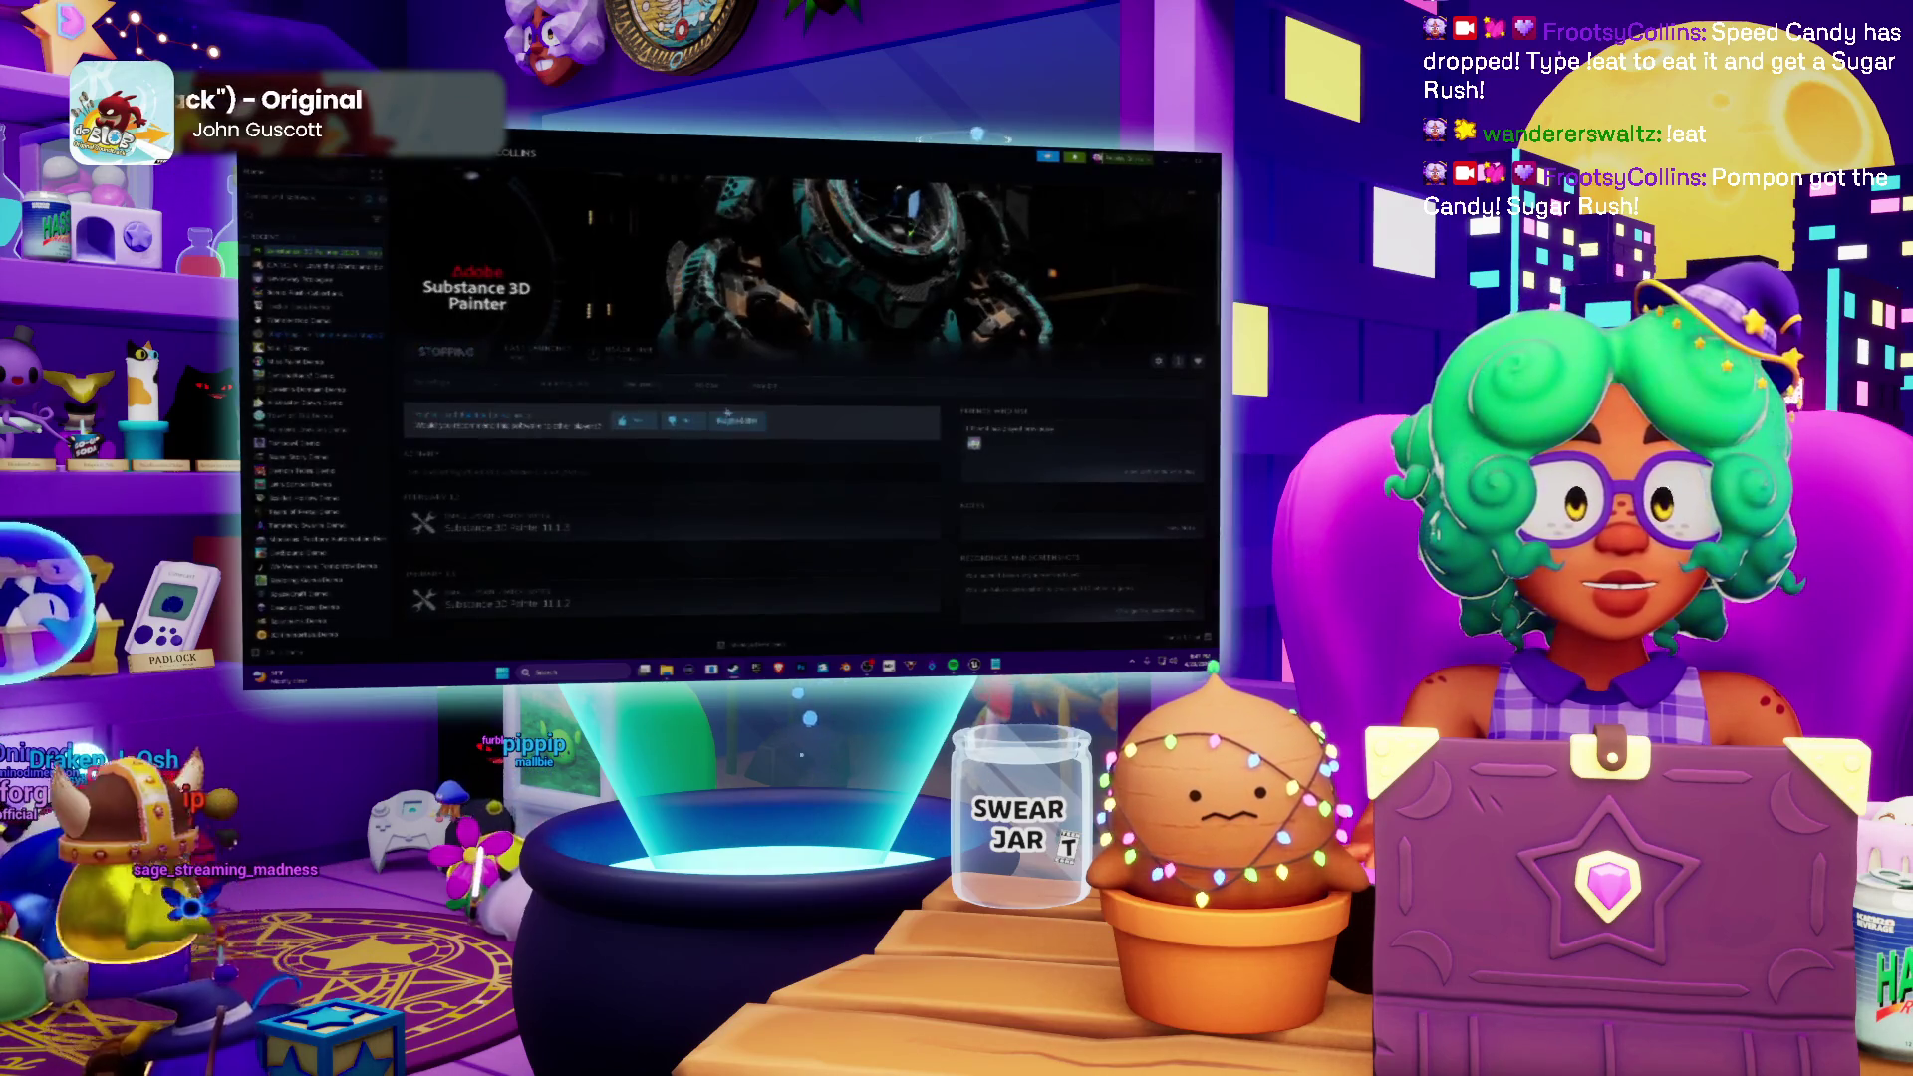